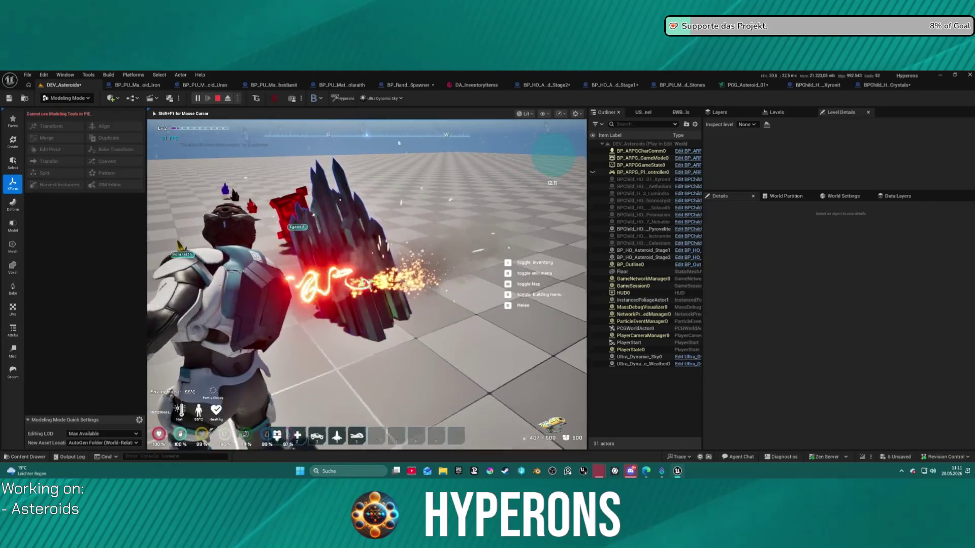
Finish harvesting the crystal cluster, walk around the red Xyronit block, then stop playing.
key("w")
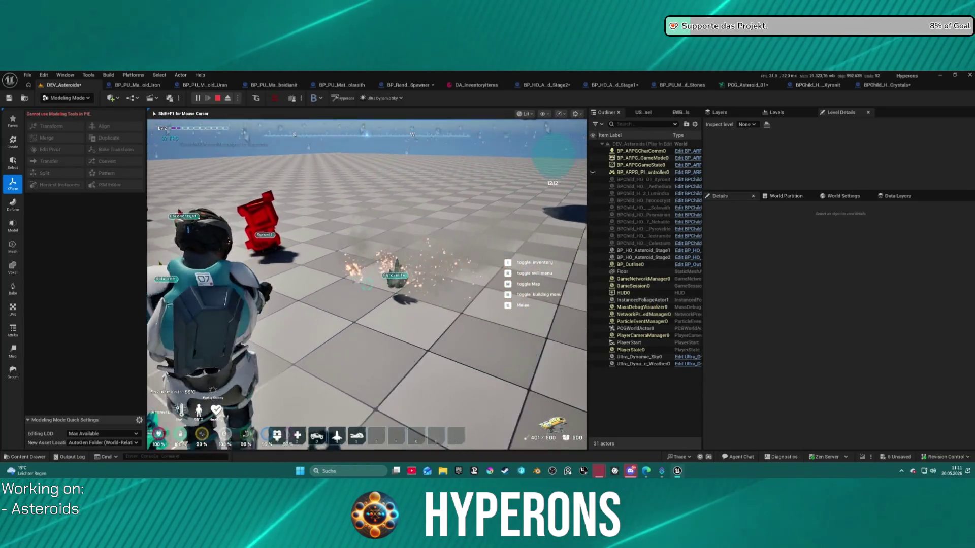
key("w")
key("w")
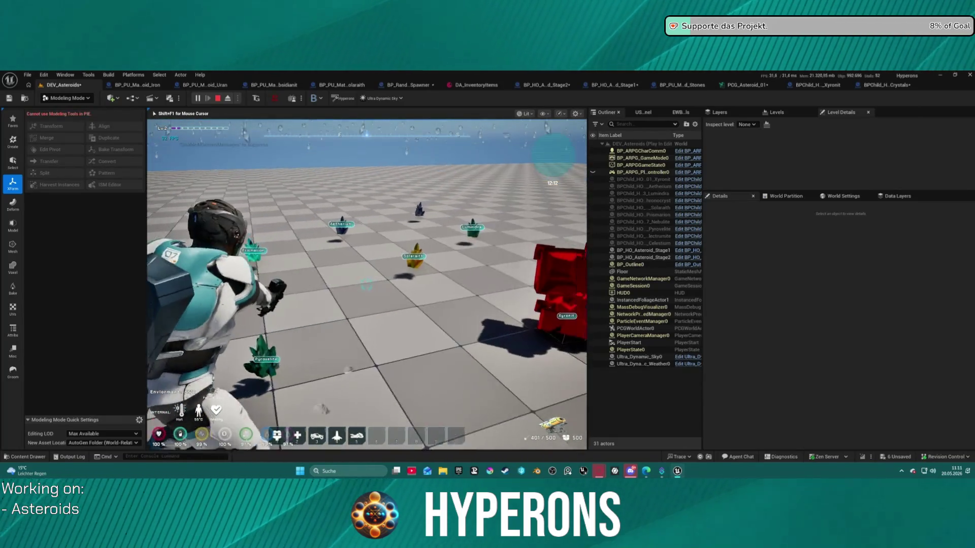
key("s")
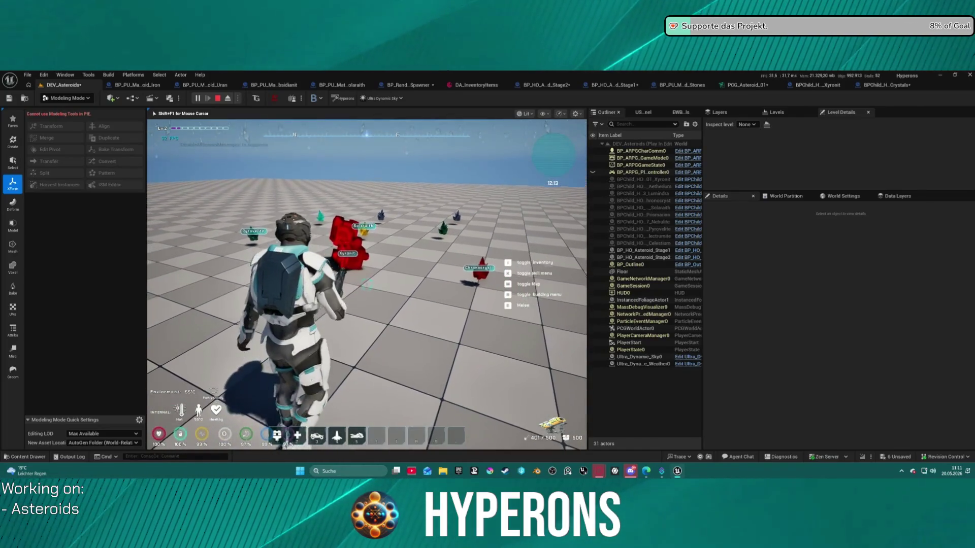
key("w")
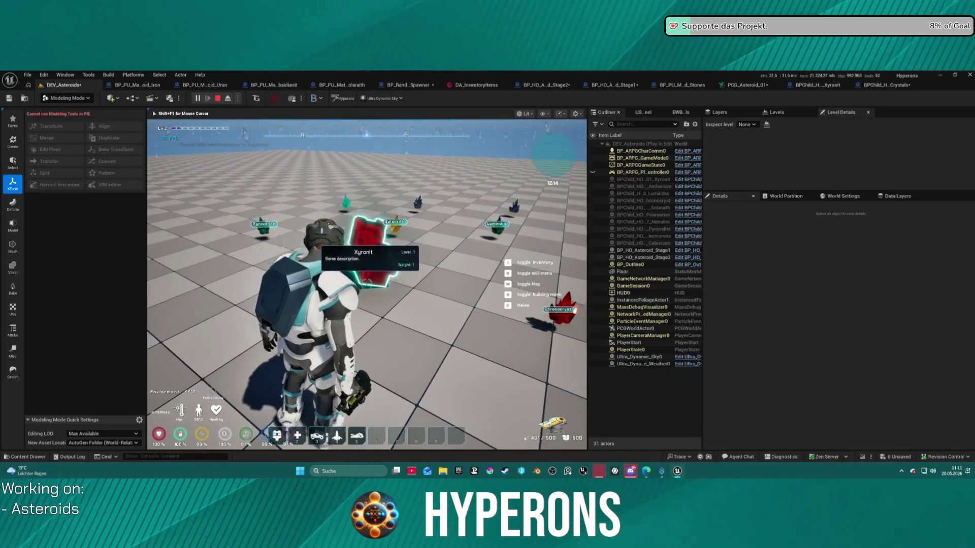
key("Escape")
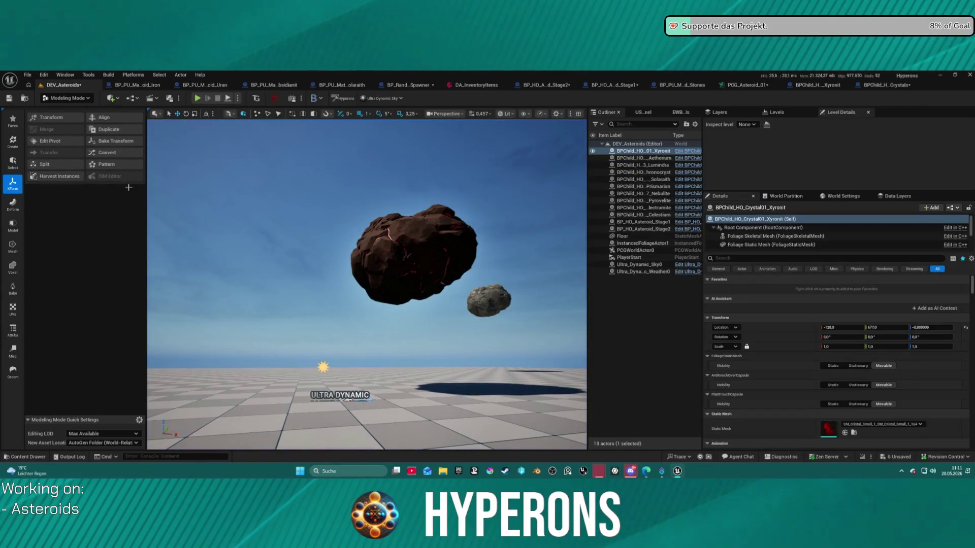
Open the Xyronit and Crystal02 Aetherium blueprints and inspect Aetherium's Foliage Static Mesh component.
left_click(819, 86)
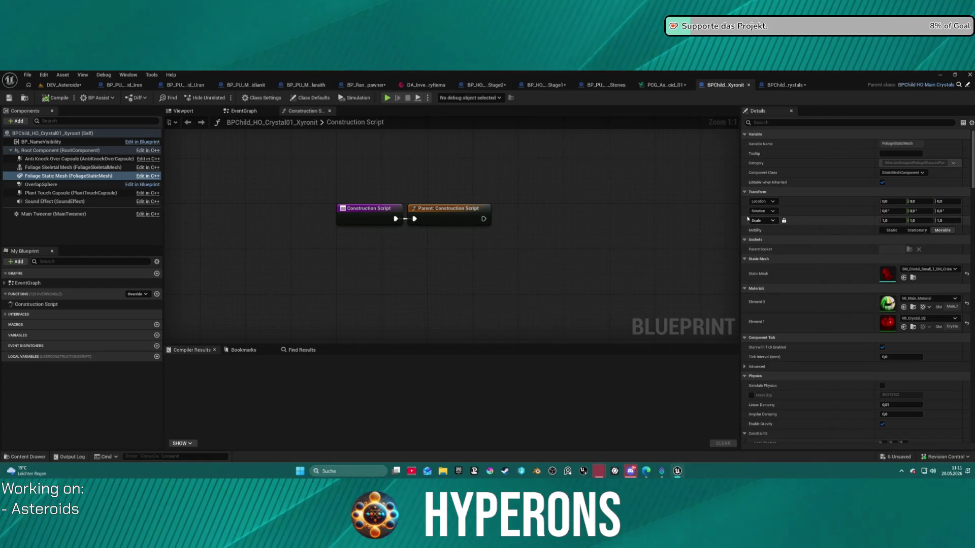
key("ctrl+space")
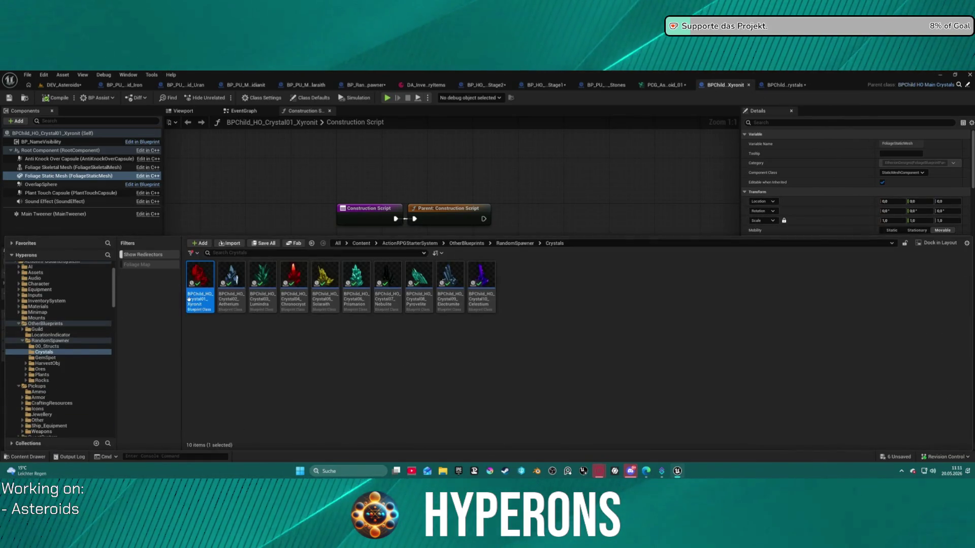
left_click(231, 284)
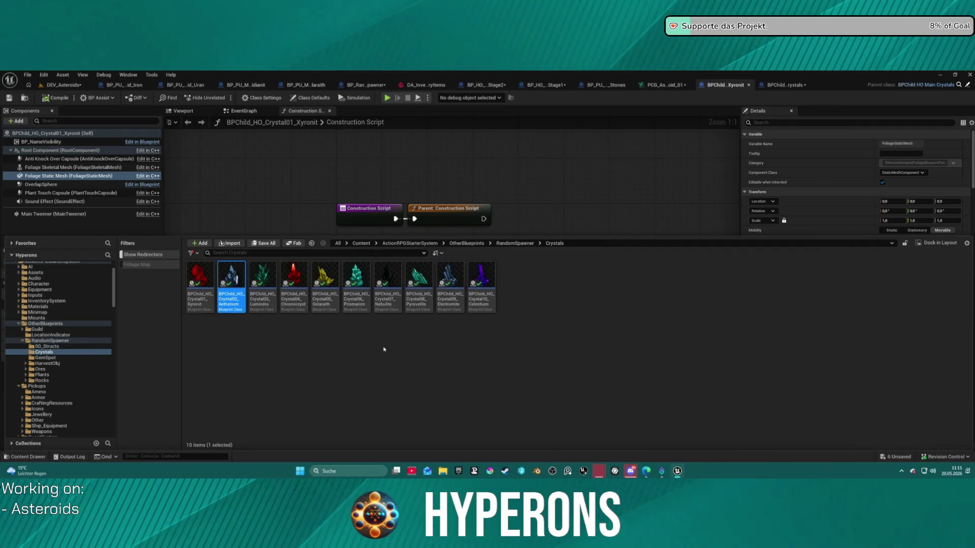
key("Return")
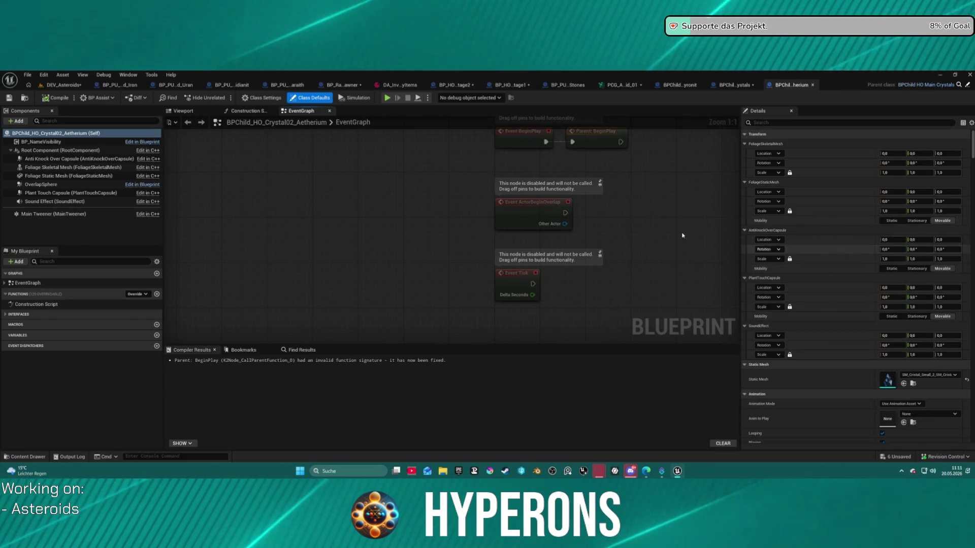
scroll(173, 221, "down", 1)
left_click(76, 176)
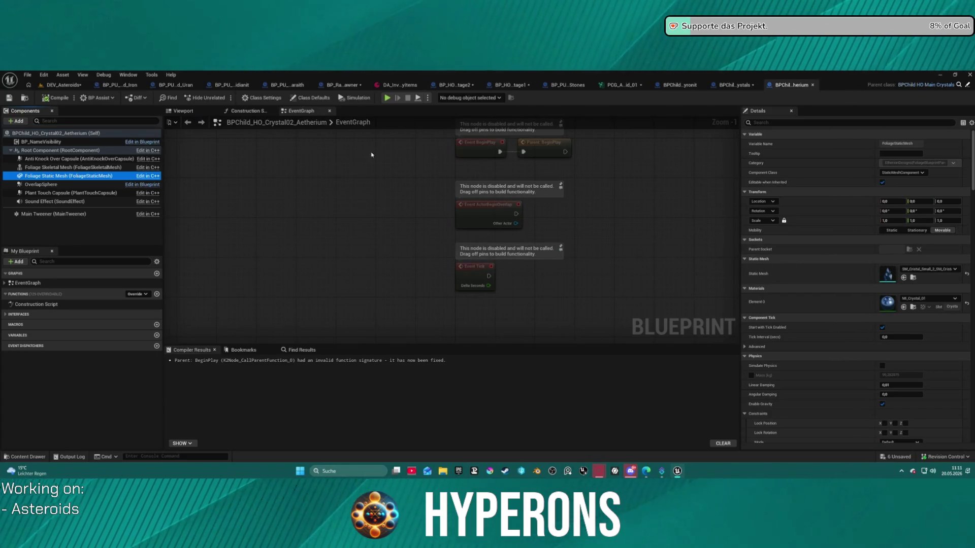
Return to the Xyronit blueprint's event graph, then close the Xyronit blueprint.
left_click(681, 88)
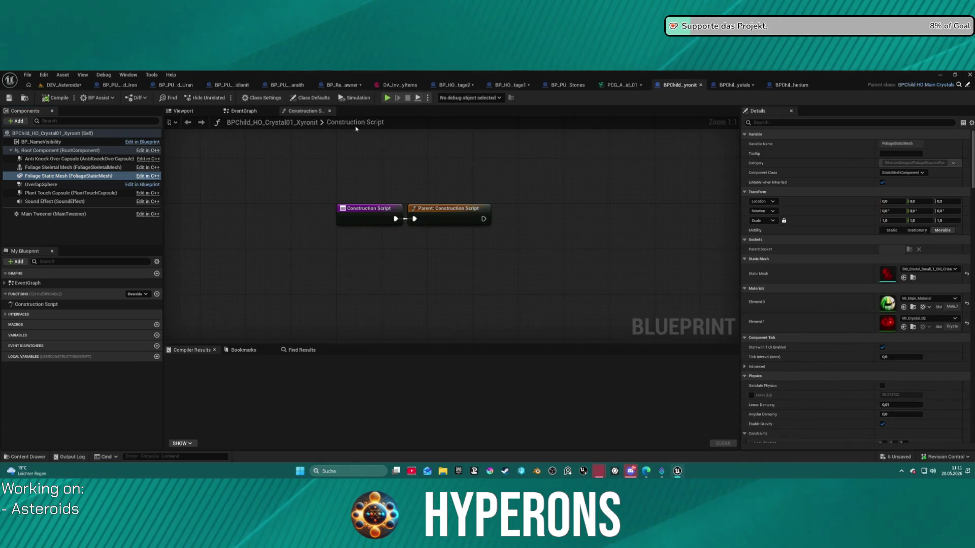
left_click(244, 111)
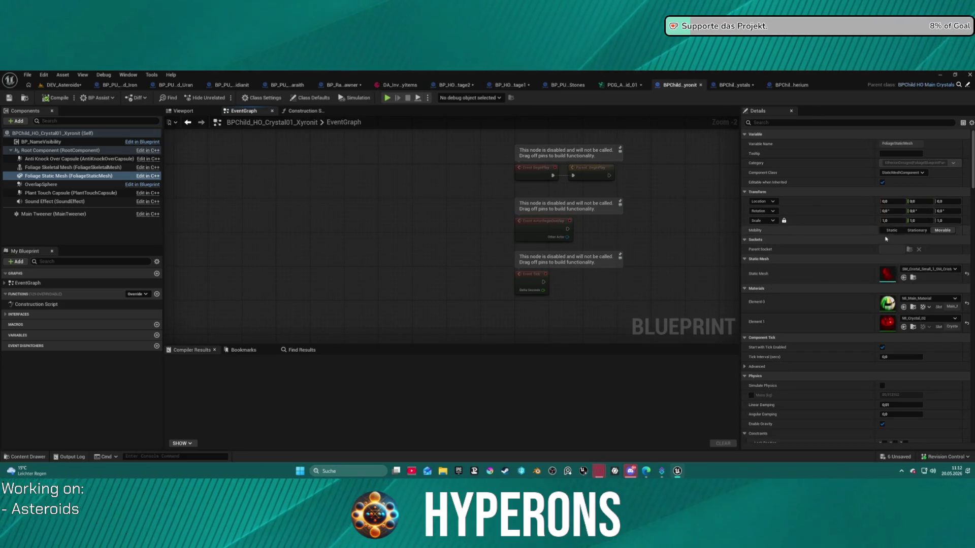
key("ctrl+space")
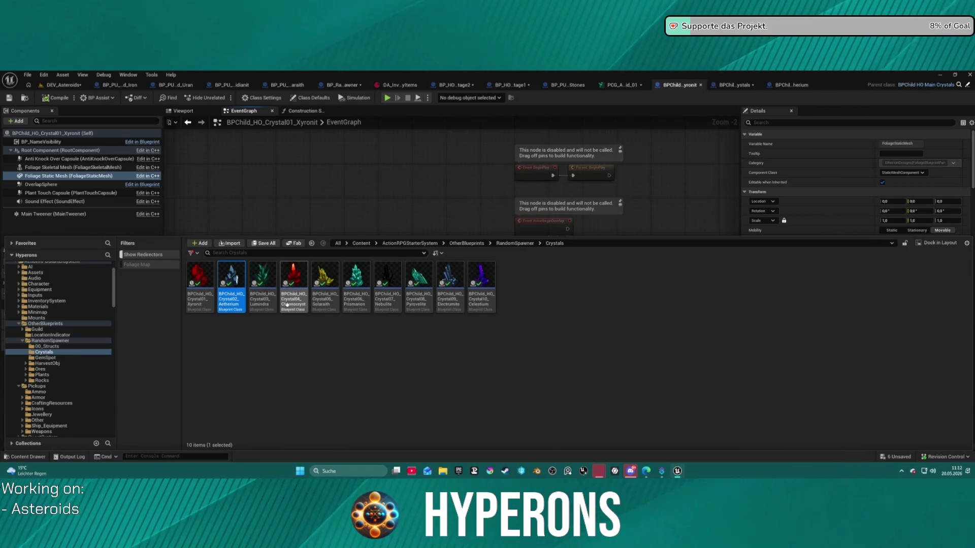
mouse_move(261, 300)
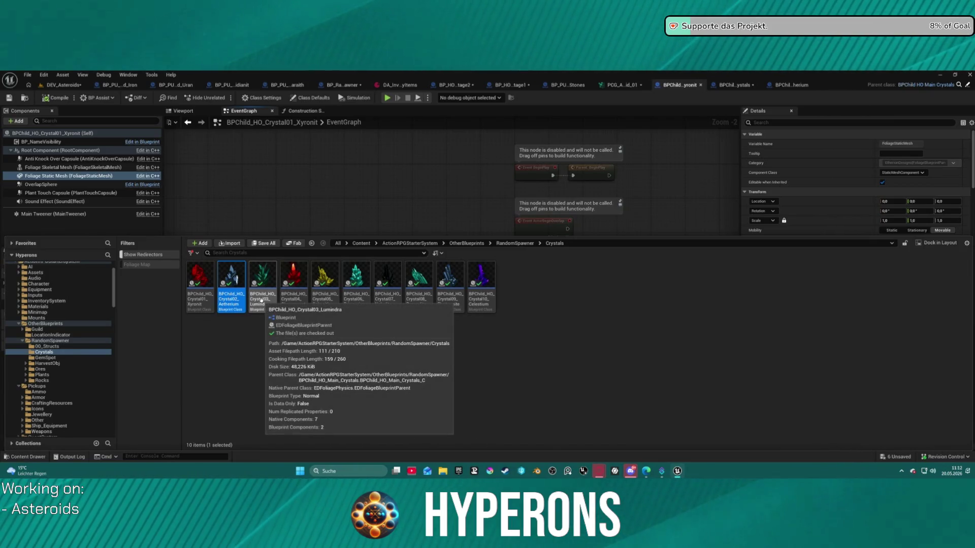
left_click(693, 86)
left_click(700, 85)
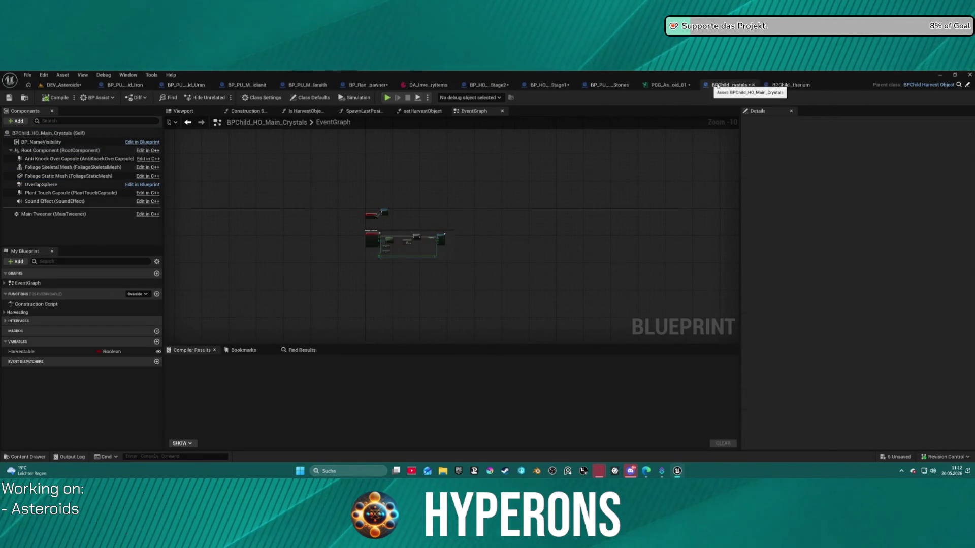
Close the Main Crystals and Aetherium blueprints and open the Pickups/CraftingResources folder.
left_click(753, 85)
left_click(752, 85)
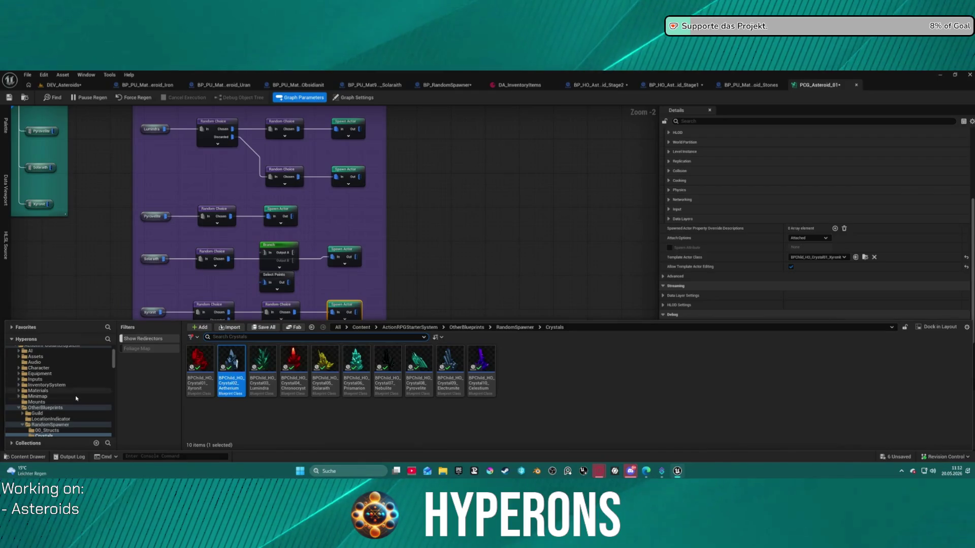
scroll(65, 424, "down", 10)
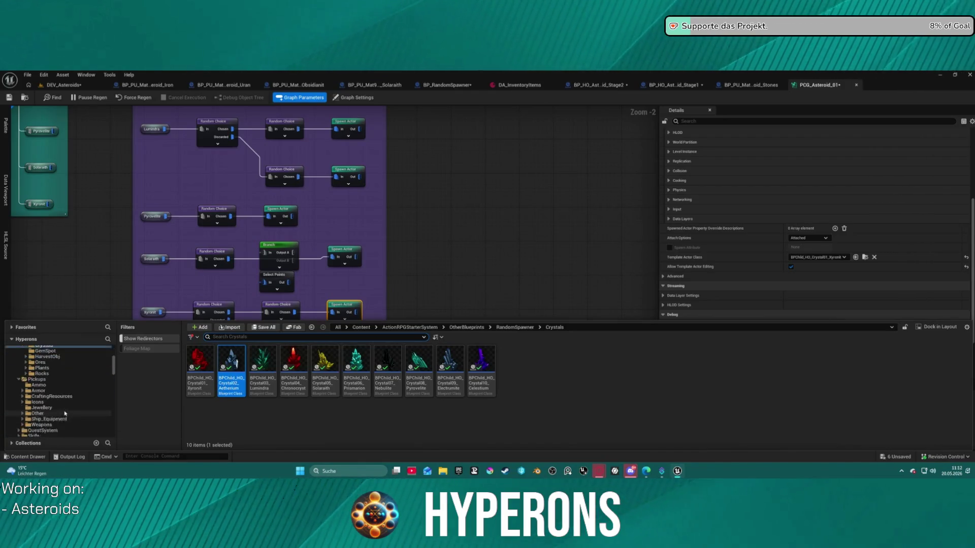
left_click(45, 374)
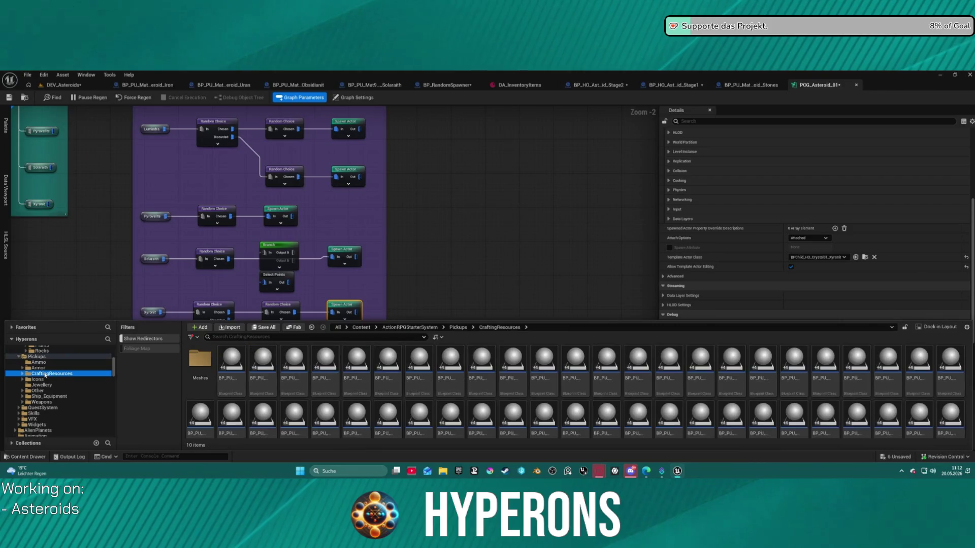
scroll(609, 355, "down", 1)
scroll(601, 270, "up", 2)
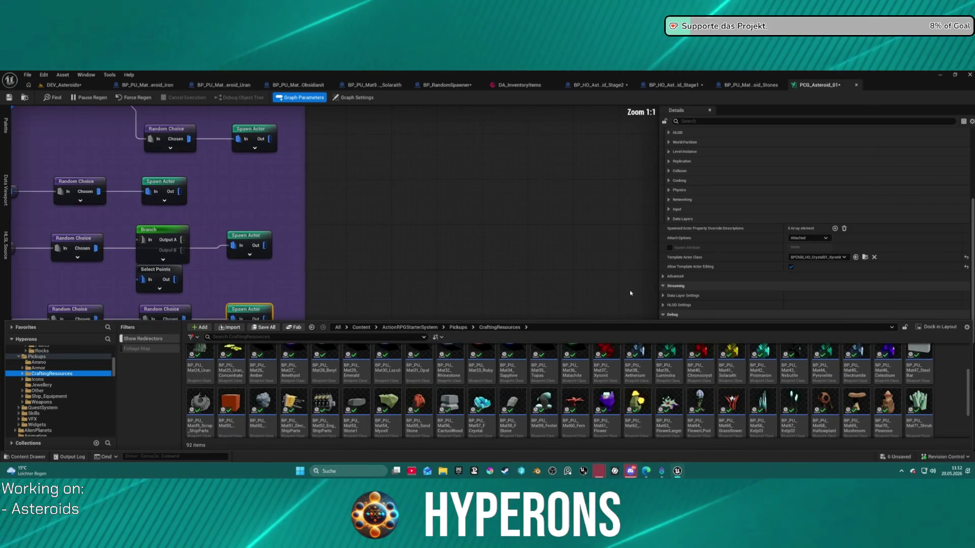
left_click(577, 276)
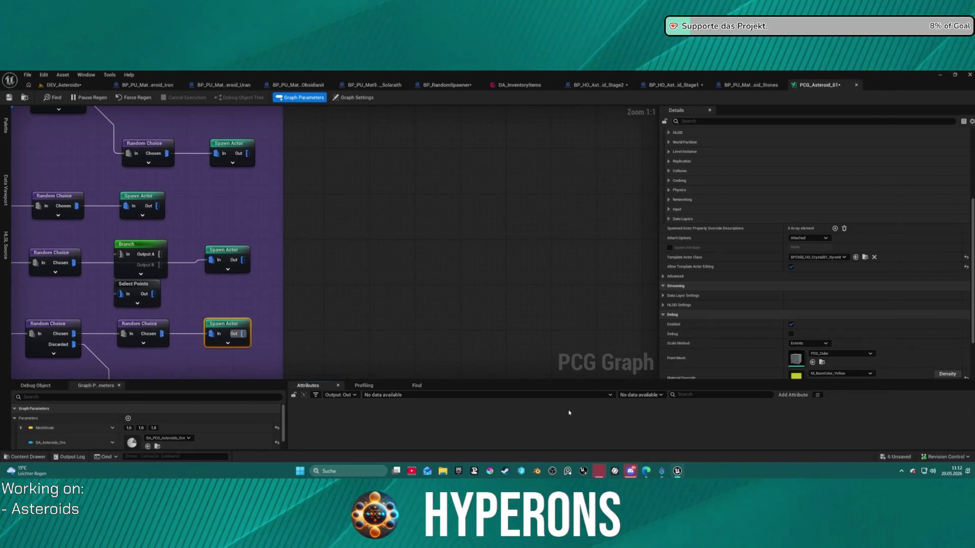
Select pickup blueprints Mat37 through Mat46 and open all ten for editing.
key("ctrl+space")
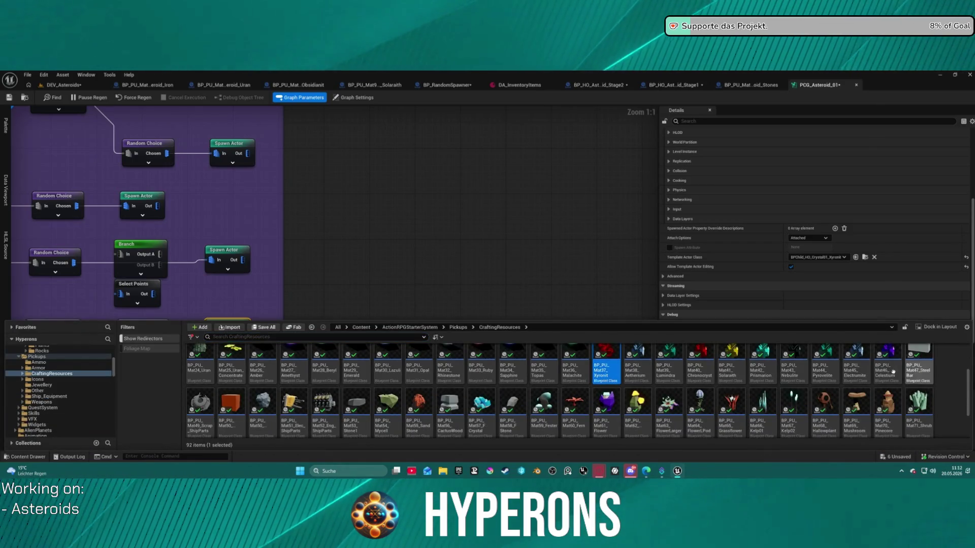
left_click(890, 373, "shift")
right_click(890, 376)
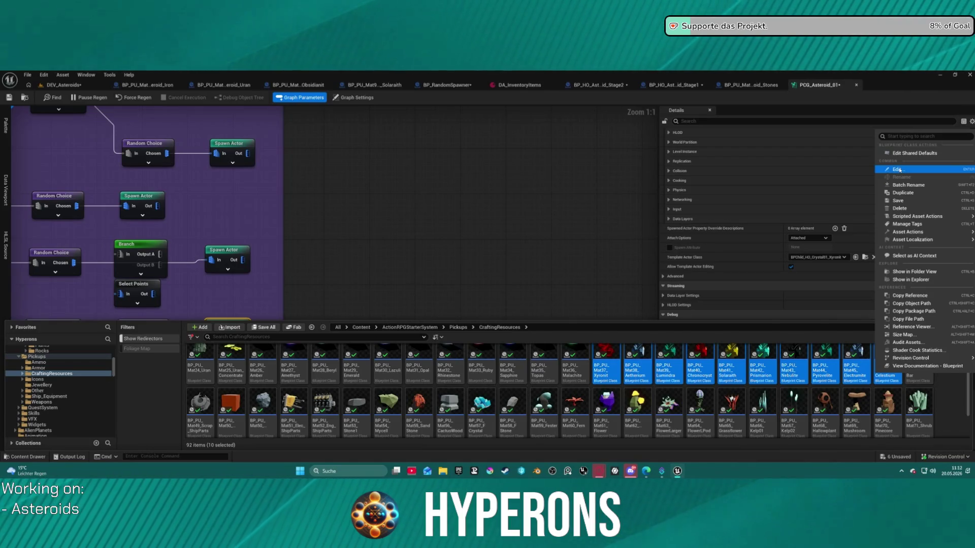
left_click(900, 170)
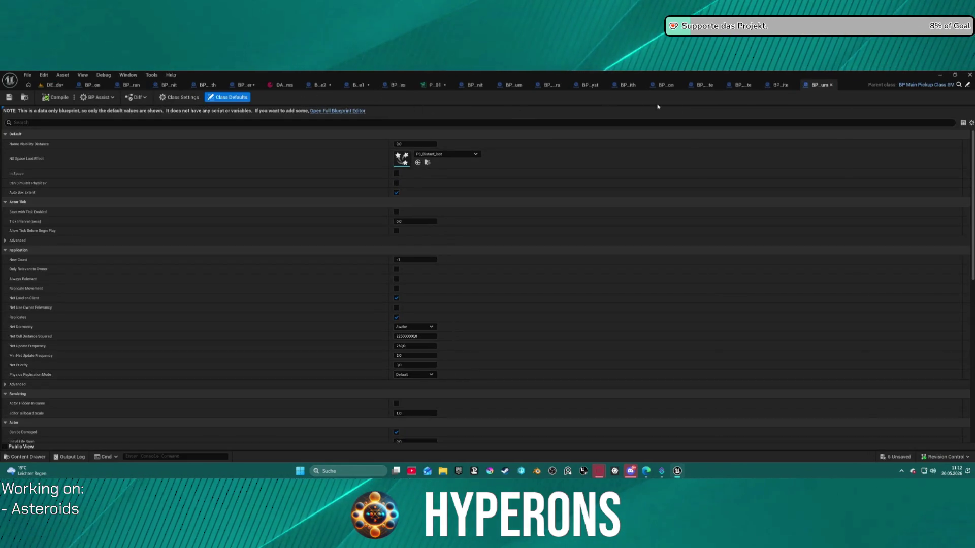
Inspect the StaticMesh components of the Xyronit and Aetherium pickup blueprints.
left_click(474, 86)
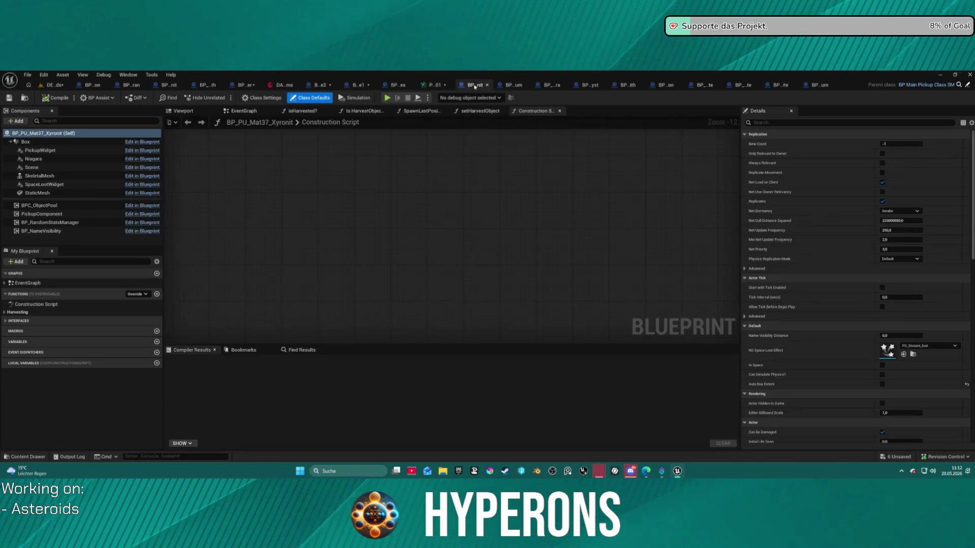
left_click(48, 193)
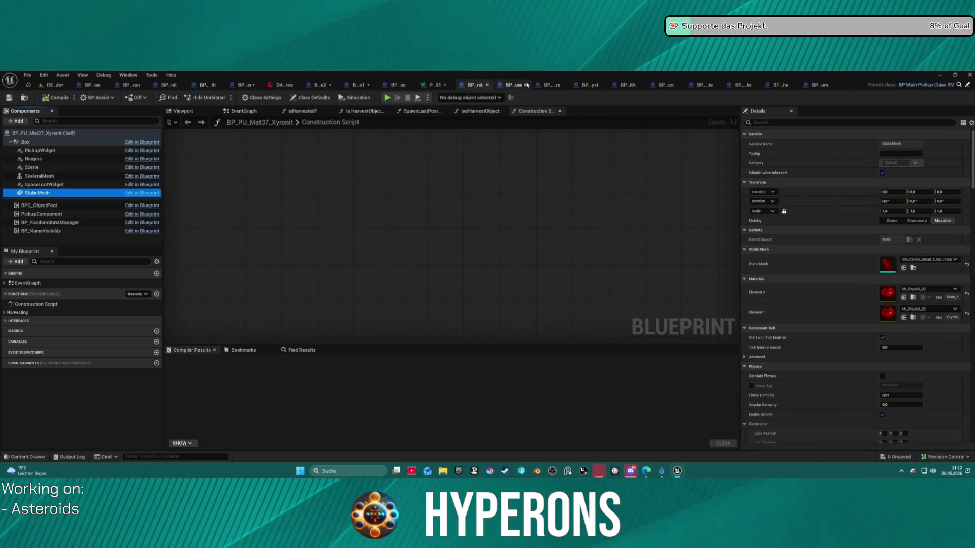
left_click(513, 85)
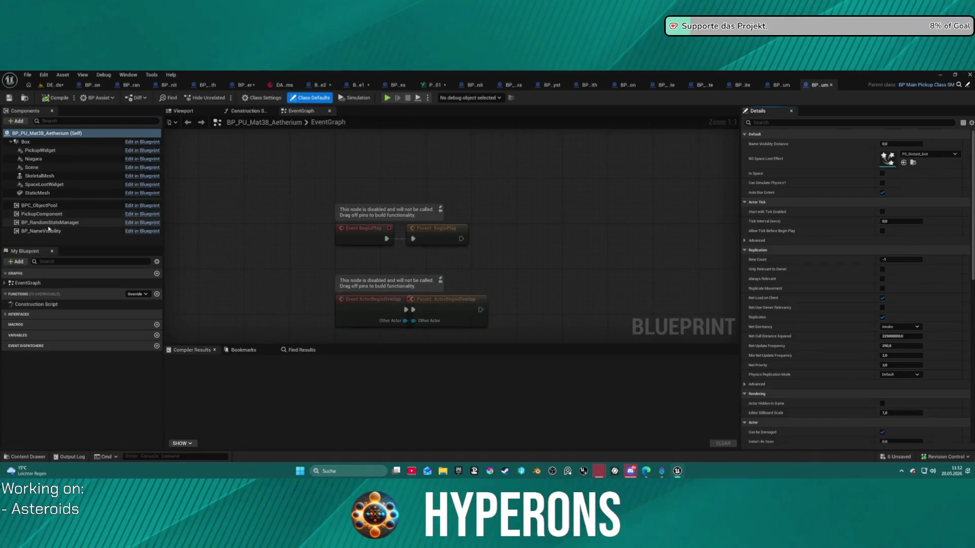
left_click(54, 231)
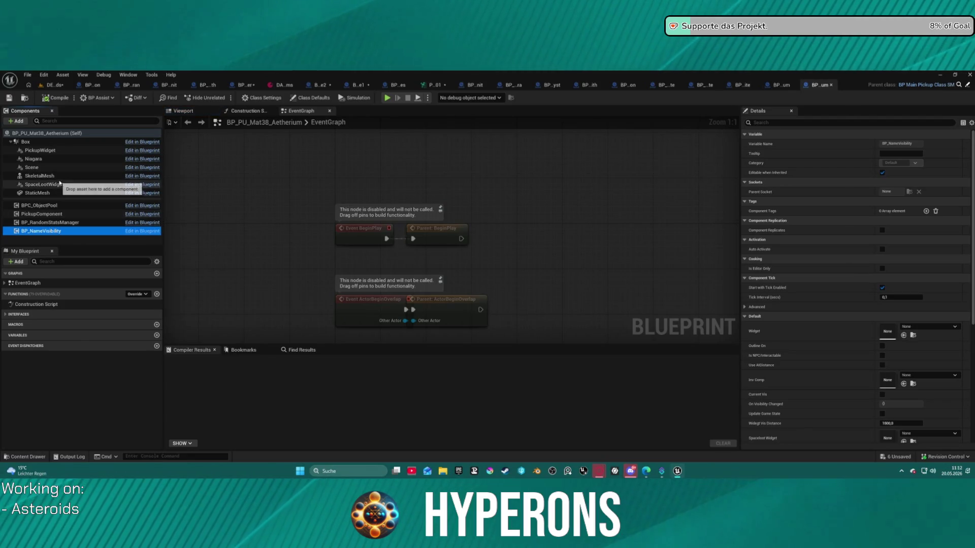
left_click(46, 193)
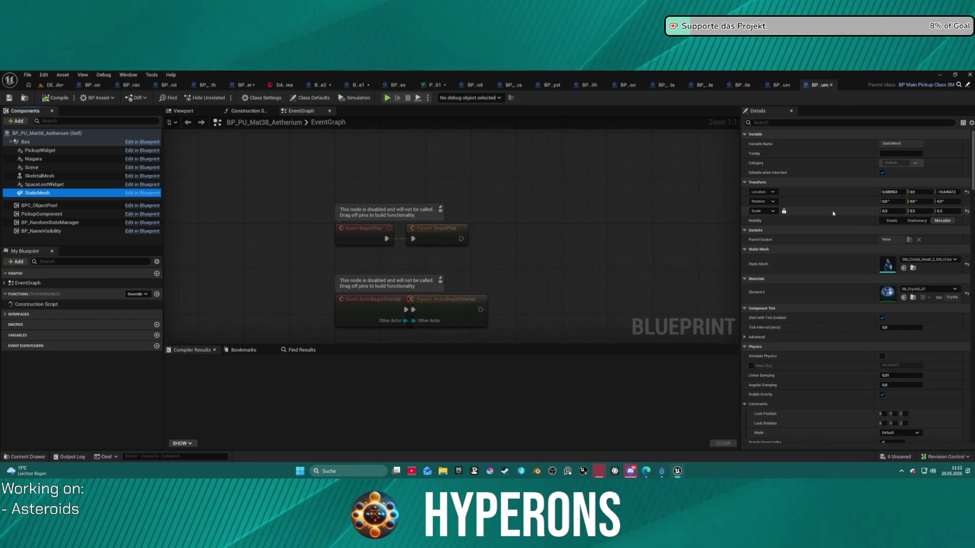
Apply a 0.3 scale to the Xyronit crystal mesh.
left_click(429, 85)
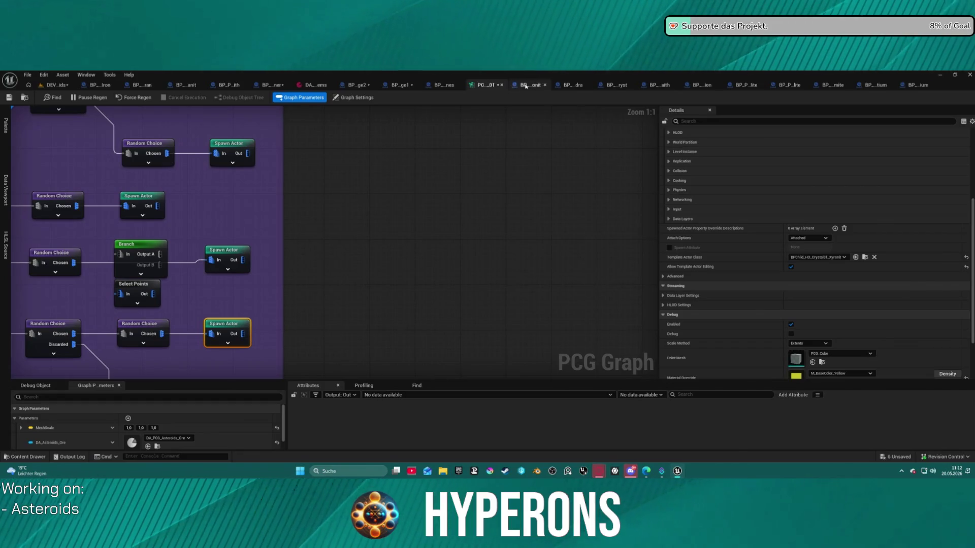
left_click(525, 86)
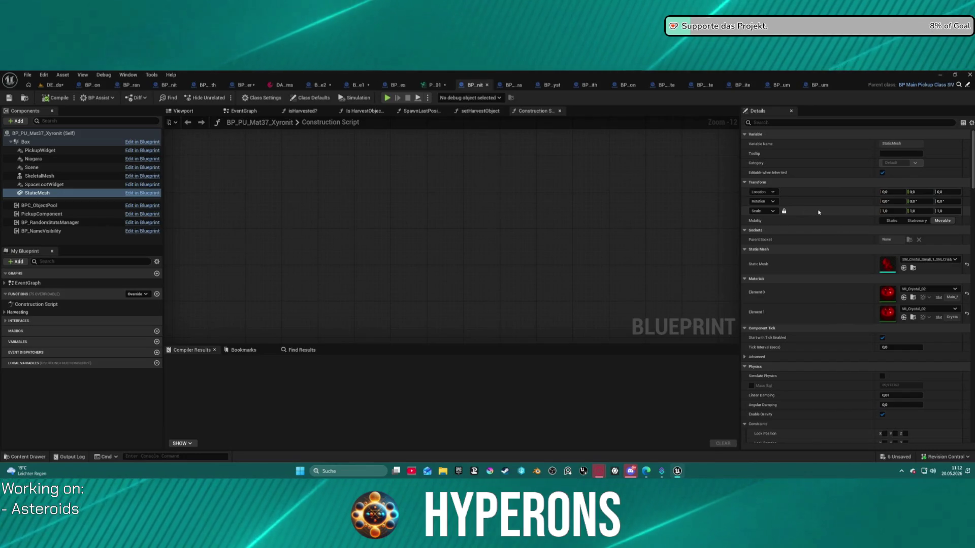
key("ctrl+v")
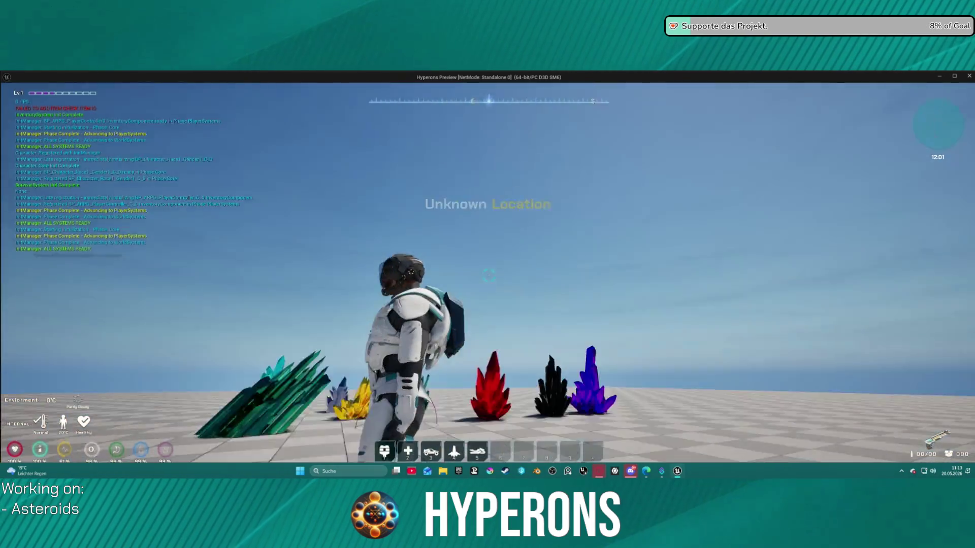
Equip the Harvester from the inventory in the running game.
key("i")
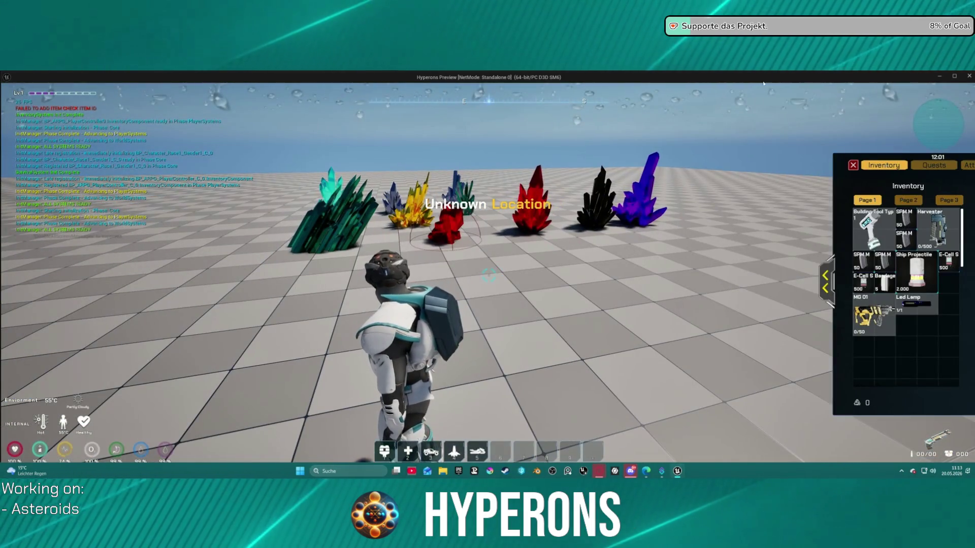
right_click(942, 229)
left_click(854, 167)
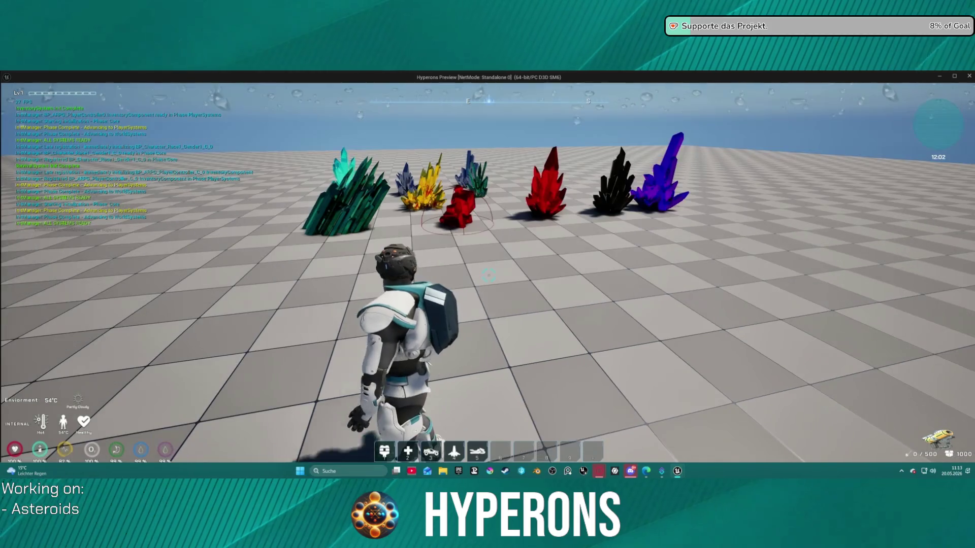
Shoot the small red crystal to drop an Xyronit pickup, then stop the play session.
key("w")
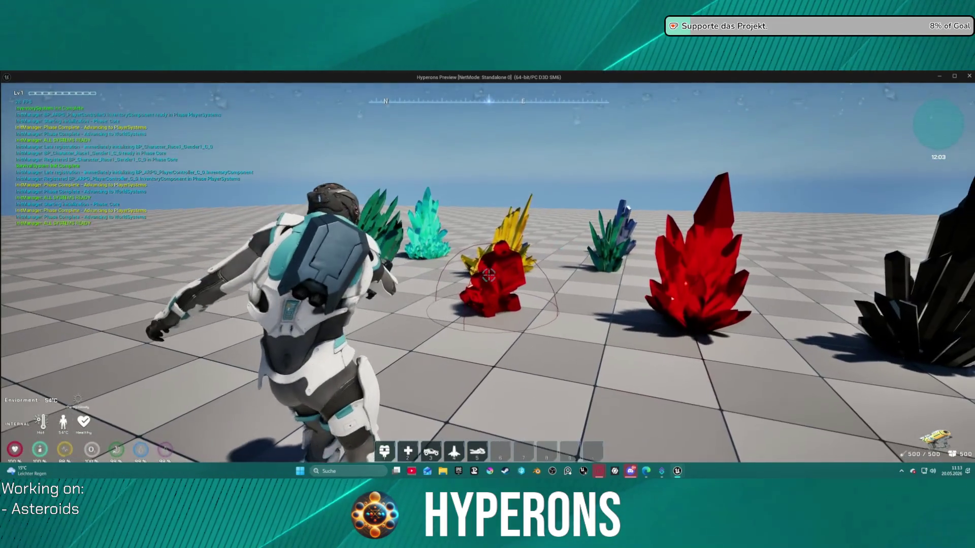
left_click(487, 274)
key("w")
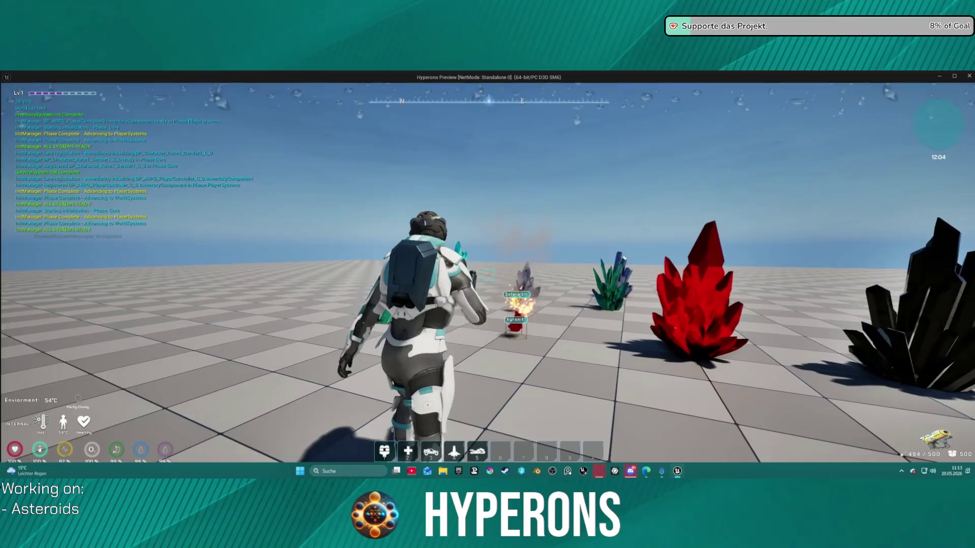
key("a")
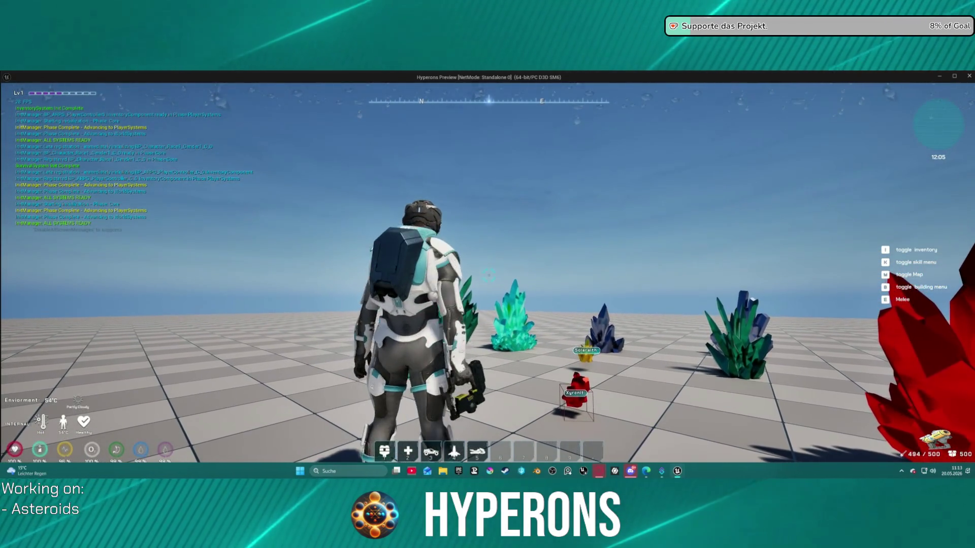
key("w")
key("w")
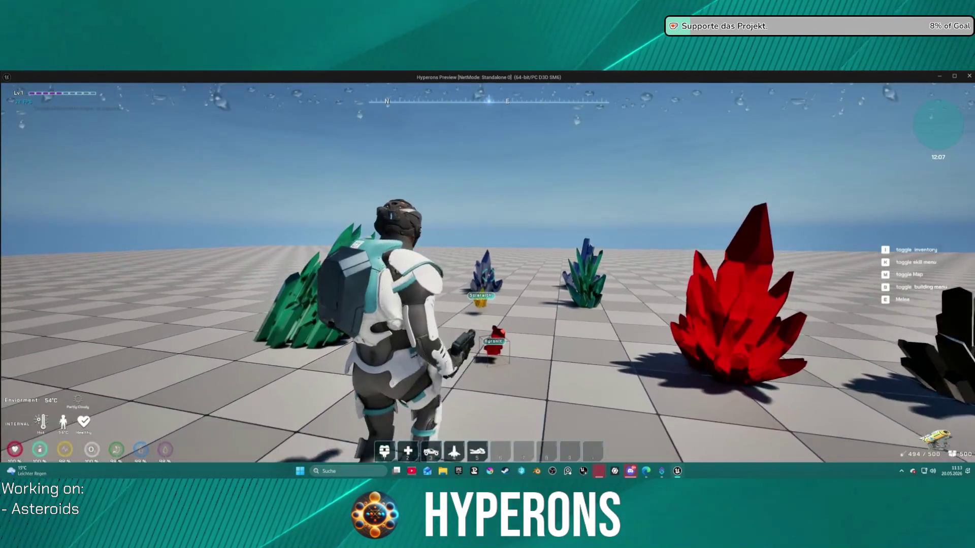
key("Escape")
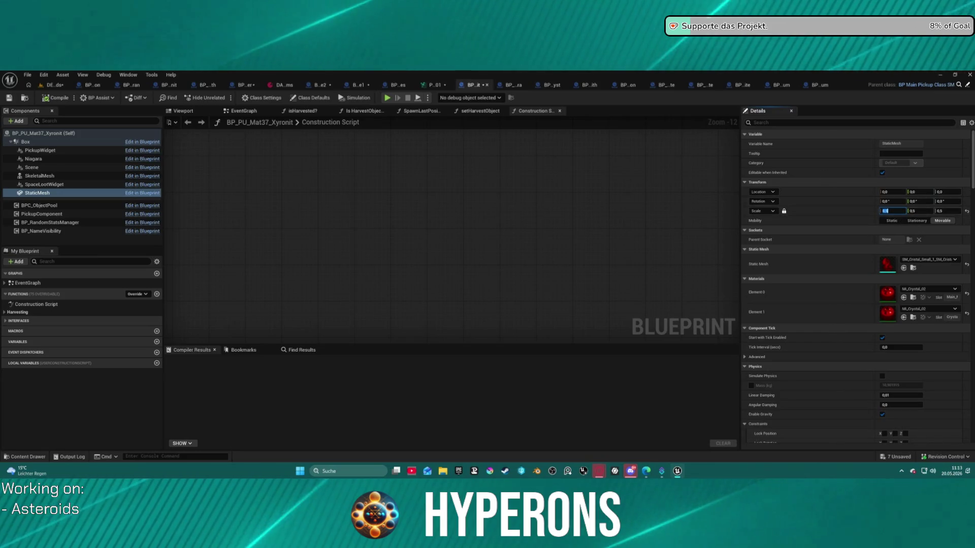
Start a new play session and check the inventory.
left_click(387, 98)
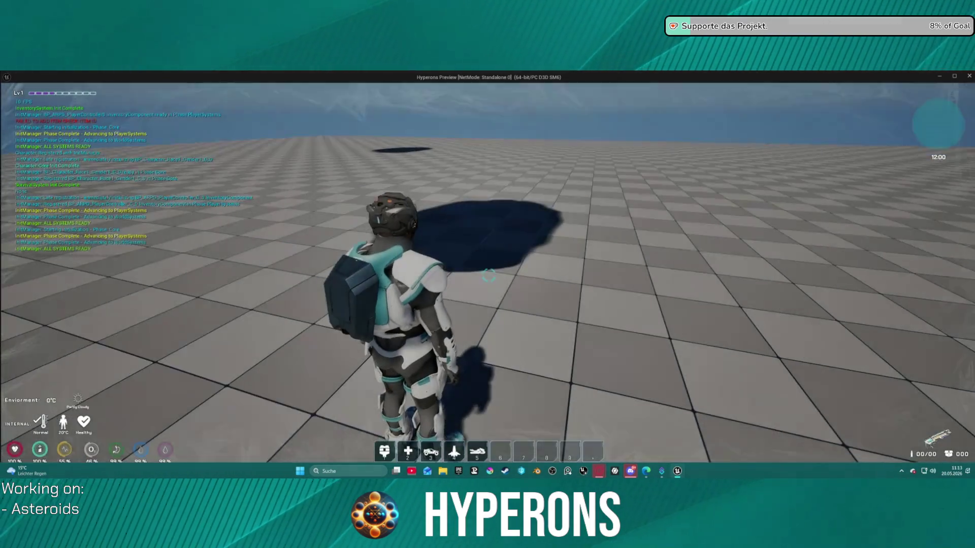
key("i")
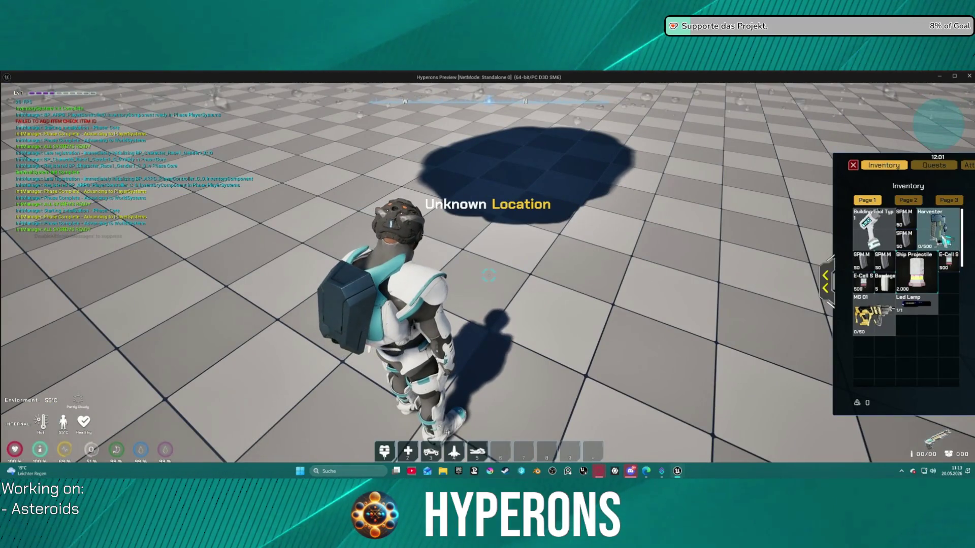
left_click(853, 165)
Shoot the small red crystal and the yellow crystal with the Harvester, then end play.
key("w")
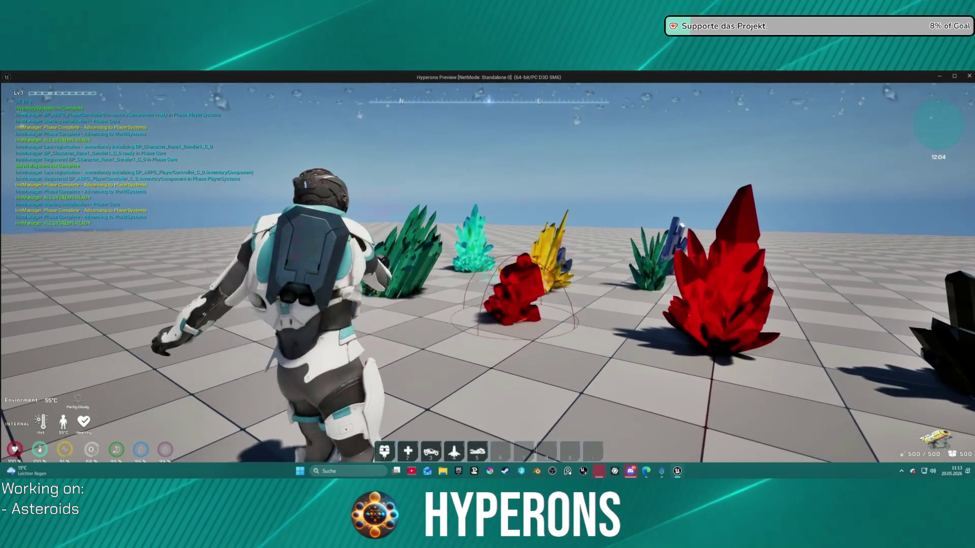
left_click(488, 274)
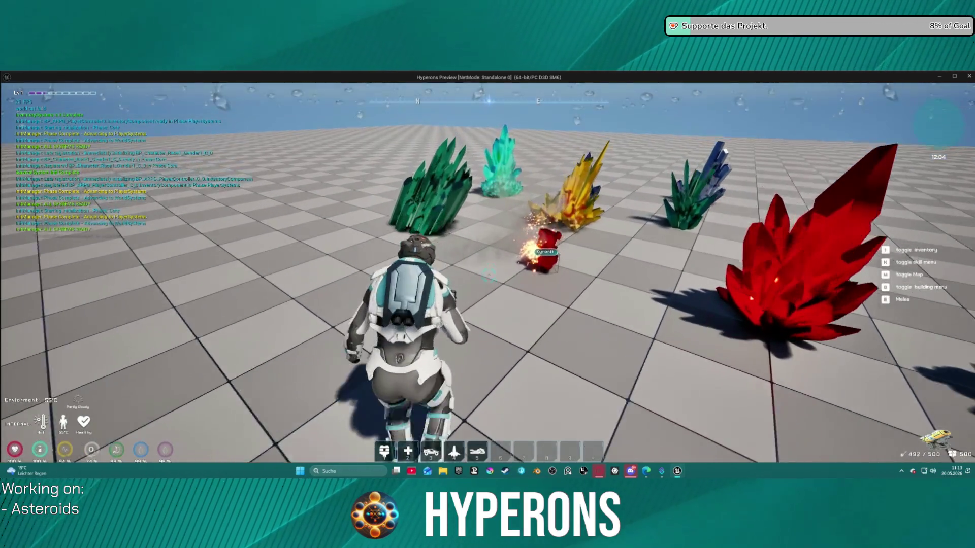
left_click(487, 274)
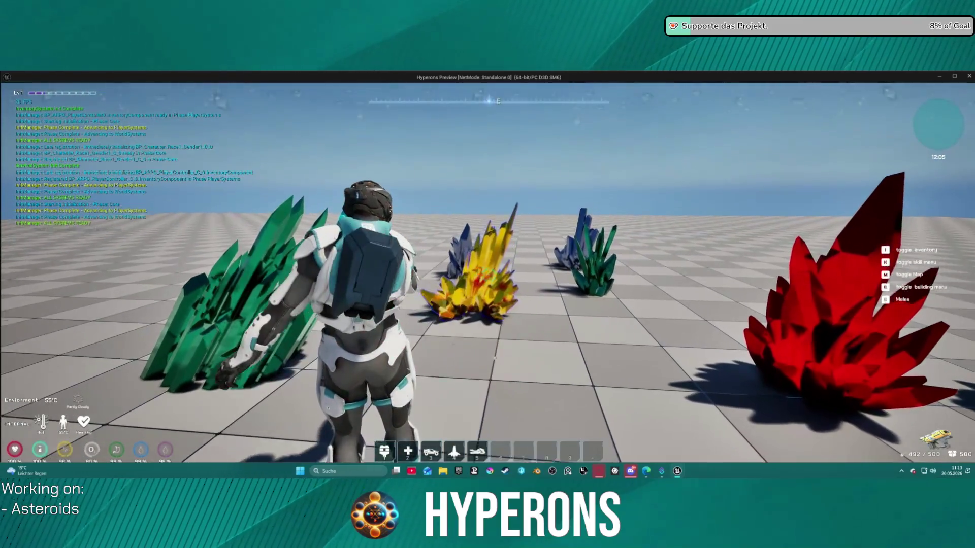
left_click(488, 274)
key("Escape")
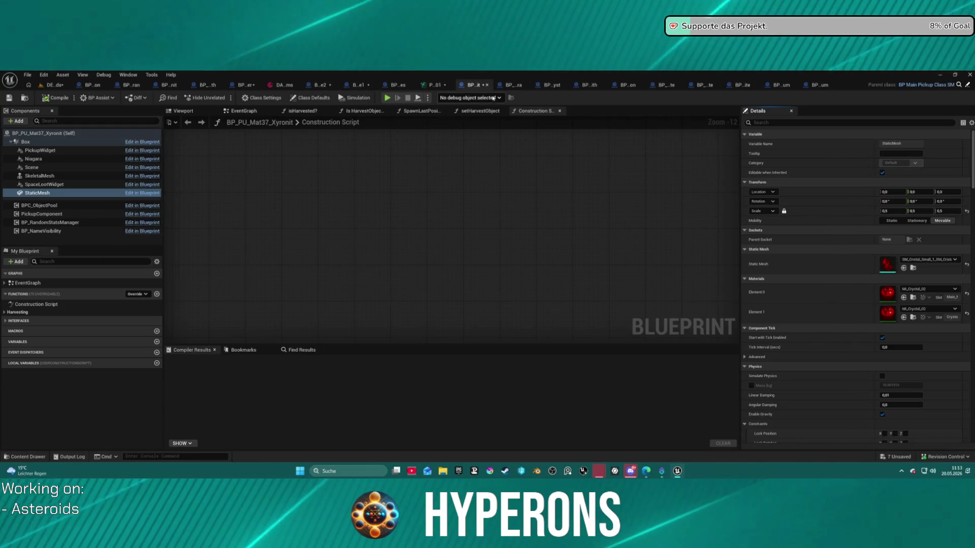
Close the Xyronit blueprint and browse Lumindra's StaticMesh to pick another small crystal mesh.
left_click(486, 85)
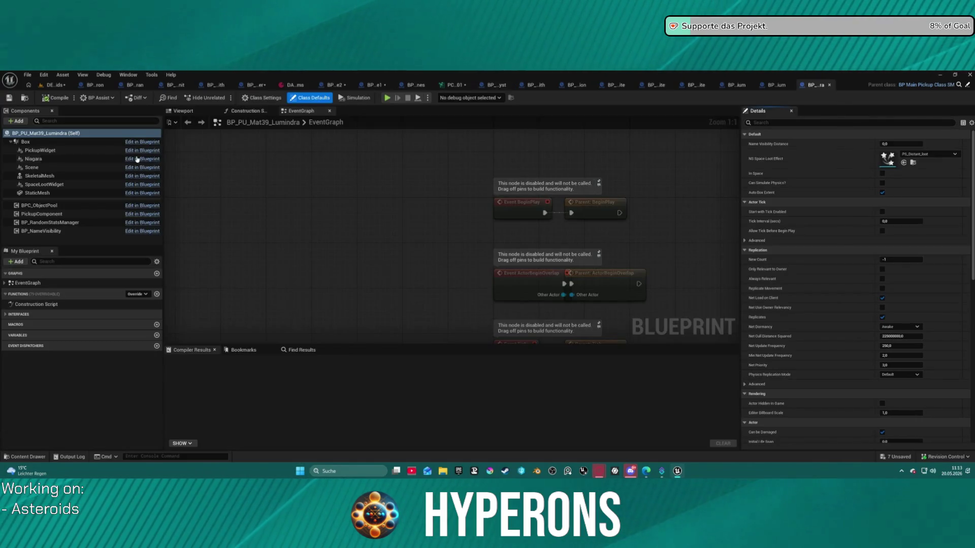
left_click(76, 193)
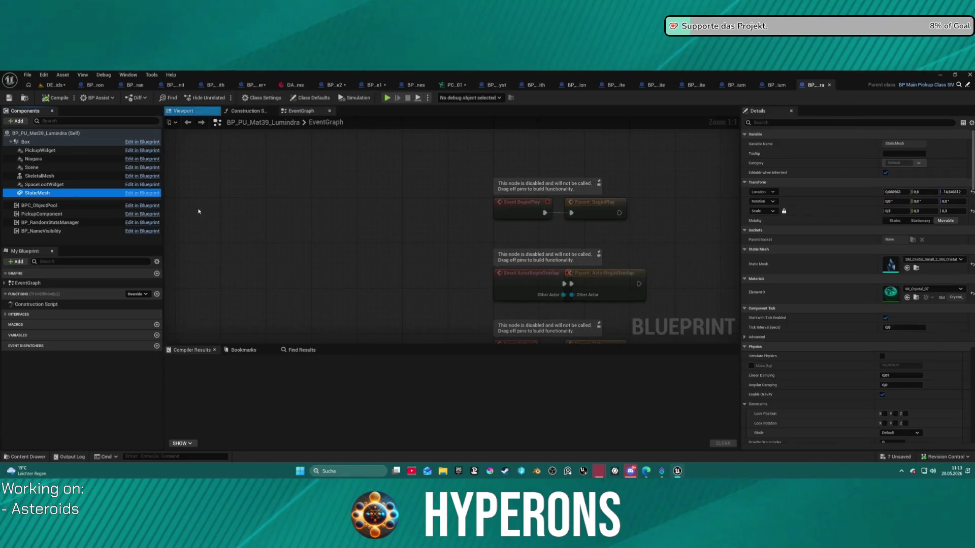
left_click(913, 268)
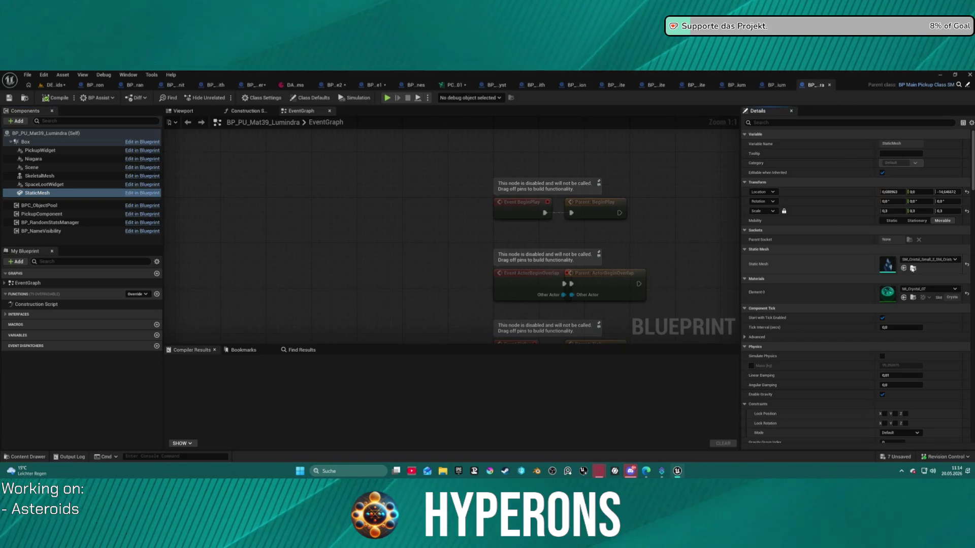
left_click(912, 268)
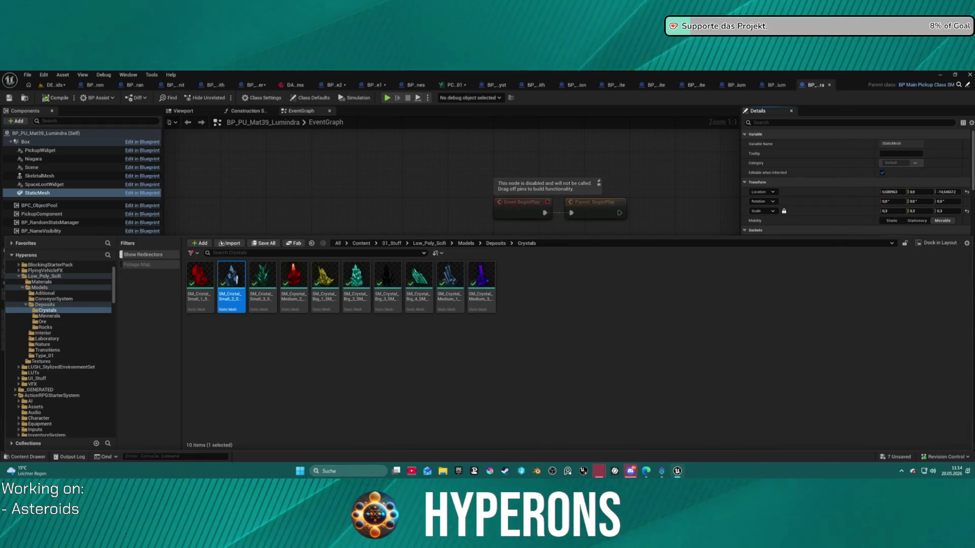
left_click(260, 302)
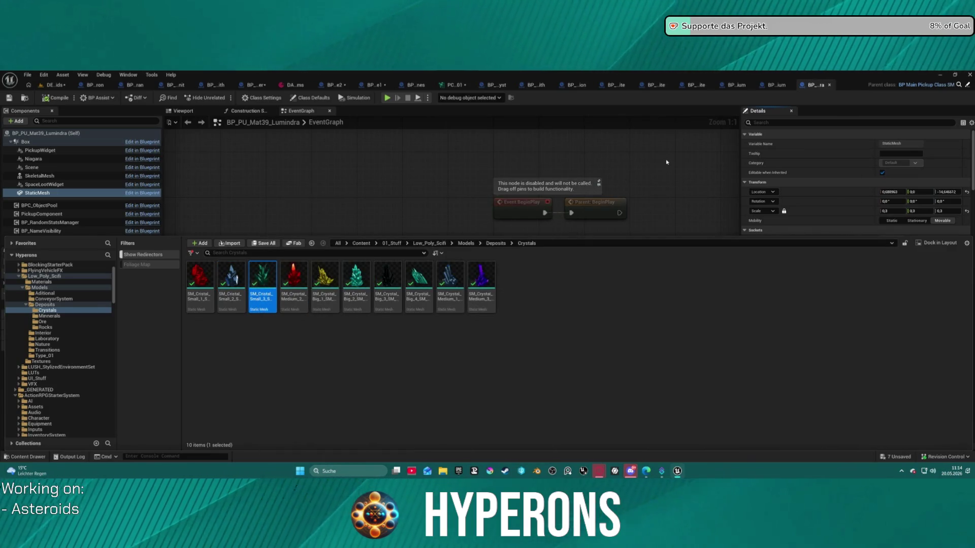
left_click(667, 162)
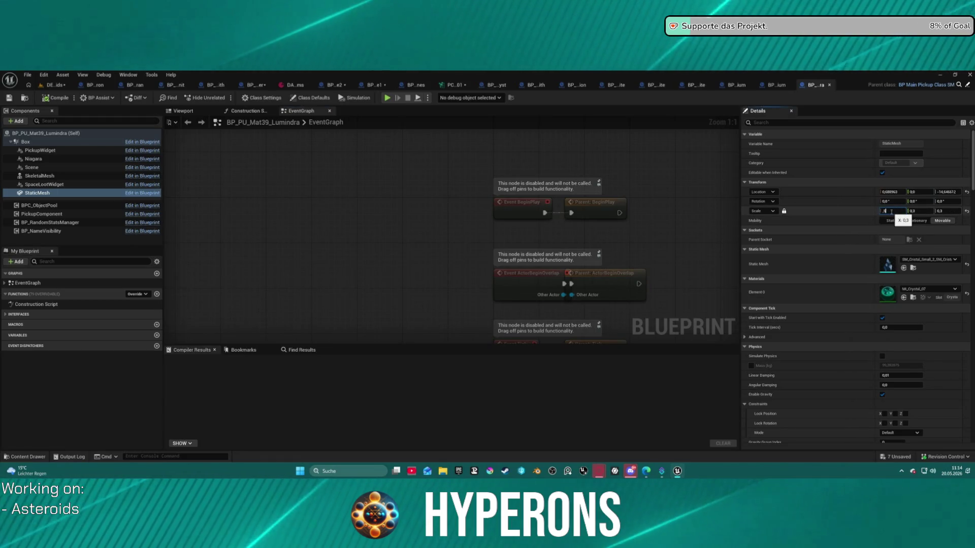
Set the Lumindra StaticMesh scale to 0,5 on all axes.
type("0,5")
key("Return")
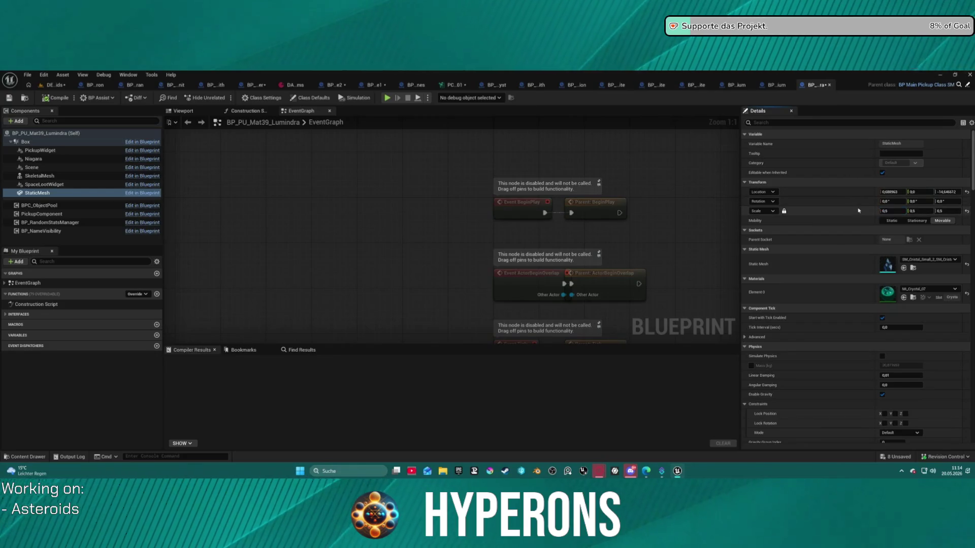
left_click(347, 218)
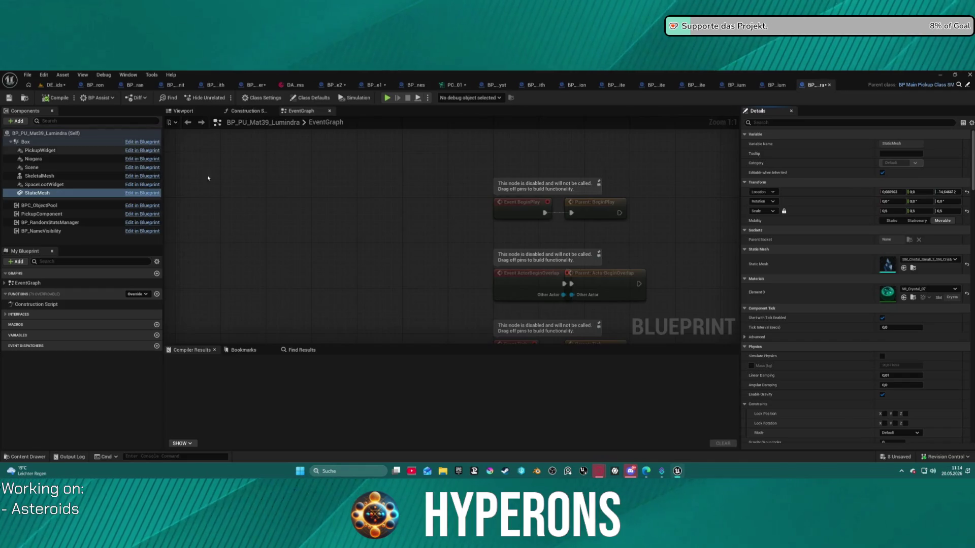
key("ctrl+space")
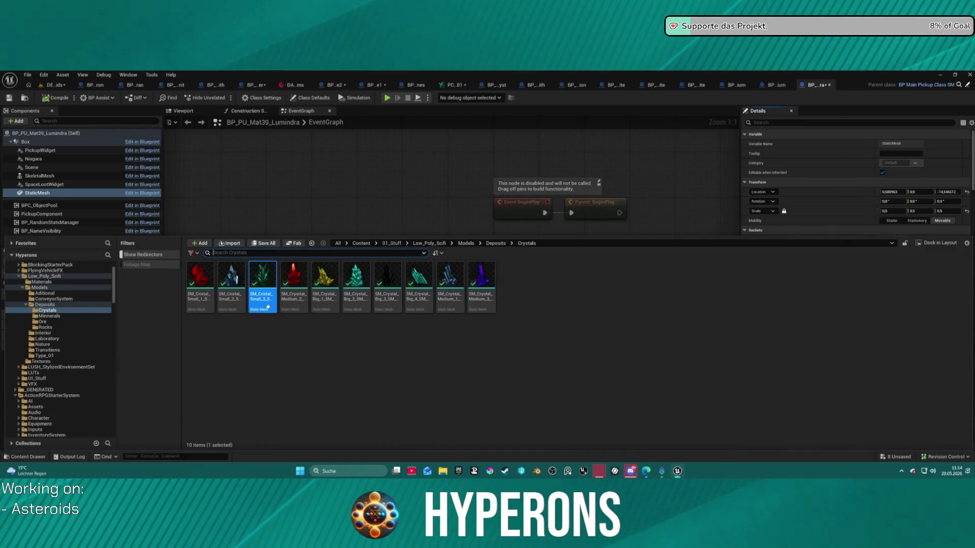
left_click(441, 227)
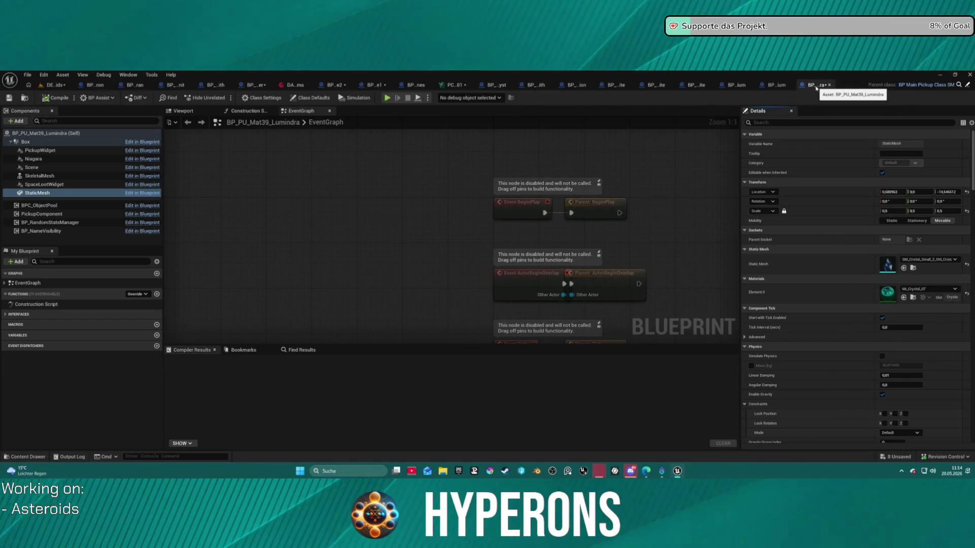
left_click(496, 85)
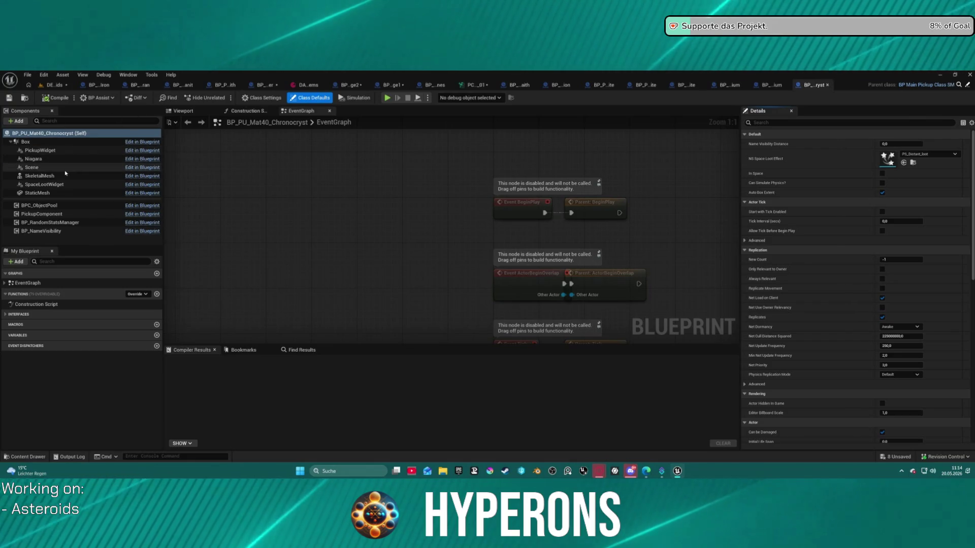
Assign the SM_Crystal_Medium_2 mesh to the Chronocryst StaticMesh component.
left_click(38, 193)
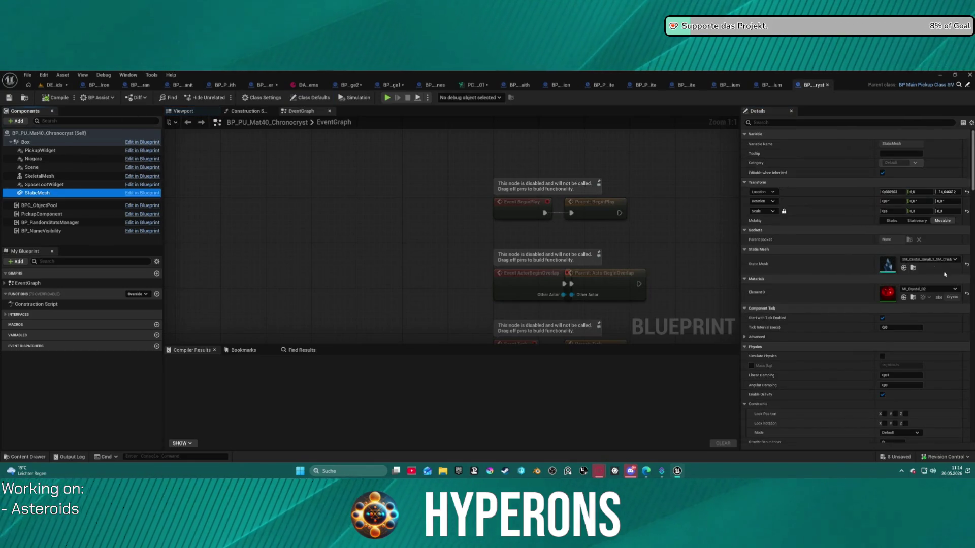
left_click(913, 267)
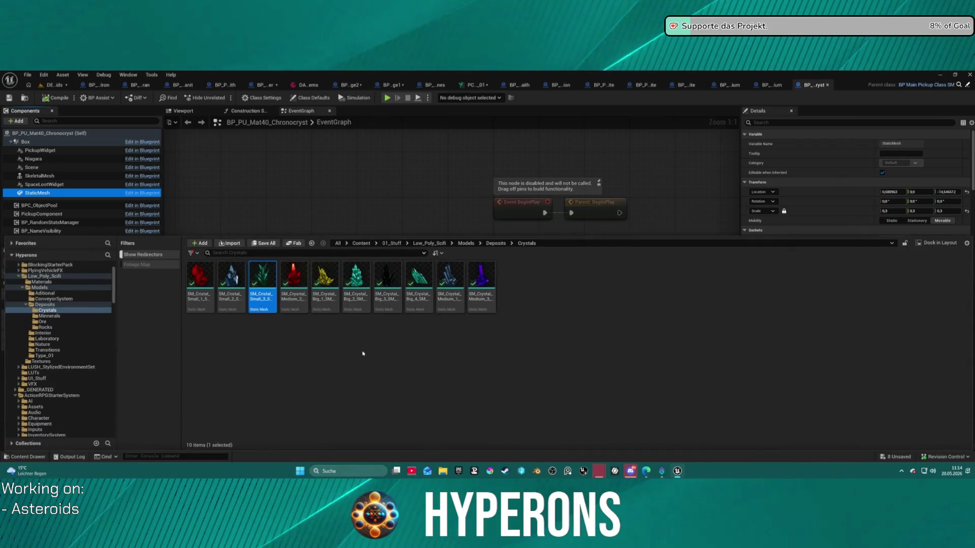
left_click(401, 201)
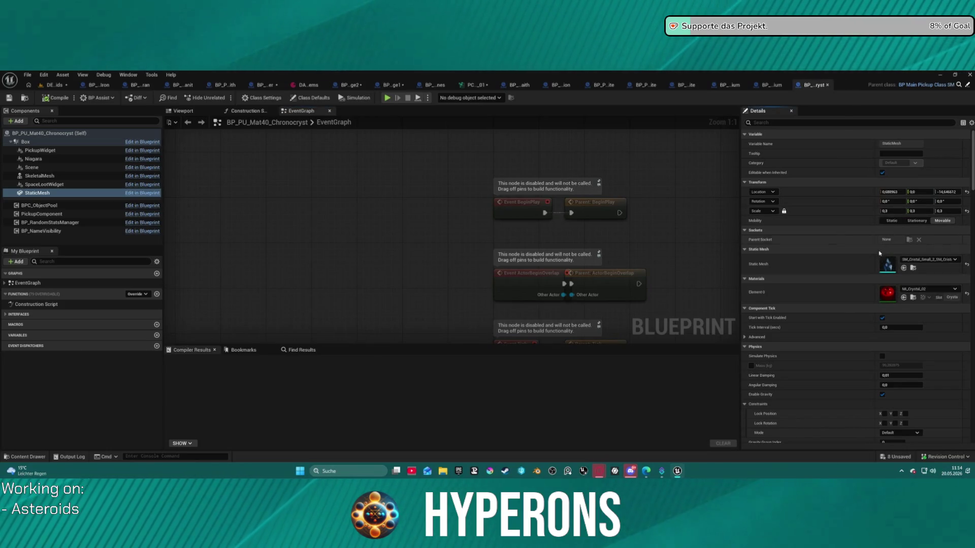
left_click(903, 268)
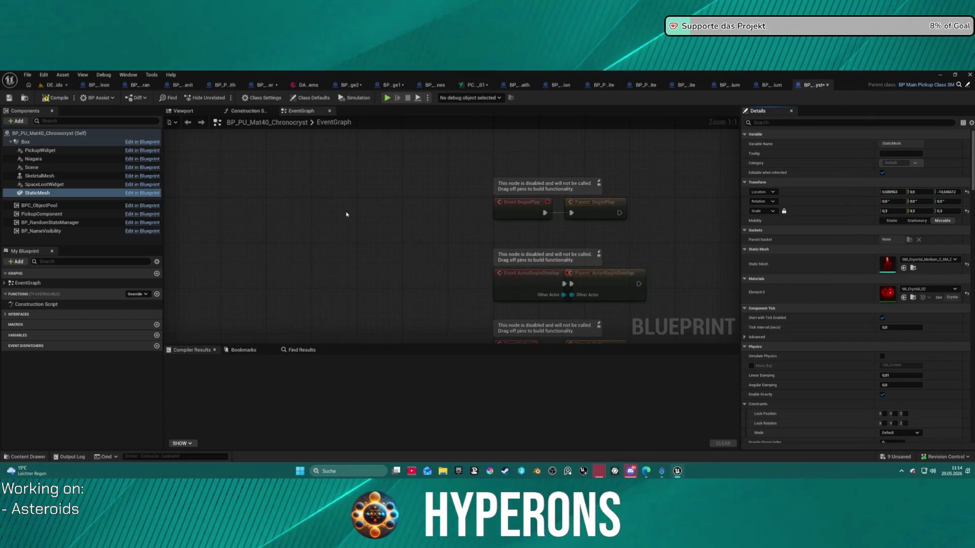
key("ctrl+space")
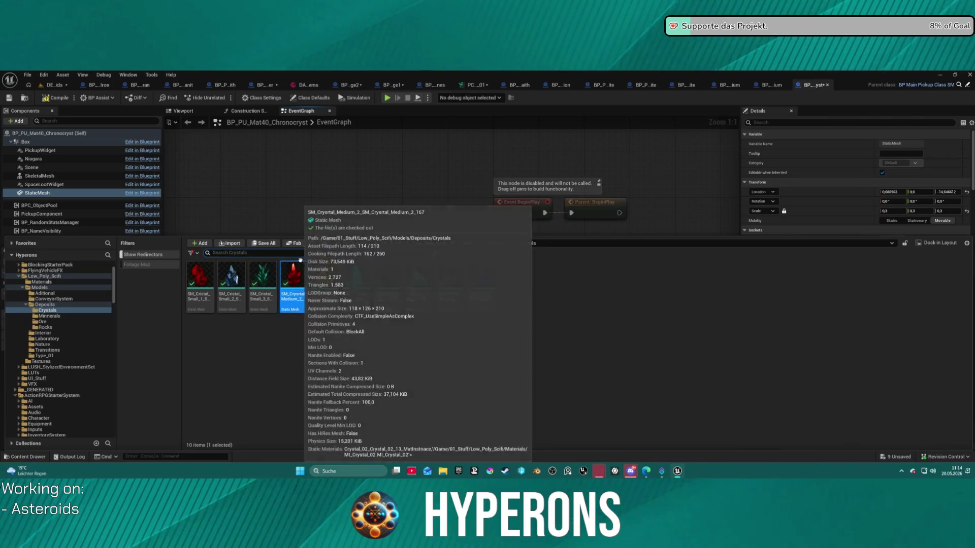
key("ctrl+space")
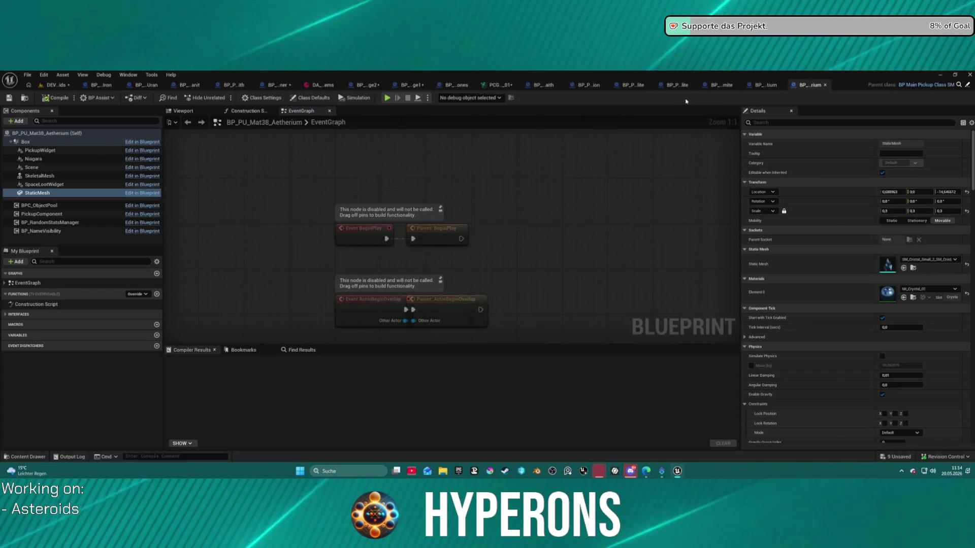
left_click(518, 85)
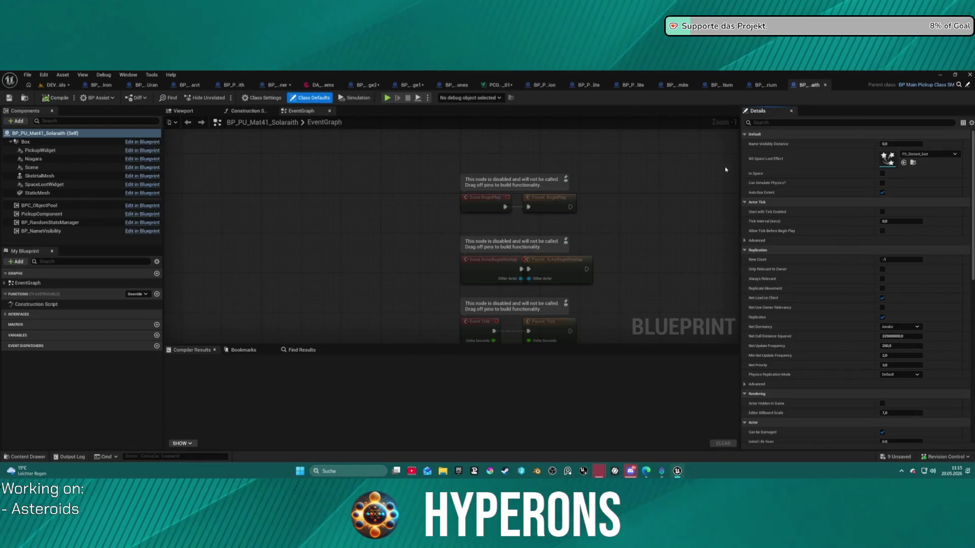
Assign the big yellow SM_Crystal_Big_1 mesh to Solaraith's StaticMesh component.
left_click(51, 193)
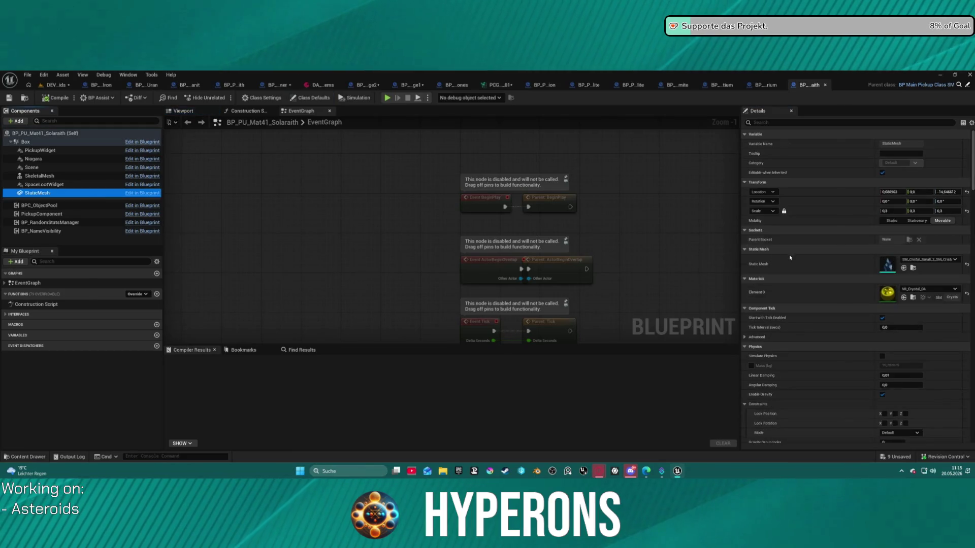
left_click(913, 268)
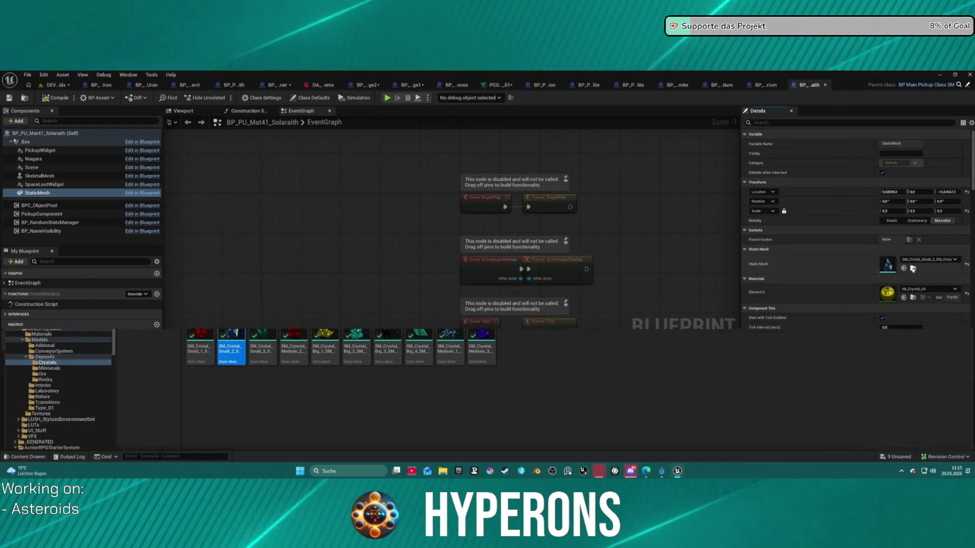
left_click(322, 275)
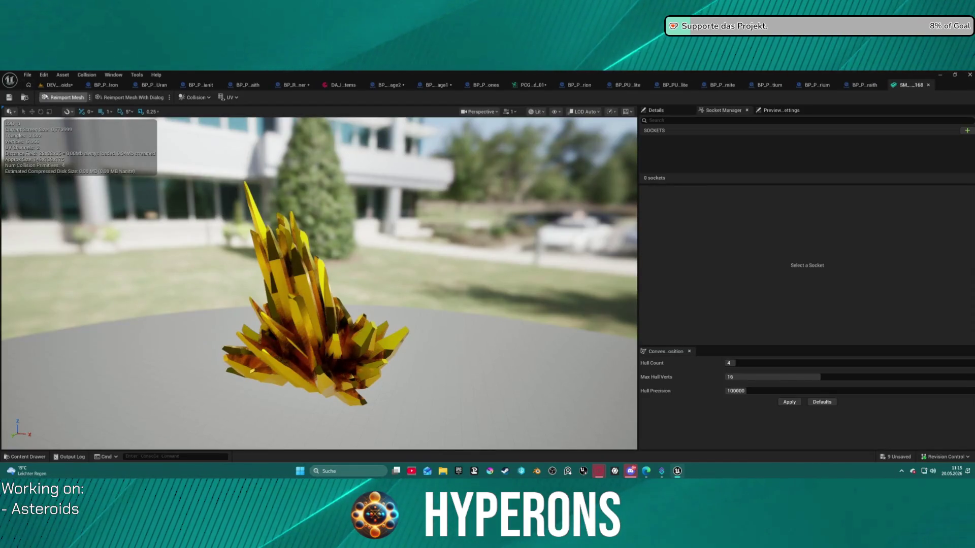
left_click(8, 98)
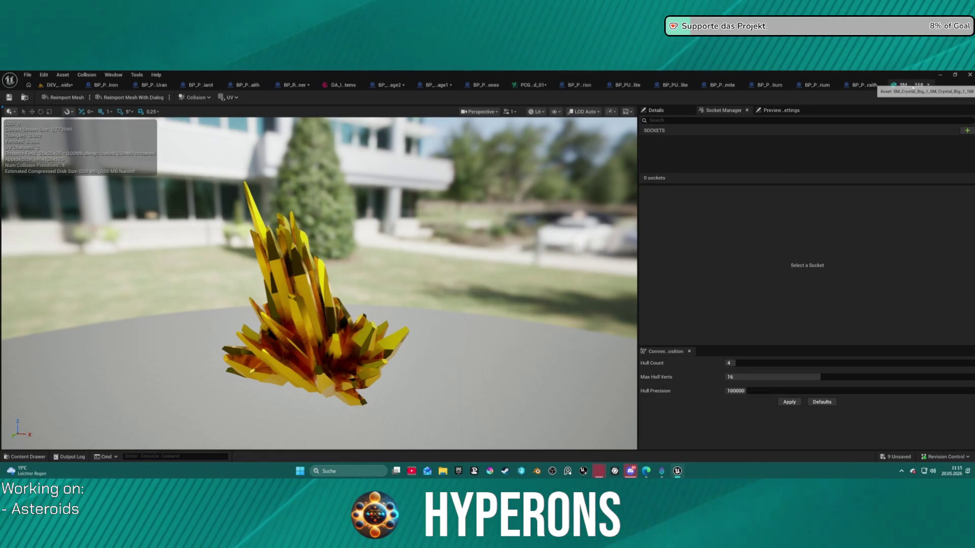
left_click(927, 84)
left_click(904, 268)
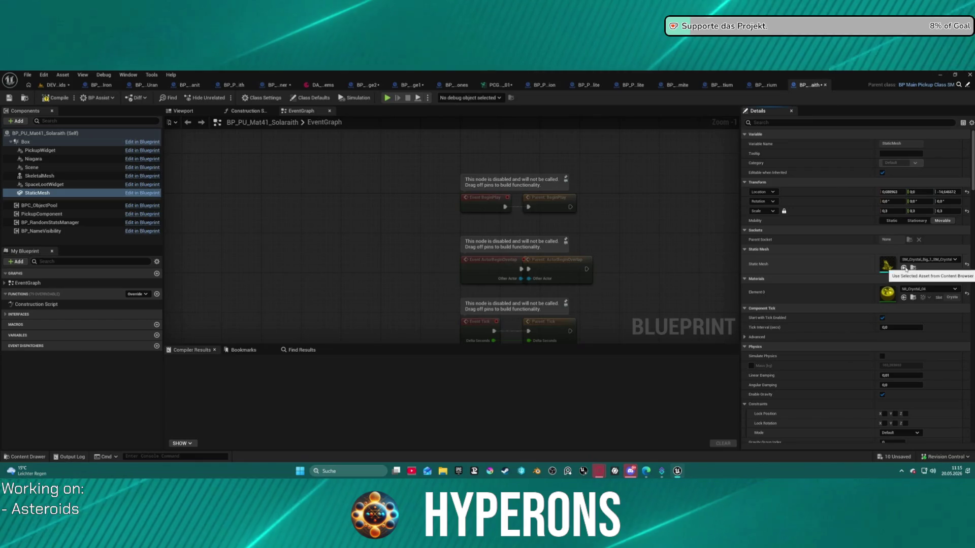
Preview the Solaraith crystal in the Viewport and compile the blueprint.
left_click(183, 111)
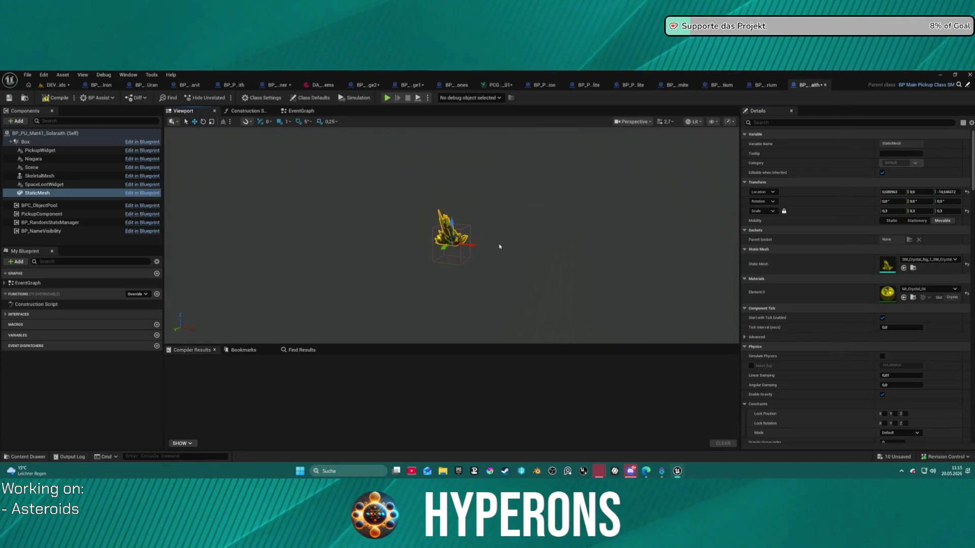
left_click(54, 98)
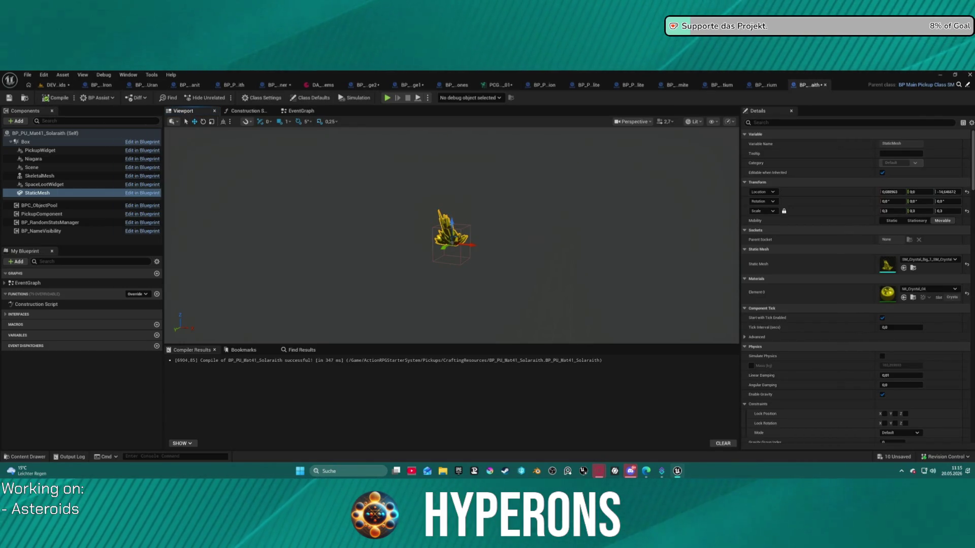
left_click(554, 86)
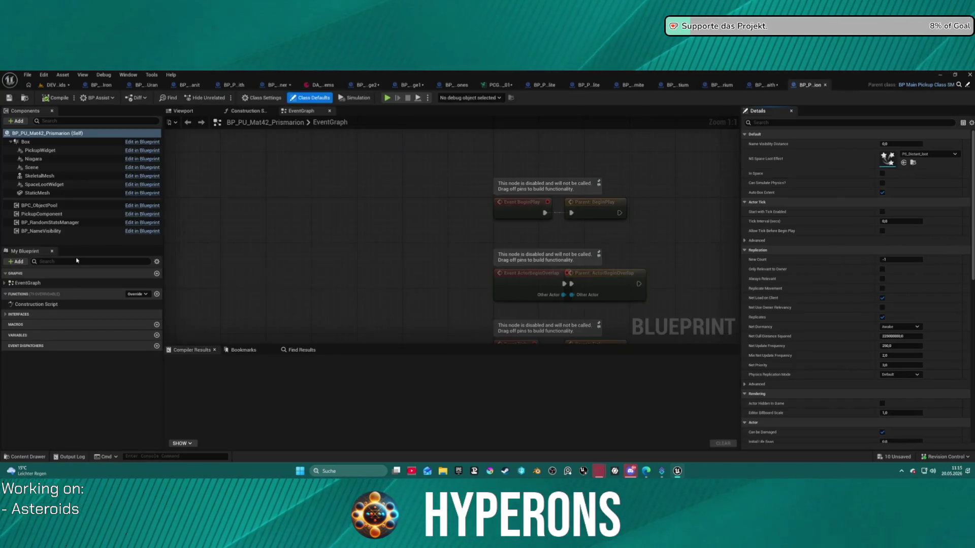
Select Prismarion's StaticMesh and browse to its current mesh among the crystal assets.
left_click(55, 193)
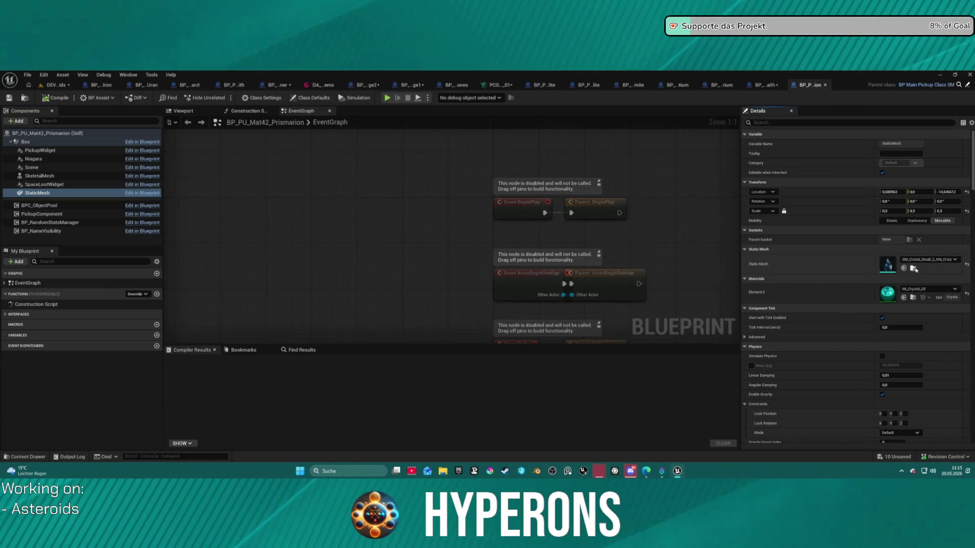
left_click(917, 270)
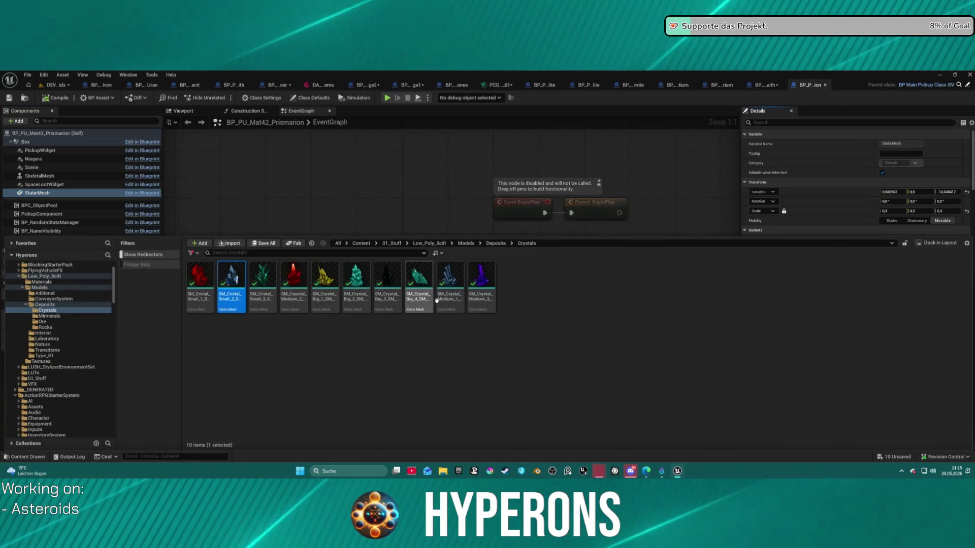
mouse_move(413, 300)
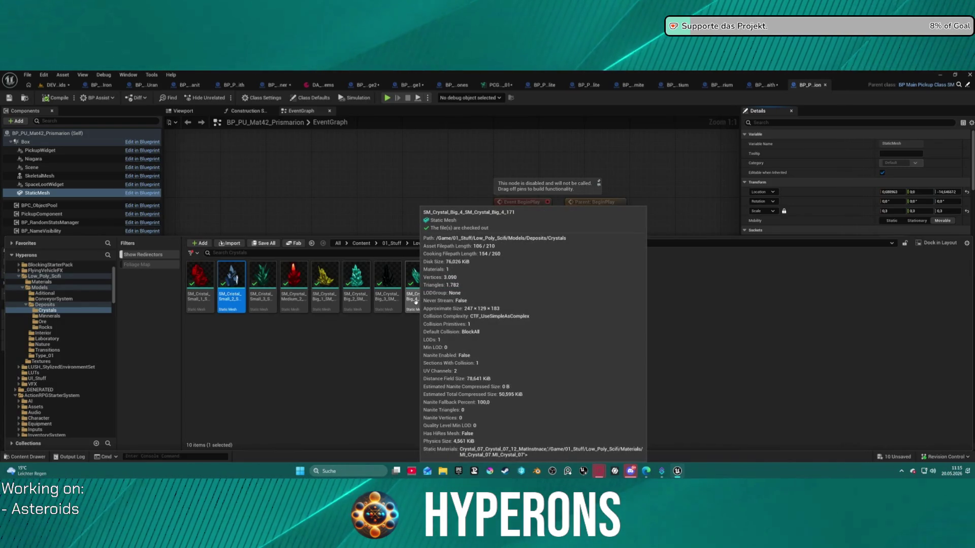
mouse_move(367, 304)
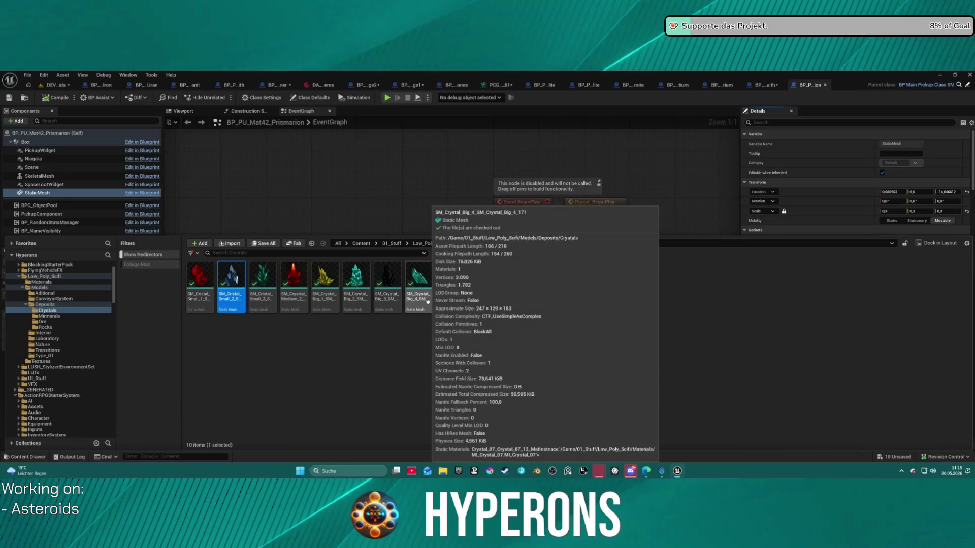
left_click(401, 187)
Navigate the asset browser to the RandomSpawner/Crystals blueprint folder.
key("ctrl+space")
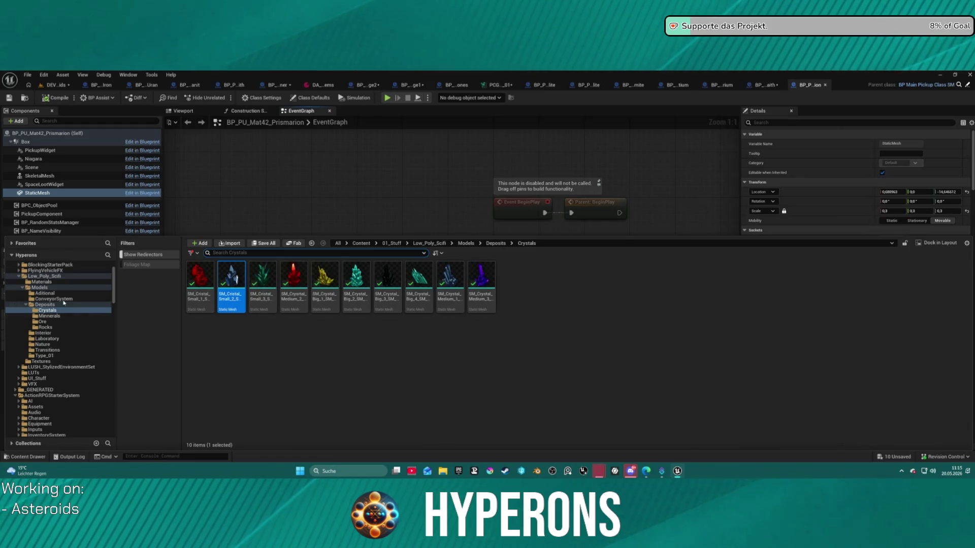
scroll(66, 330, "down", 5)
scroll(76, 318, "down", 15)
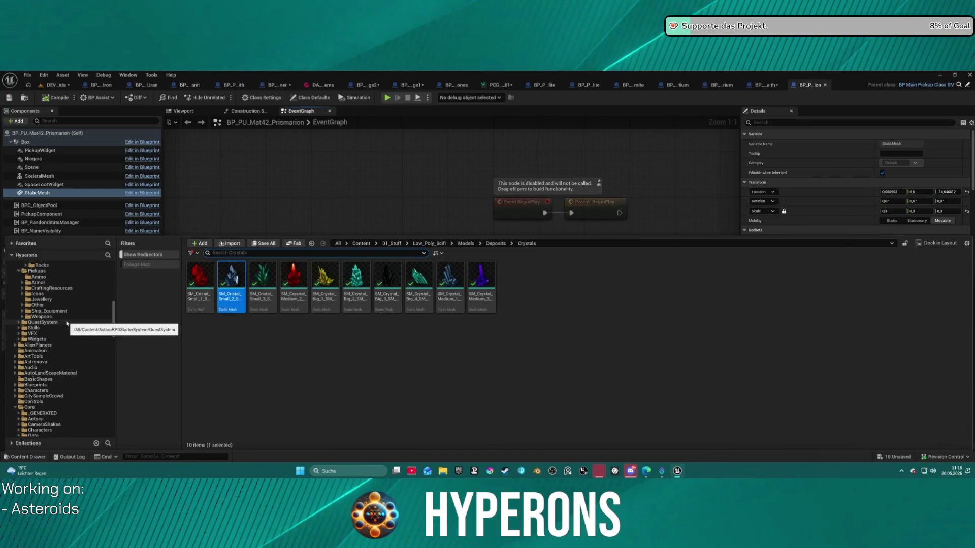
scroll(66, 324, "down", 2)
scroll(64, 328, "down", 2)
scroll(58, 326, "up", 10)
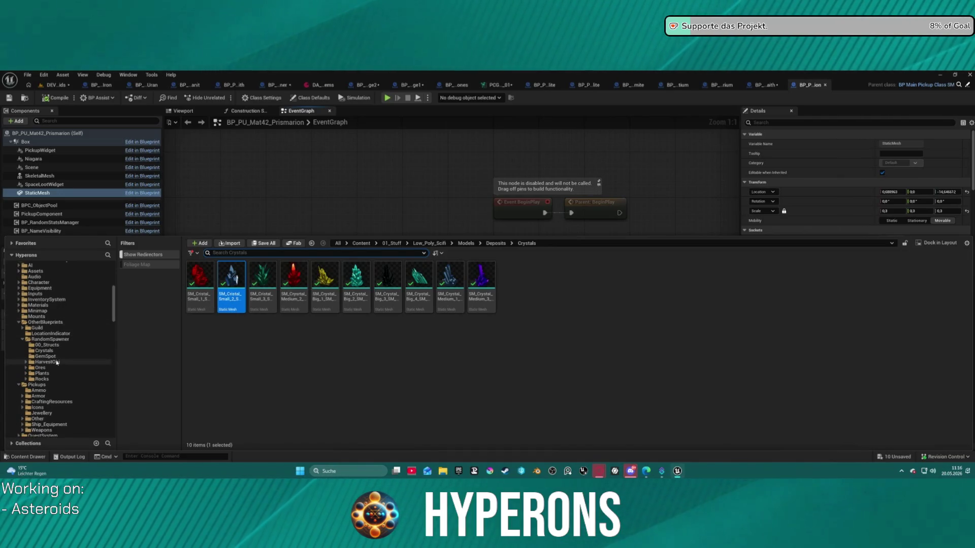
left_click(56, 351)
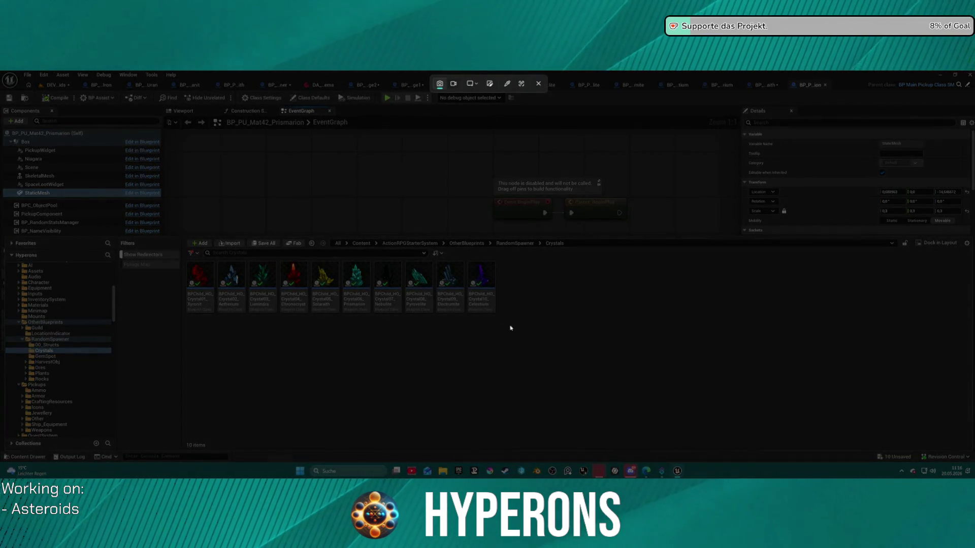
Marquee-select the group of crystal spawner blueprints in RandomSpawner/Crystals.
mouse_move(513, 325)
left_mouse_down()
mouse_move(206, 320)
mouse_move(170, 293)
mouse_move(183, 259)
left_mouse_up()
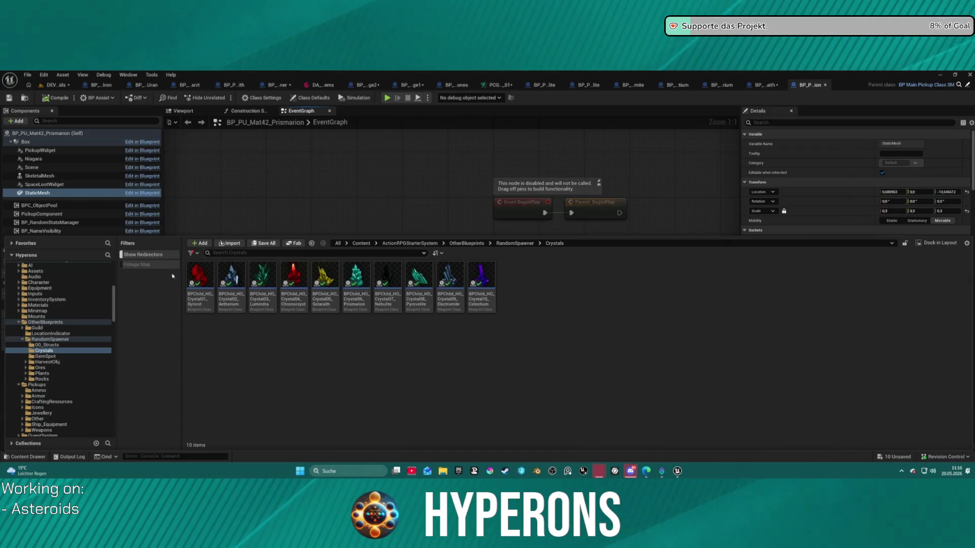
key("ctrl+space")
key("ctrl+space")
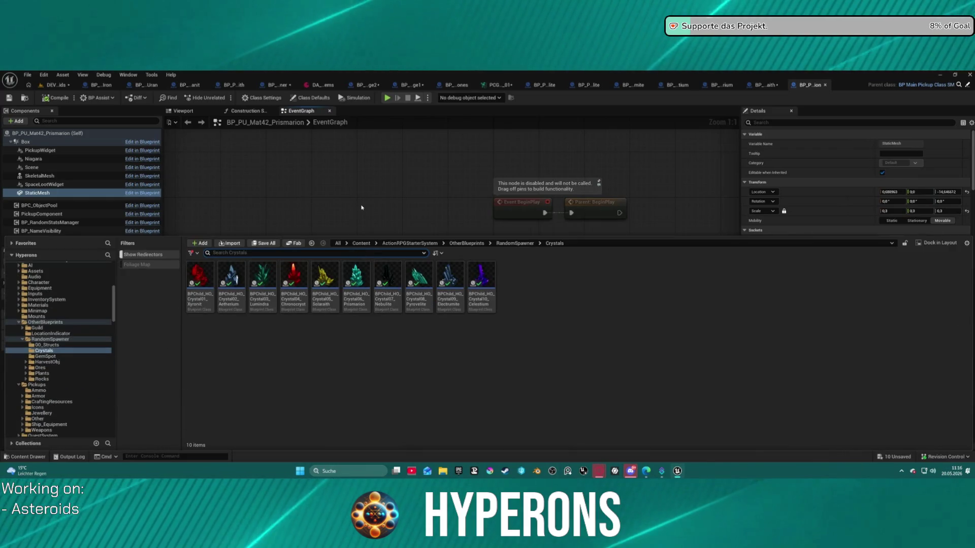
left_click(364, 191)
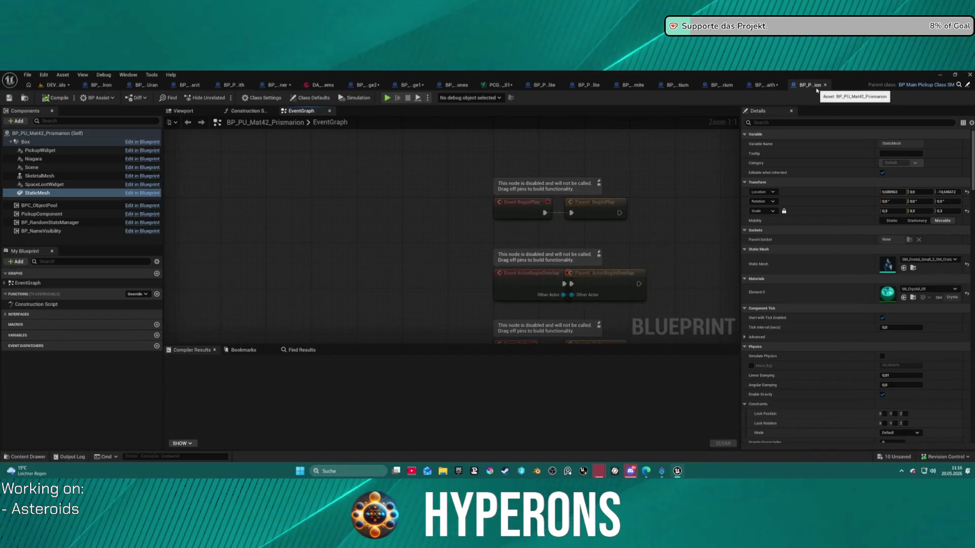
Close the Prismarion blueprint and select the Prismarion pickup in Pickups/CraftingResources.
middle_click(813, 90)
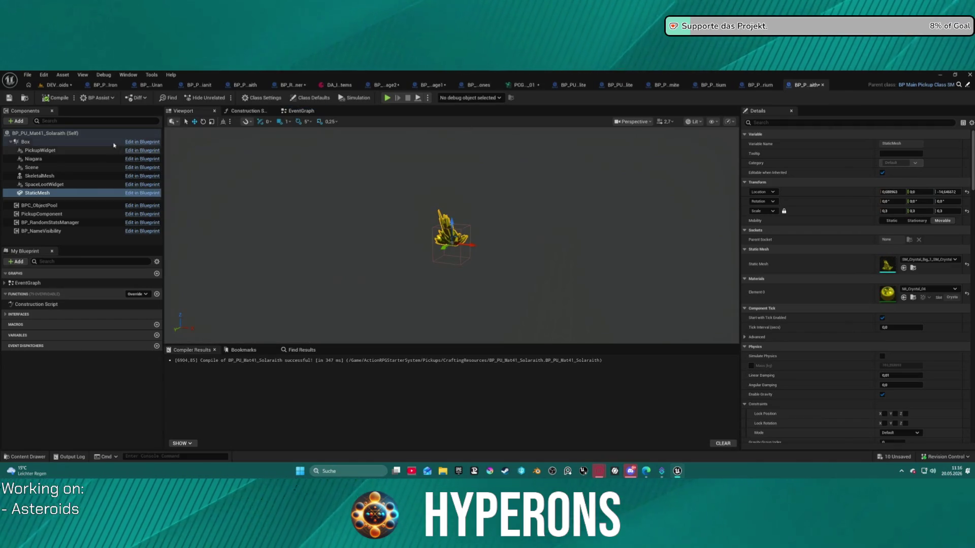
key("ctrl+space")
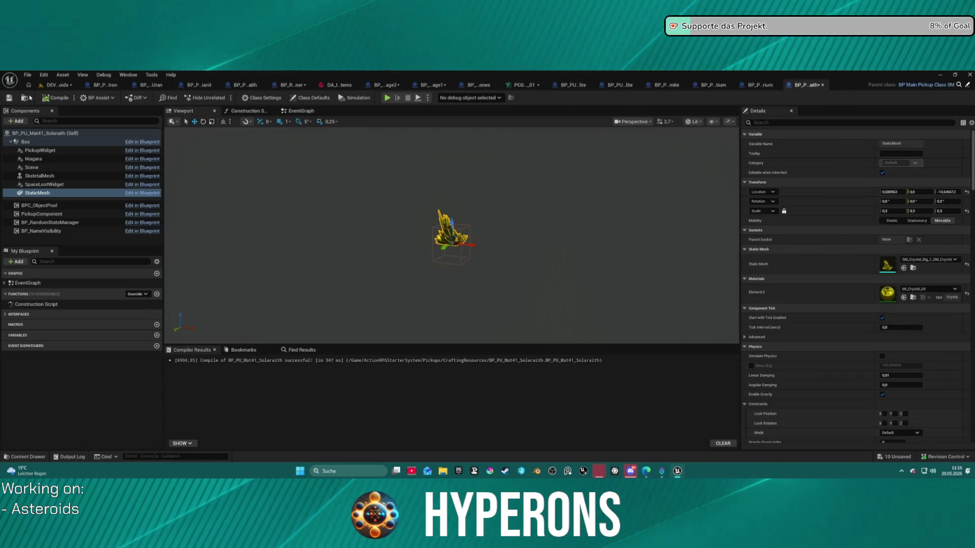
left_click(24, 98)
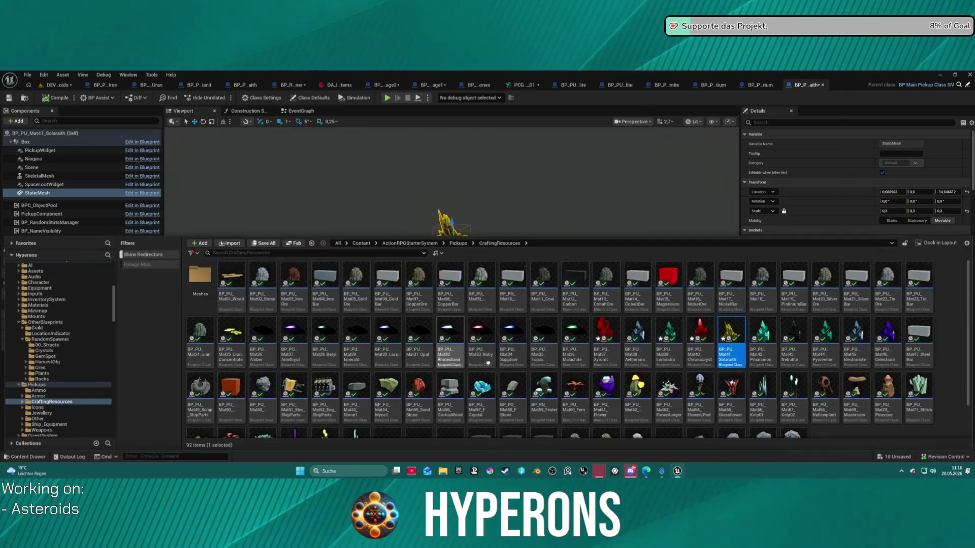
left_click(767, 356)
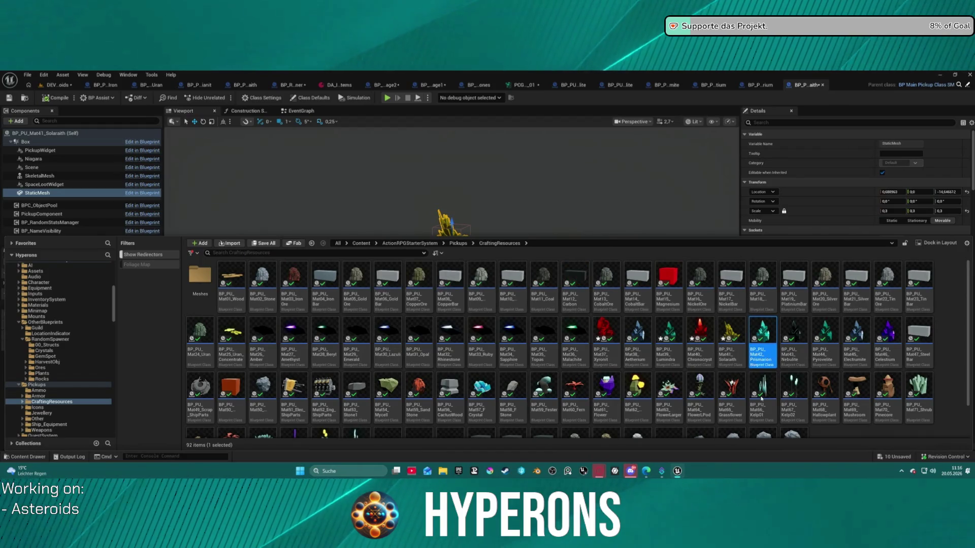
Give the Prismarion pickup's StaticMesh SM_Crystal_Big_2 at 0.5 scale, and compile it.
double_click(767, 356)
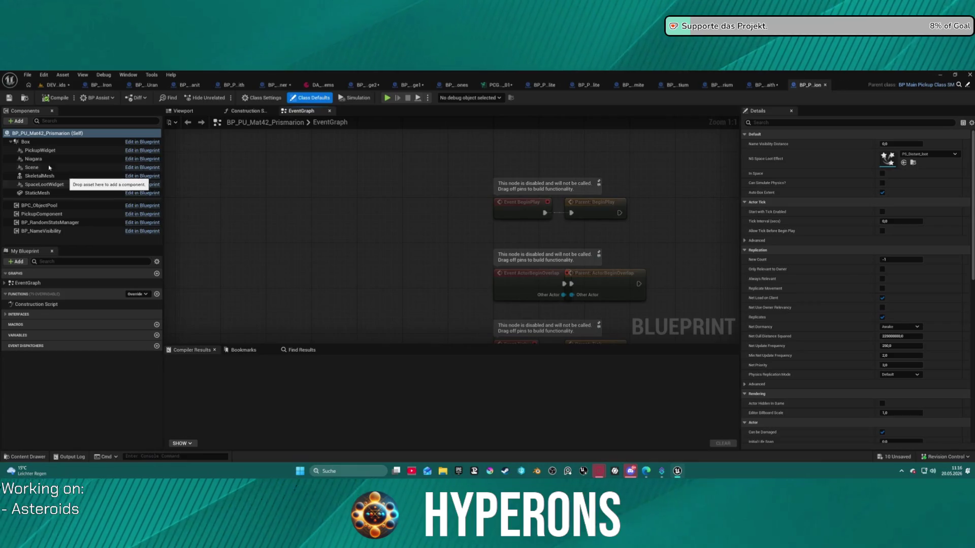
left_click(38, 193)
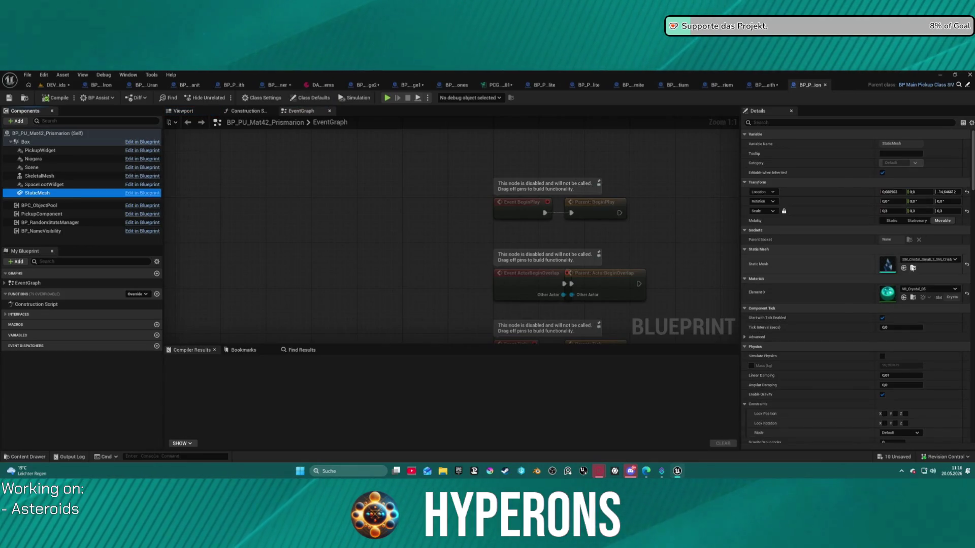
left_click(912, 268)
double_click(357, 289)
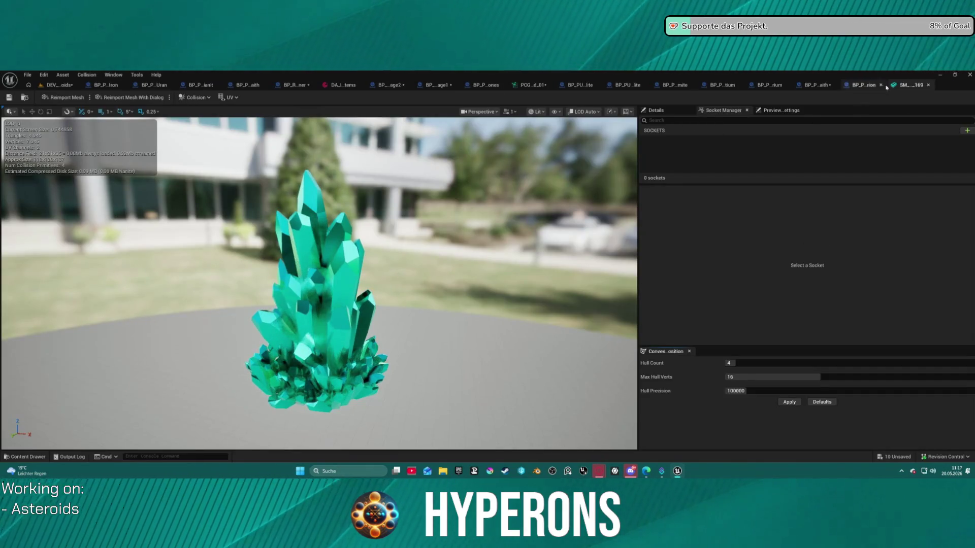
left_click(928, 85)
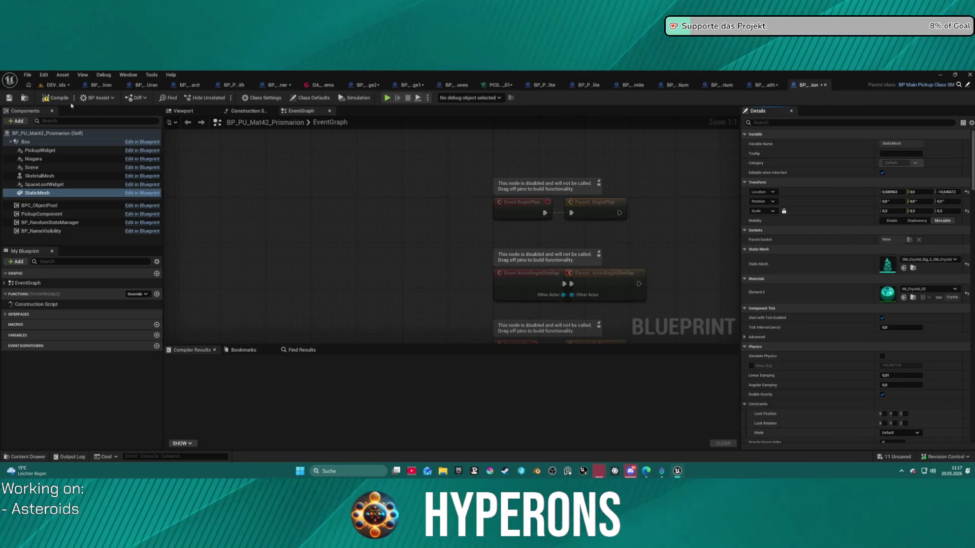
key("F7")
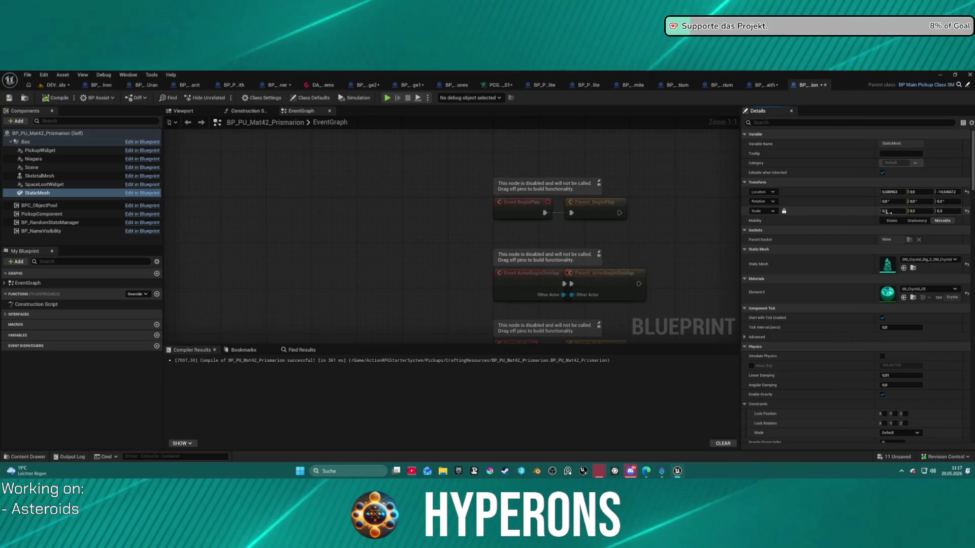
left_click(893, 211)
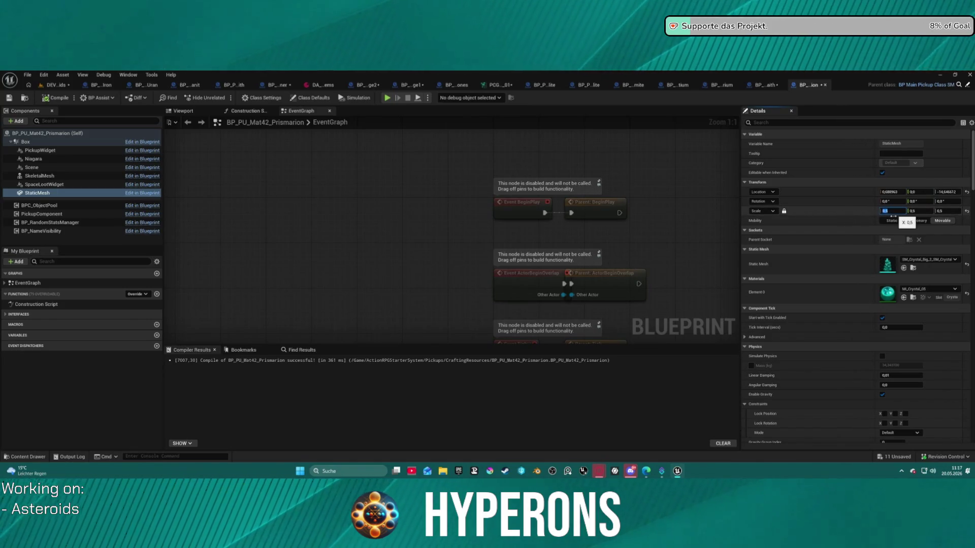
type("0,5")
key("Return")
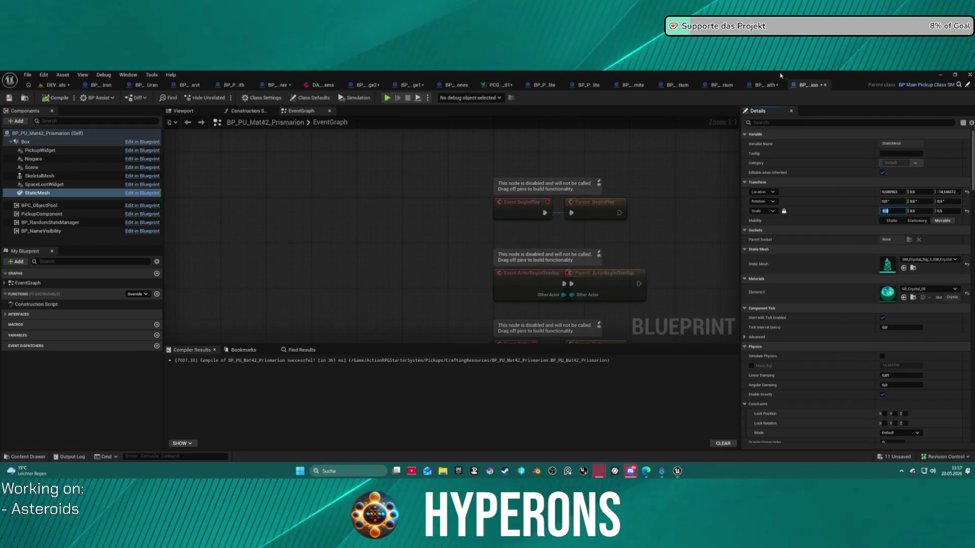
Close the Prismarion and Solaraith blueprints and switch to the Nebulite blueprint.
middle_click(808, 89)
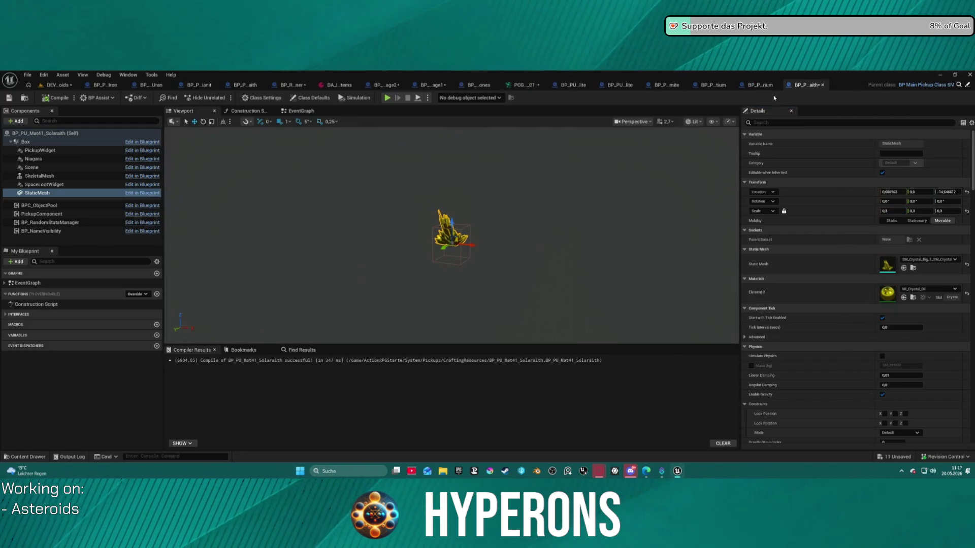
middle_click(810, 90)
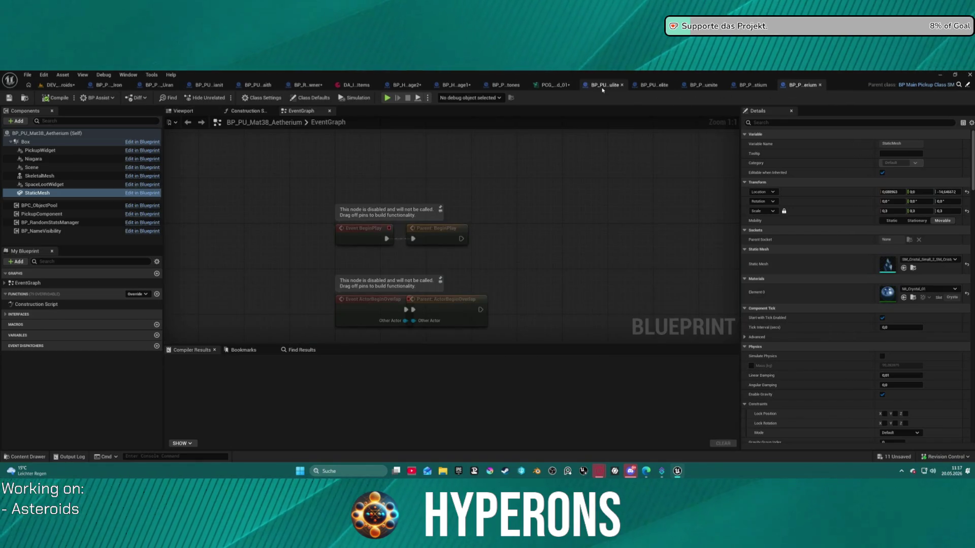
left_click(605, 85)
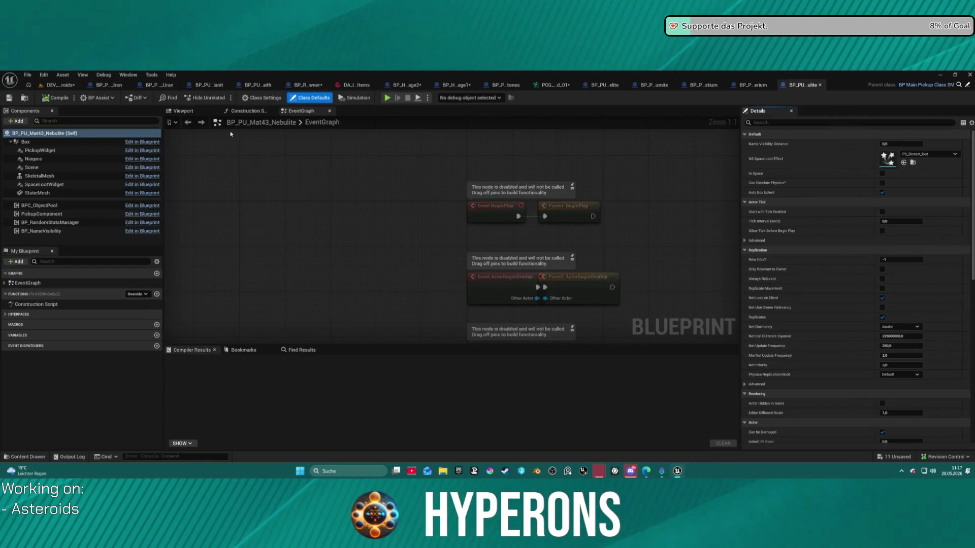
Assign SM_Crystal_Big_3 as the Nebulite pickup's static mesh.
left_click(63, 193)
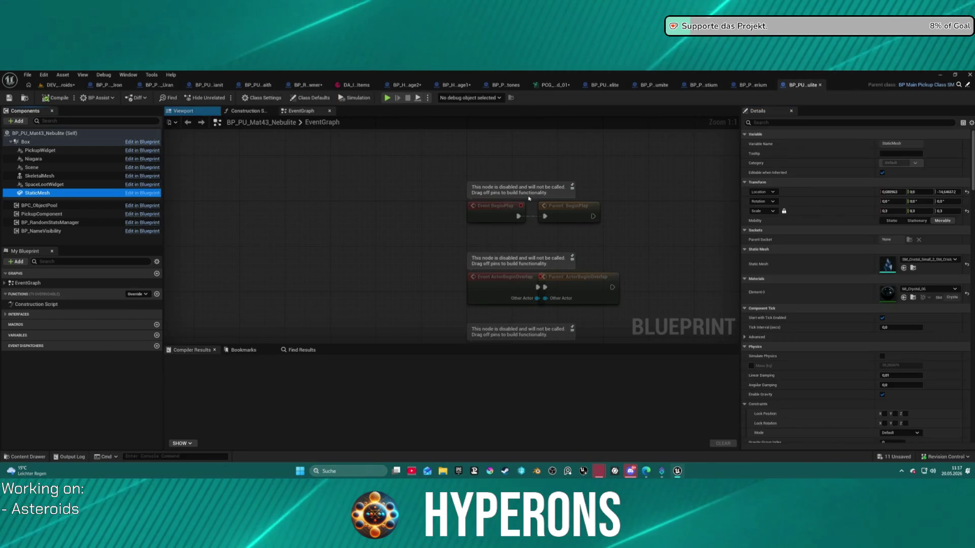
left_click(912, 268)
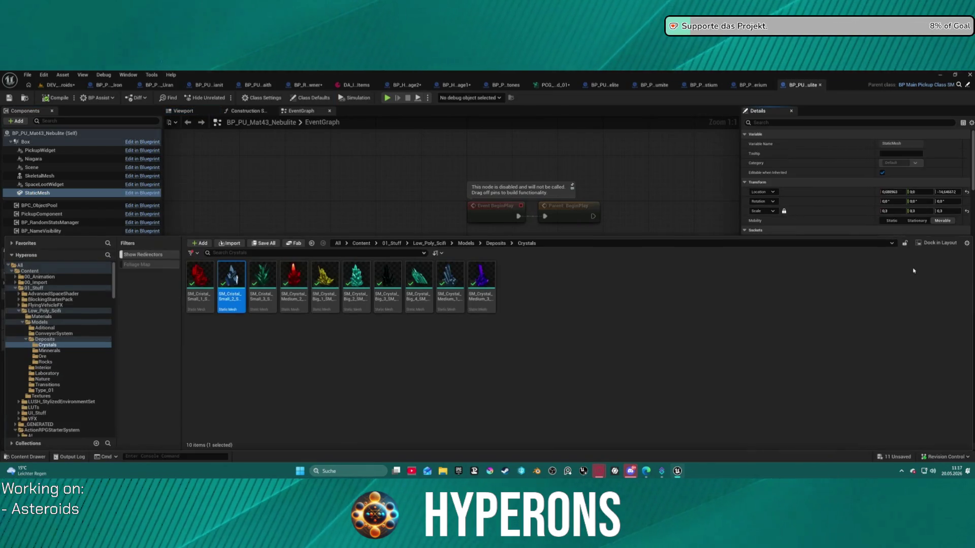
left_click(386, 278)
double_click(386, 277)
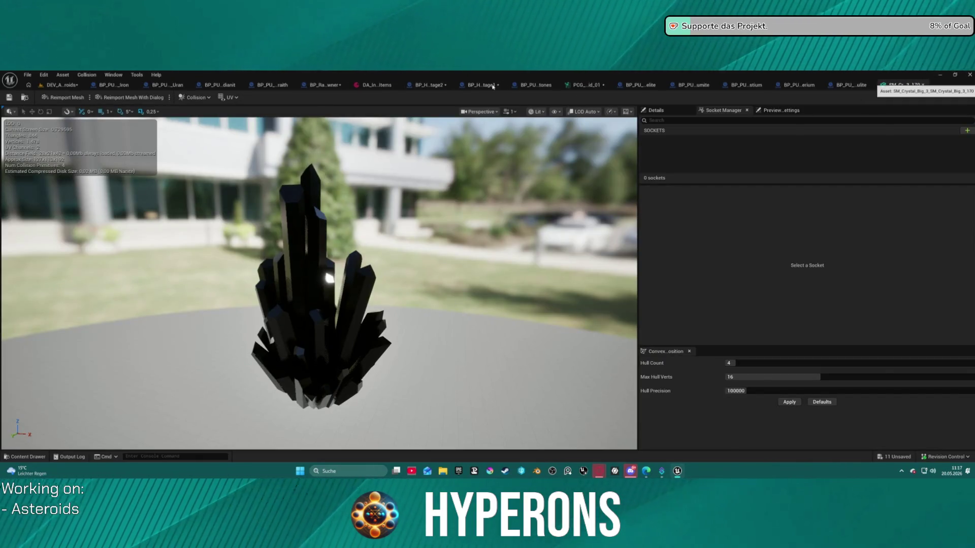
left_click(922, 85)
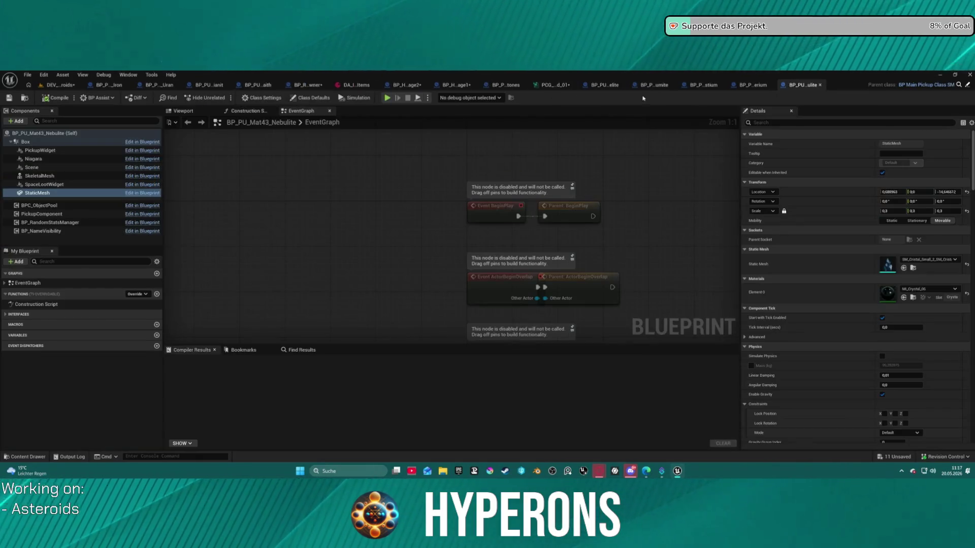
left_click(904, 267)
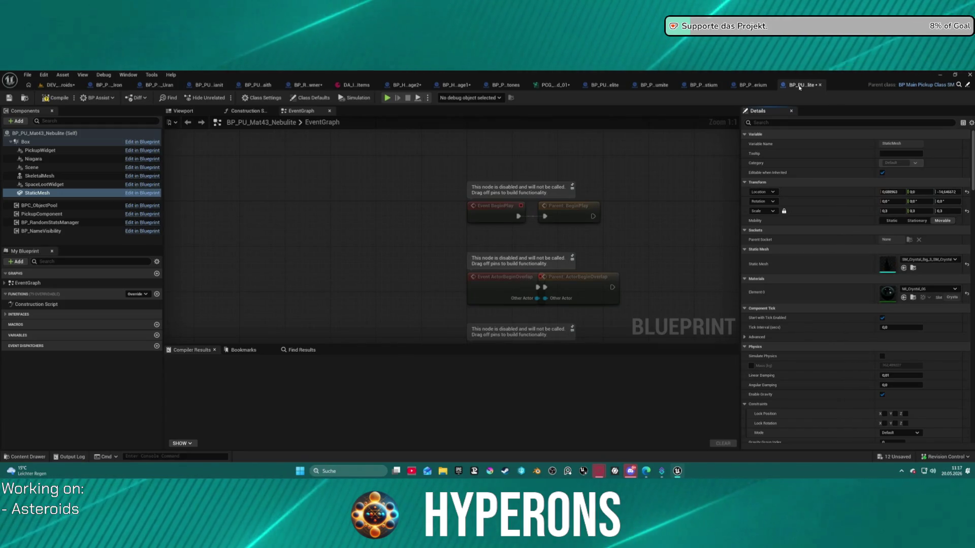
Close the Nebulite blueprint and open Pyrovelite in the full Blueprint Editor.
left_click(820, 85)
left_click(640, 85)
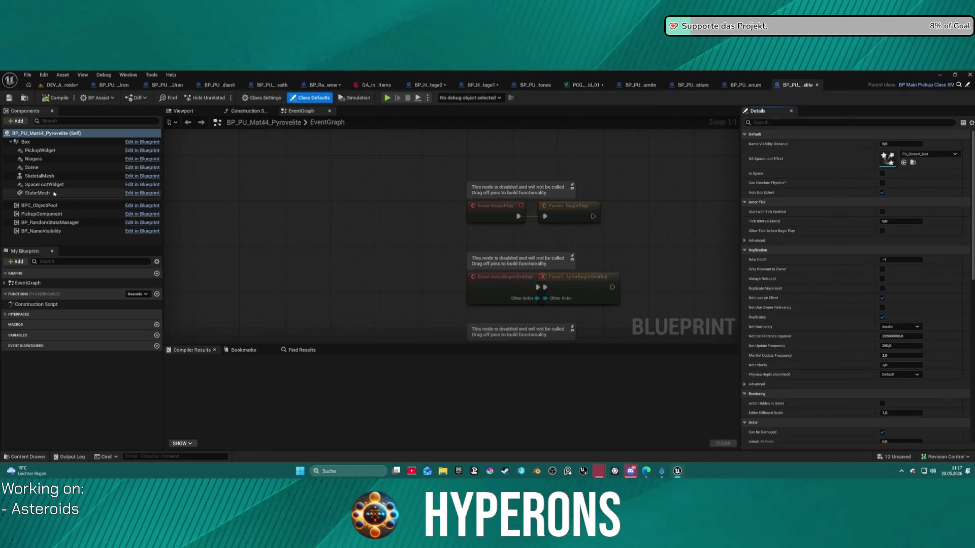
left_click(38, 193)
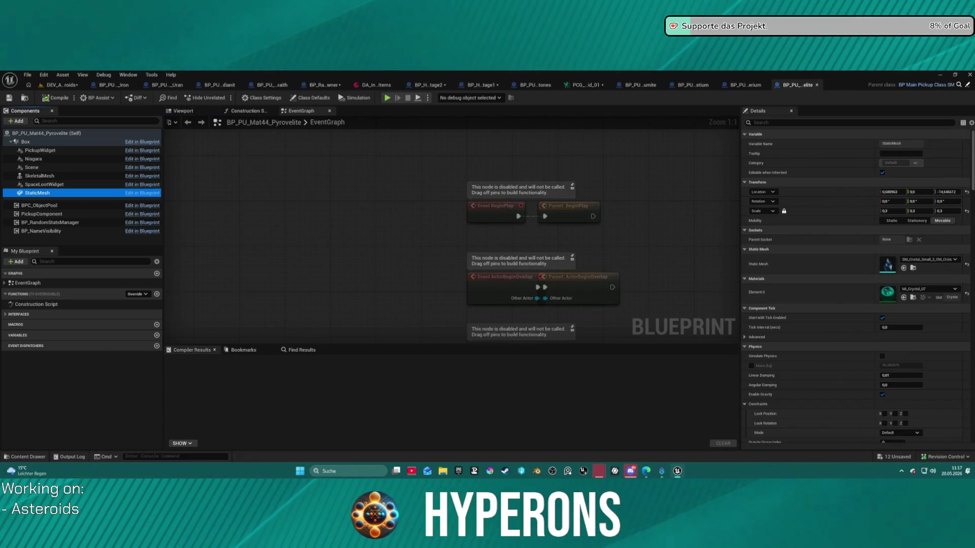
Assign SM_Crystal_Big_4 as the Pyrovelite pickup's static mesh and close its blueprint.
left_click(910, 270)
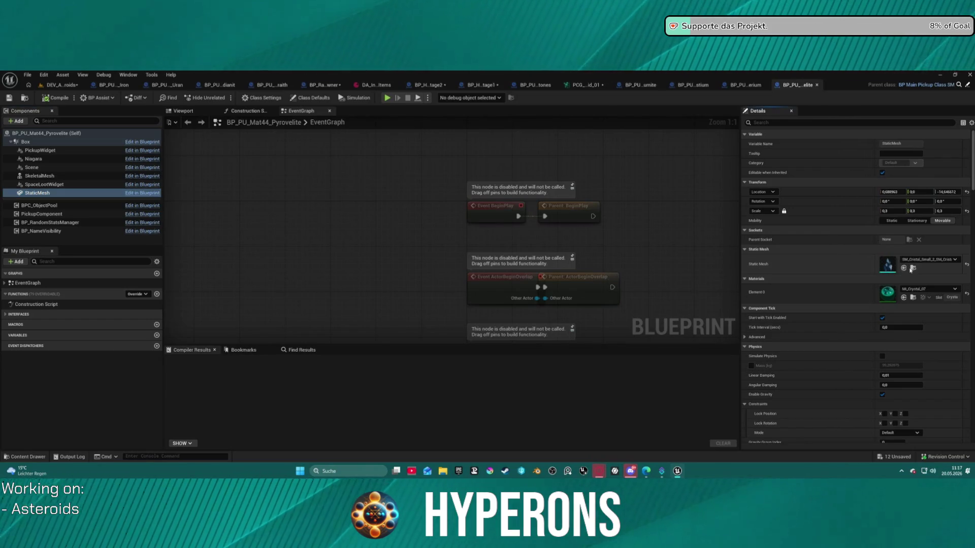
left_click(911, 269)
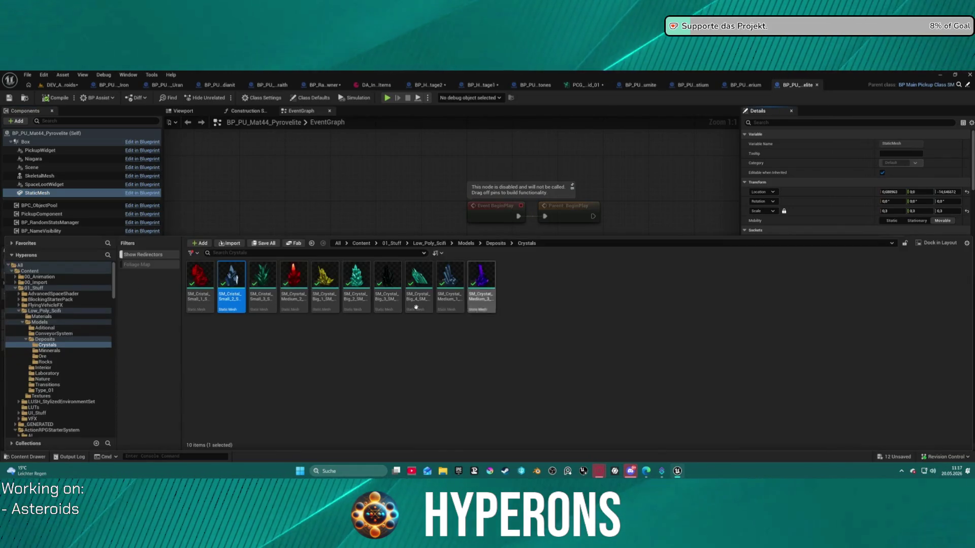
left_click(422, 302)
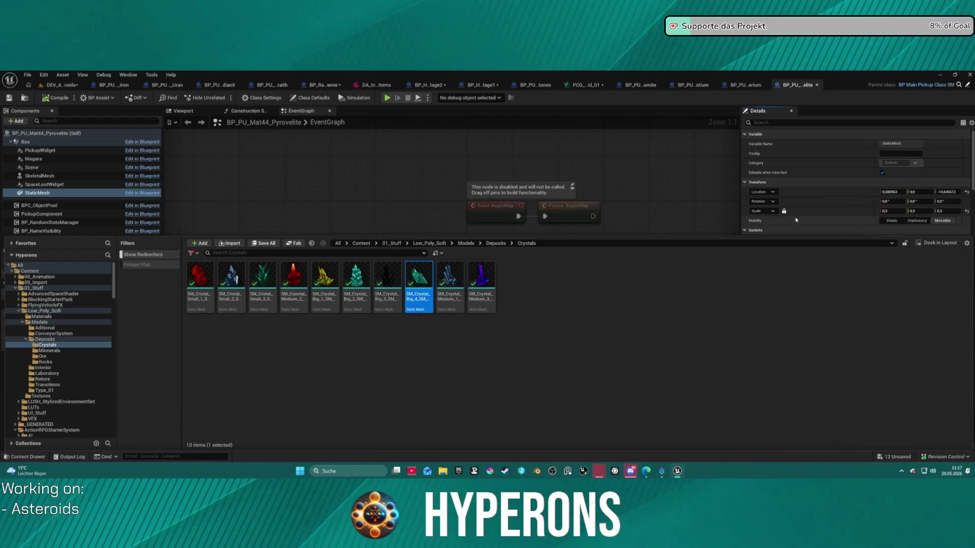
left_click(795, 219)
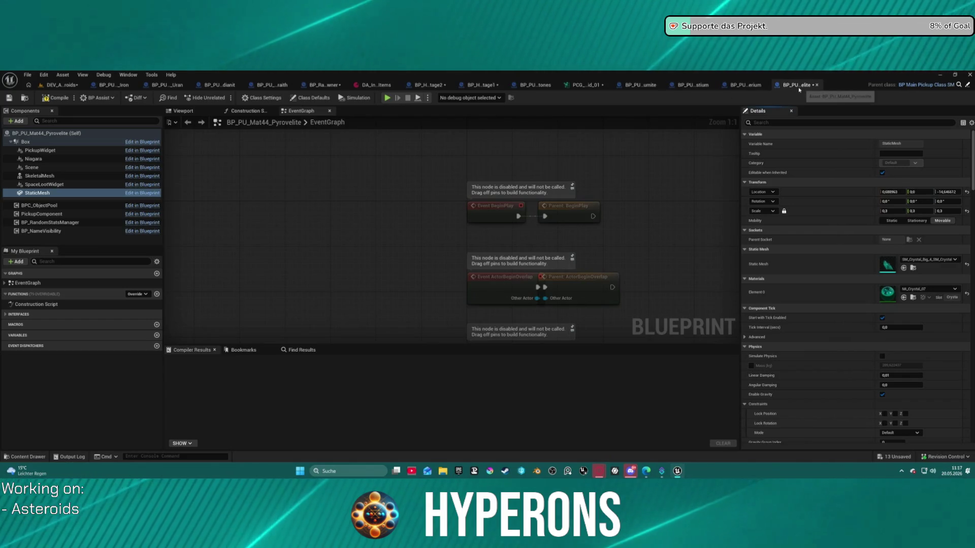
left_click(817, 85)
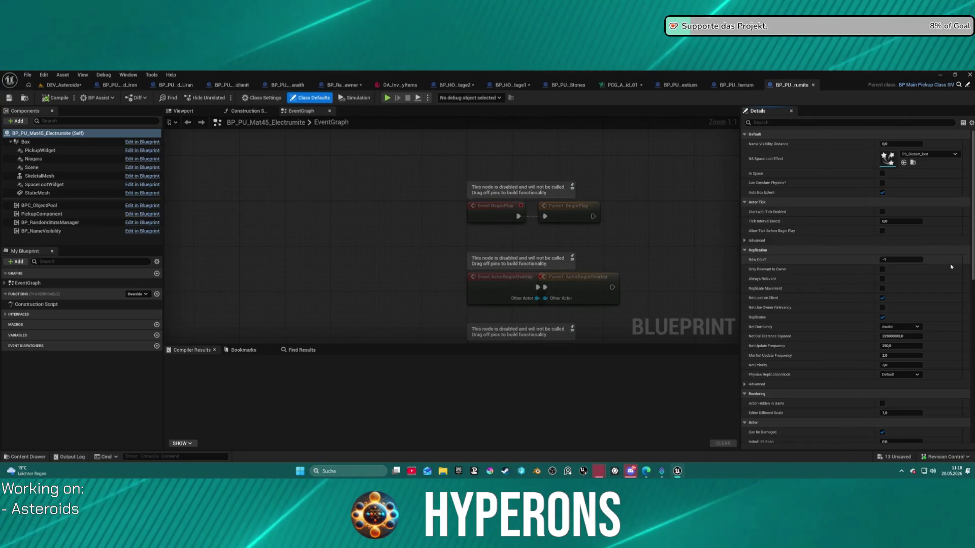
Assign SM_Crystal_Medium_1 as the Electrumite pickup's static mesh.
left_click(59, 193)
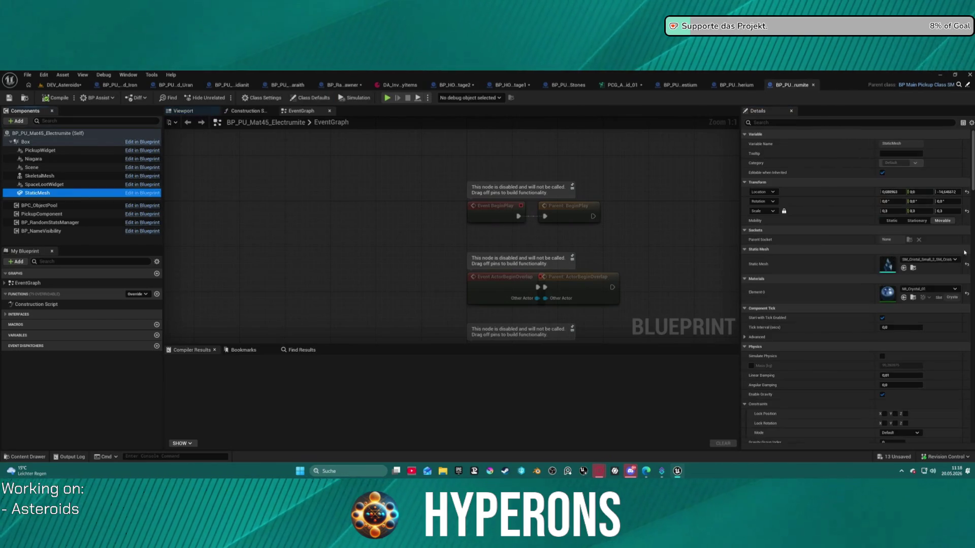
key("ctrl+space")
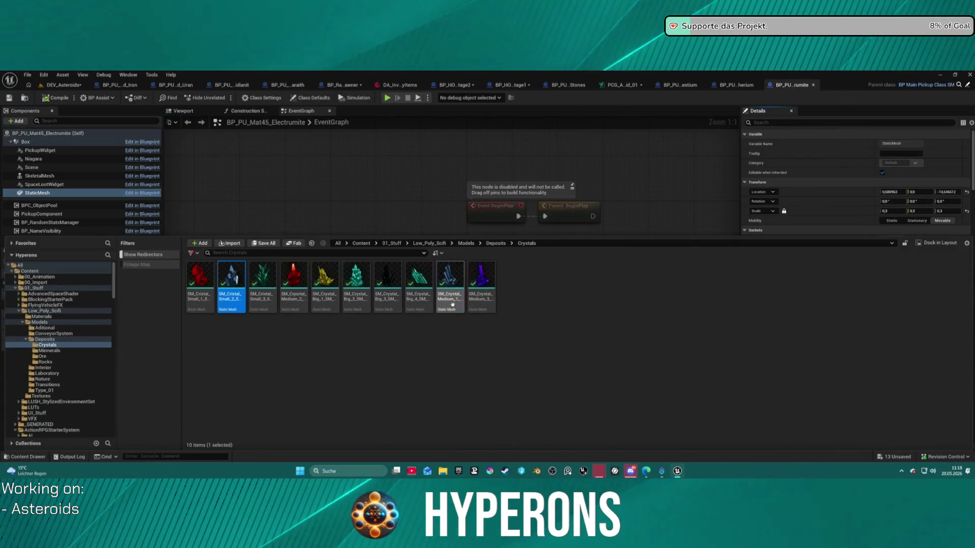
left_click(450, 284)
left_click(649, 181)
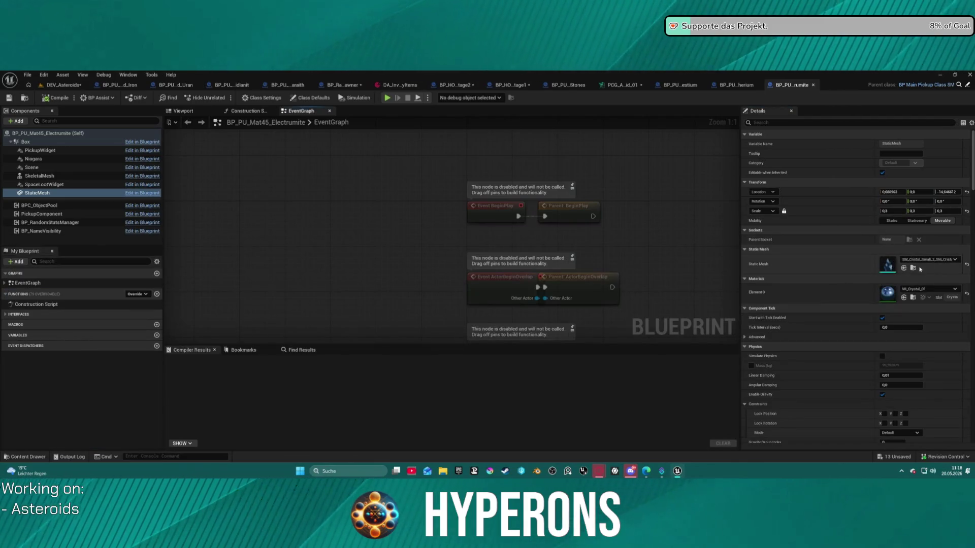
left_click(904, 268)
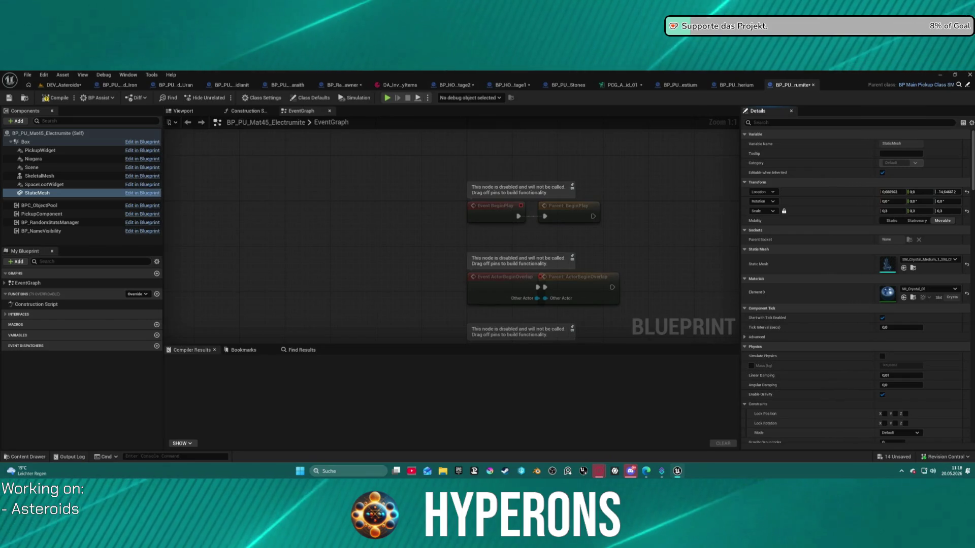
Close the Electrumite blueprint and open Celestium in the full Blueprint Editor.
left_click(812, 85)
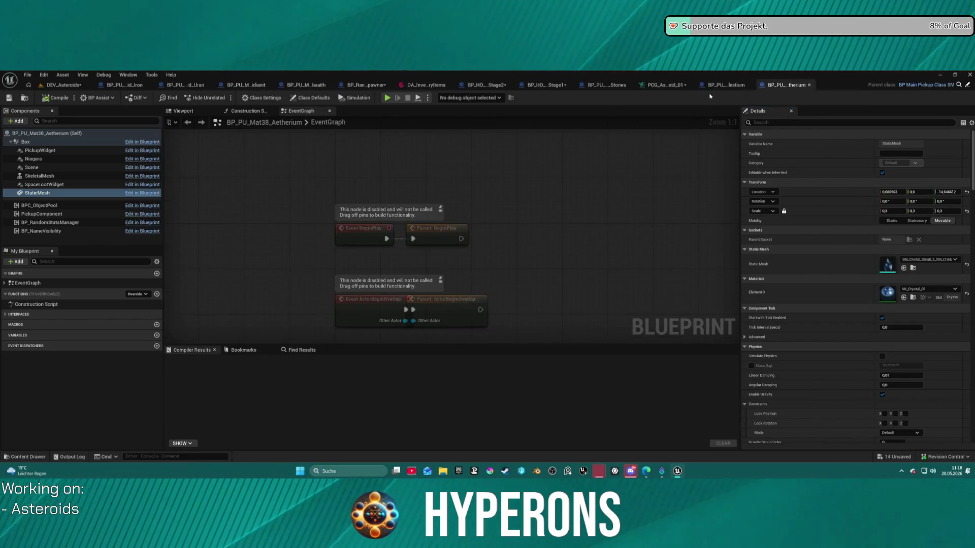
left_click(723, 85)
left_click(330, 111)
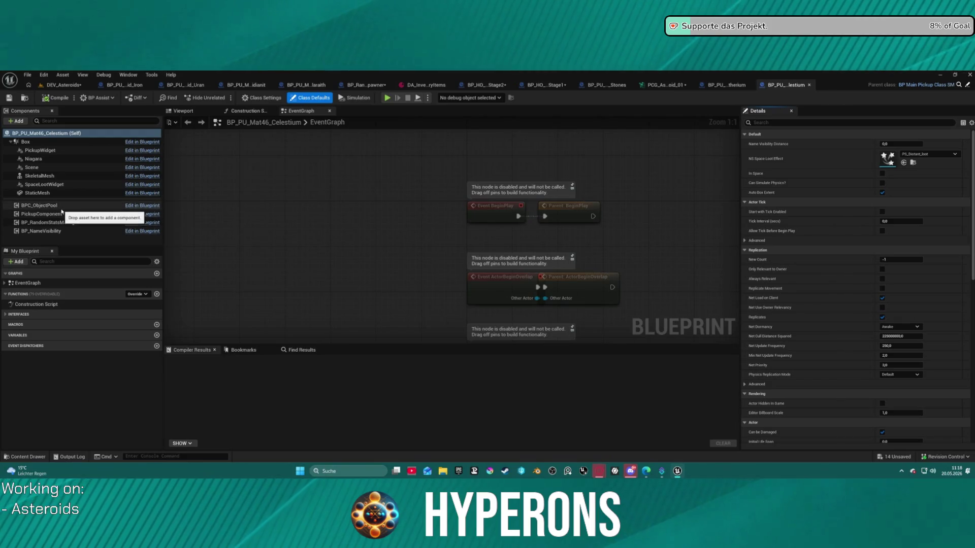
Assign SM_Crystal_Medium_3 as the Celestium pickup's static mesh and close its blueprint.
left_click(38, 193)
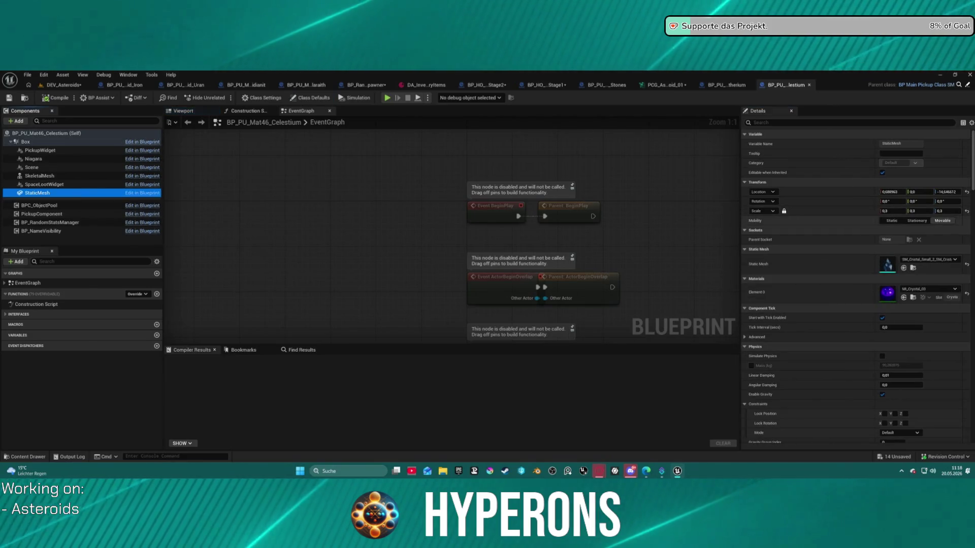
left_click(913, 268)
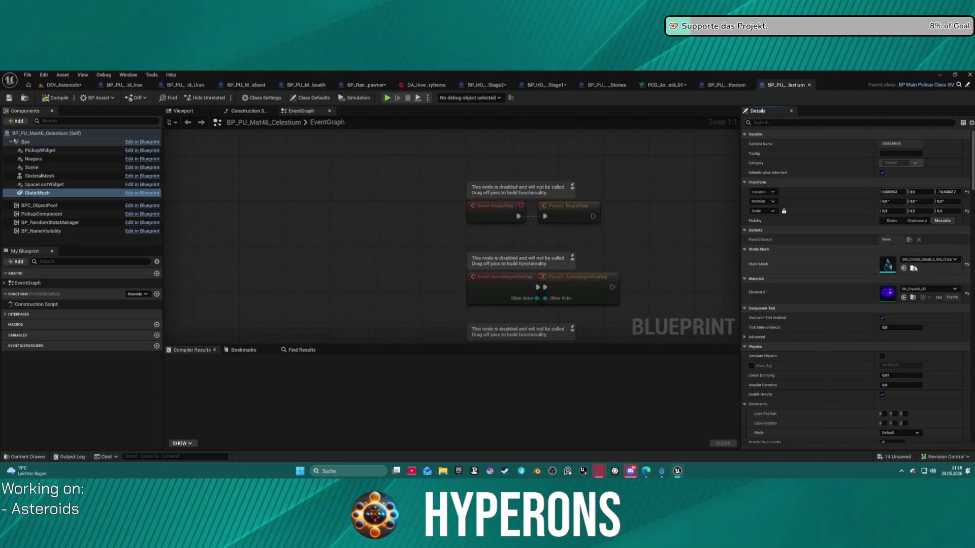
left_click(481, 276)
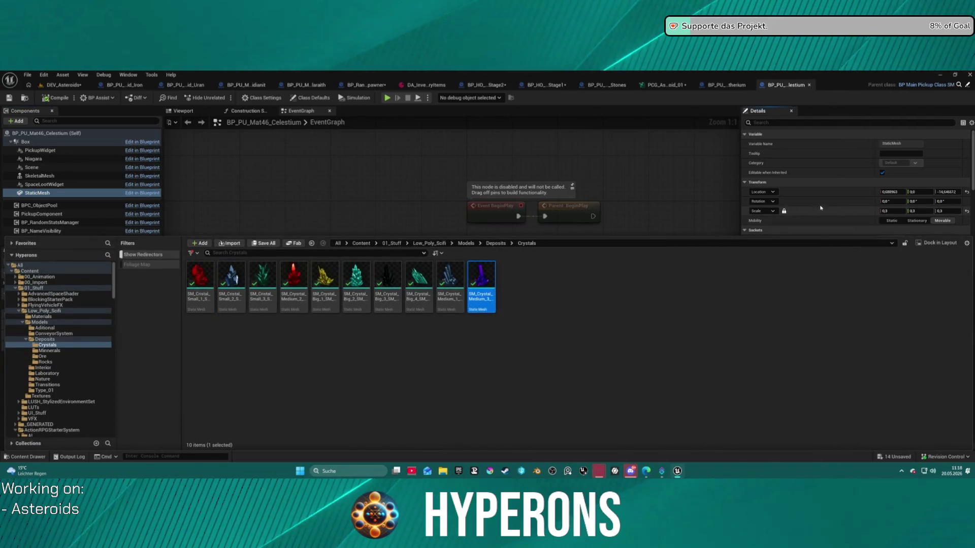
left_click(894, 248)
left_click(904, 267)
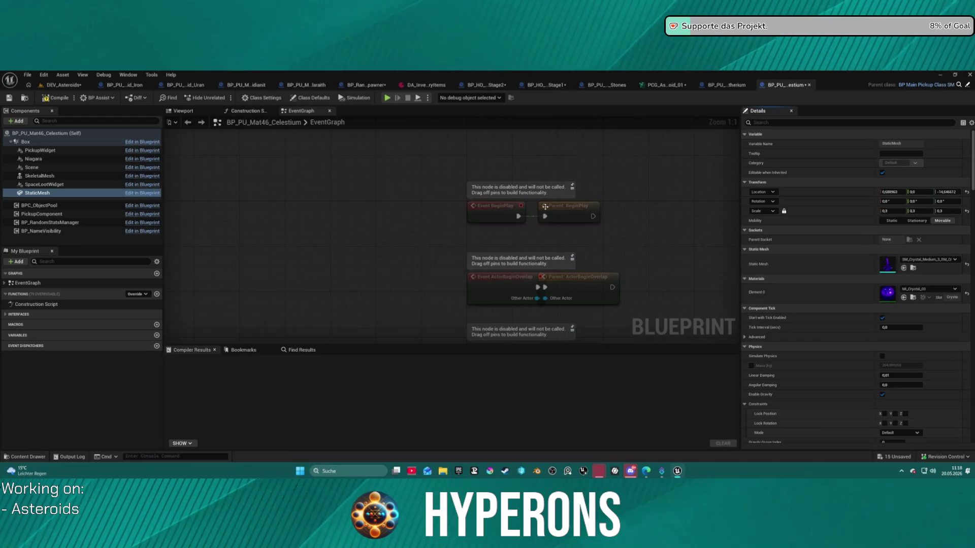
left_click(330, 112)
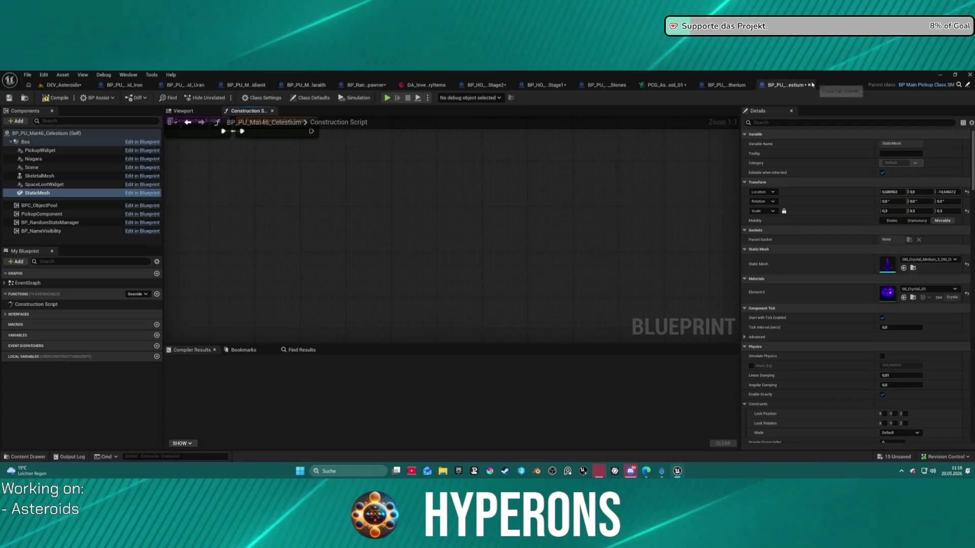
left_click(809, 85)
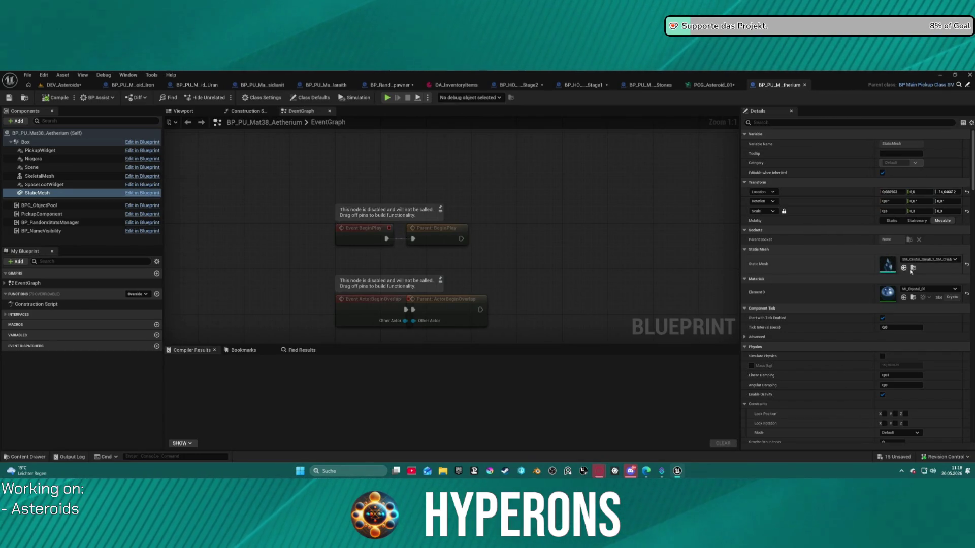
Compile the Aetherium pickup blueprint and return to the DEV_Asteroids level.
left_click(912, 268)
left_click(269, 182)
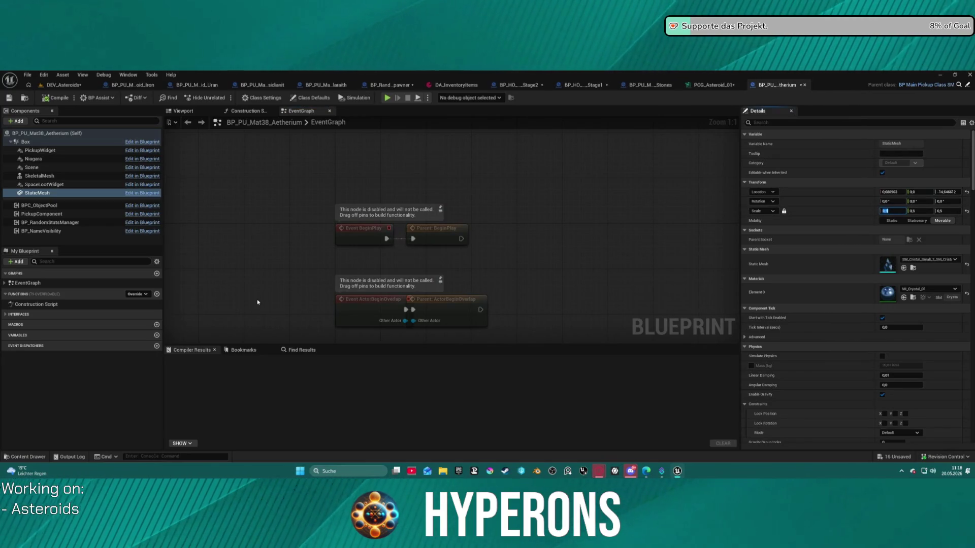
left_click(65, 98)
left_click(58, 86)
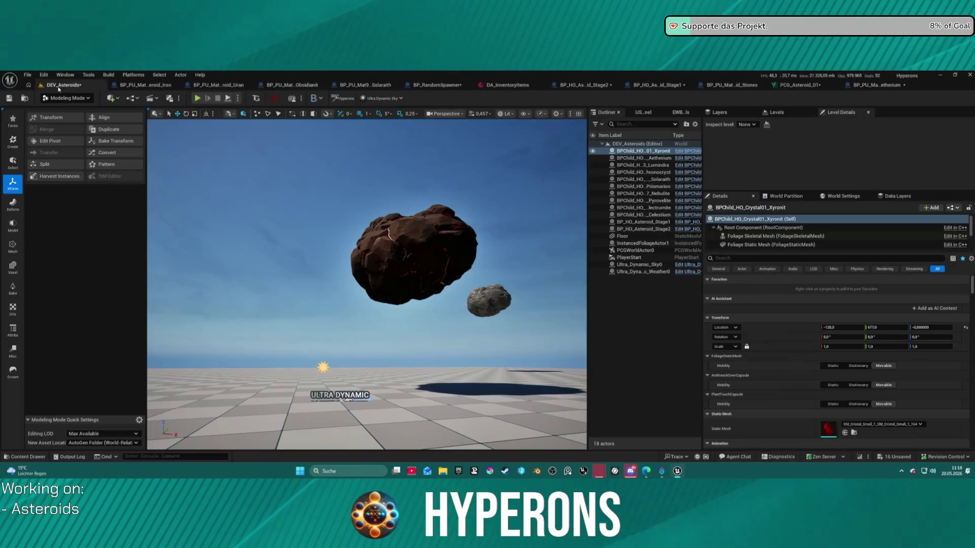
Playtest the level, shooting the crystal deposits to harvest them, then stop with Esc.
left_click(196, 99)
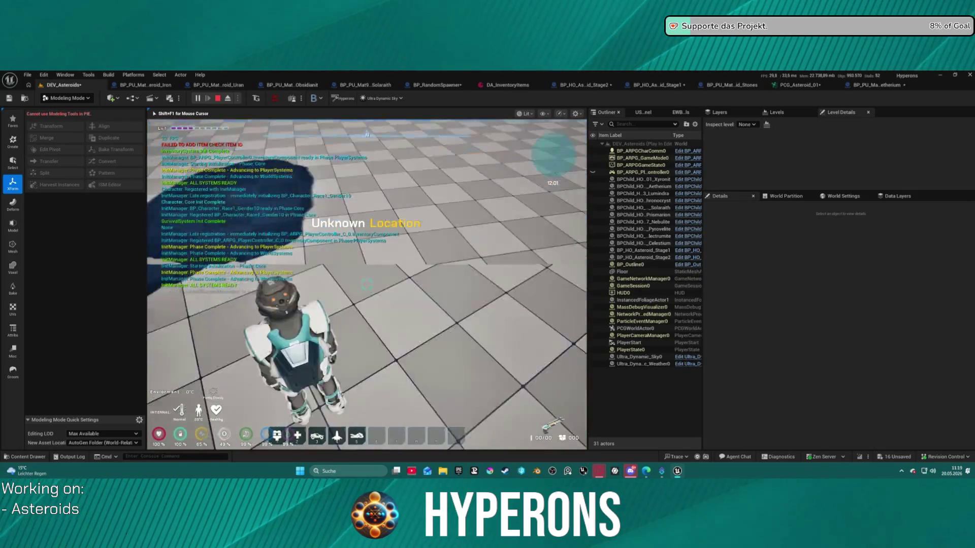
key("i")
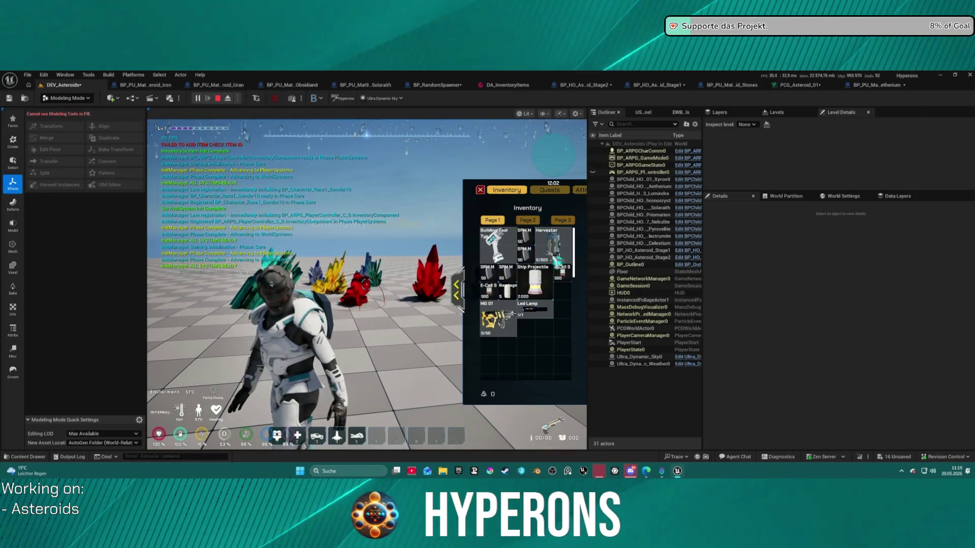
left_click(480, 190)
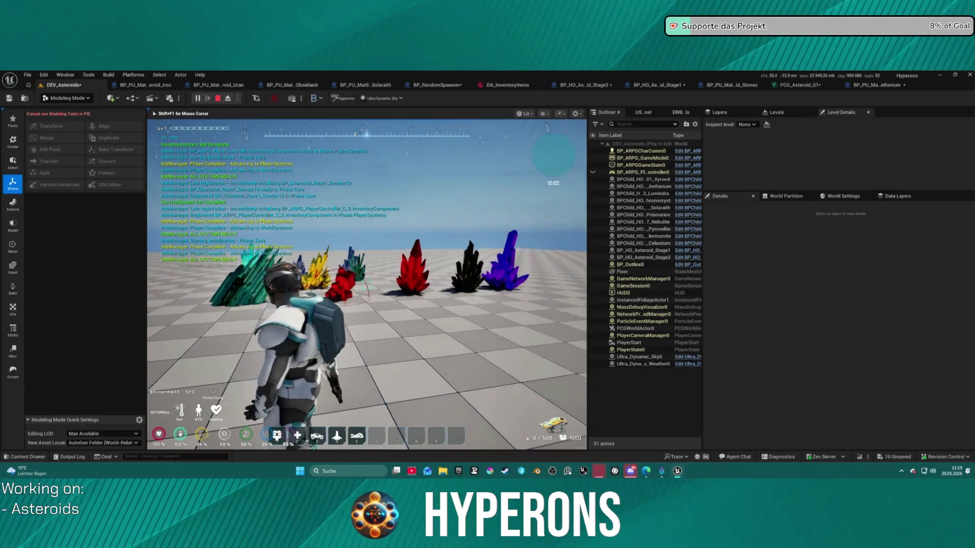
key("w")
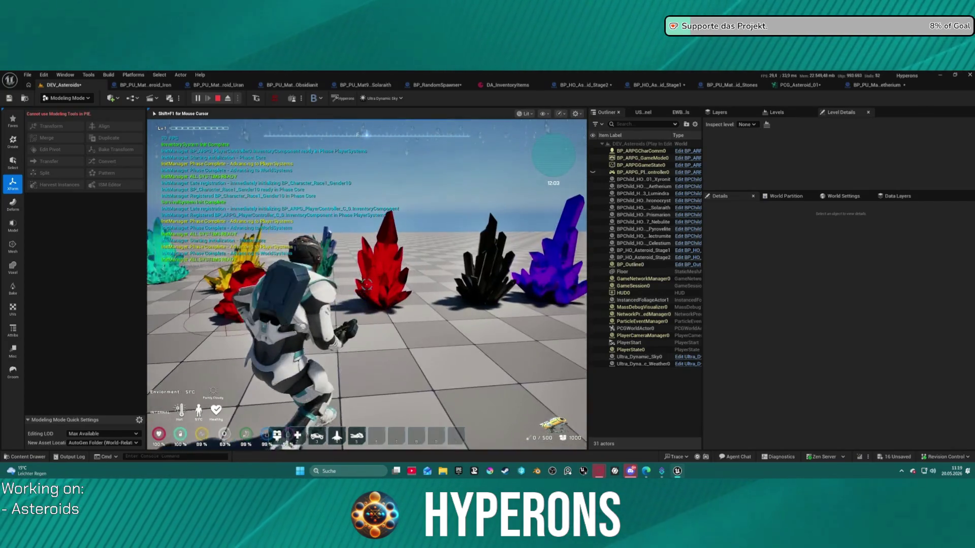
key("r")
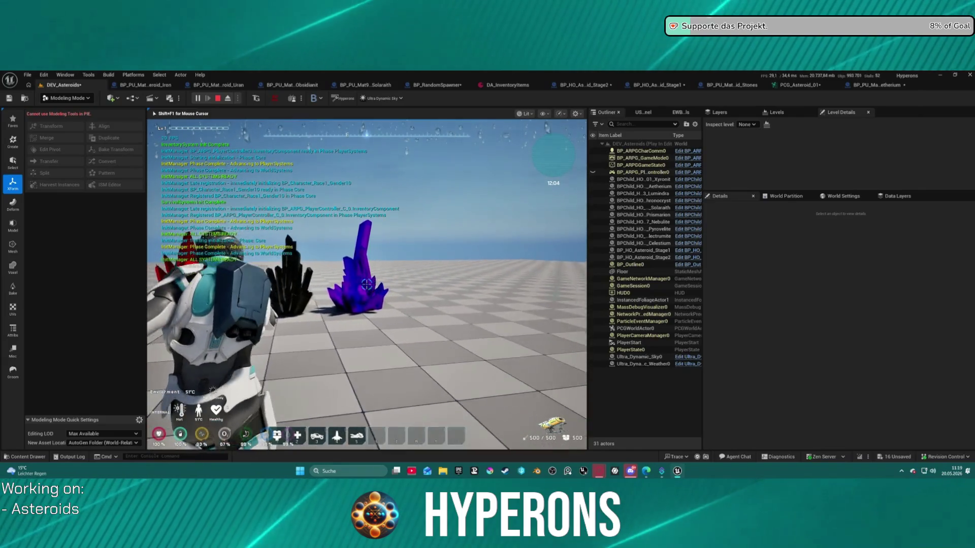
left_click(367, 286)
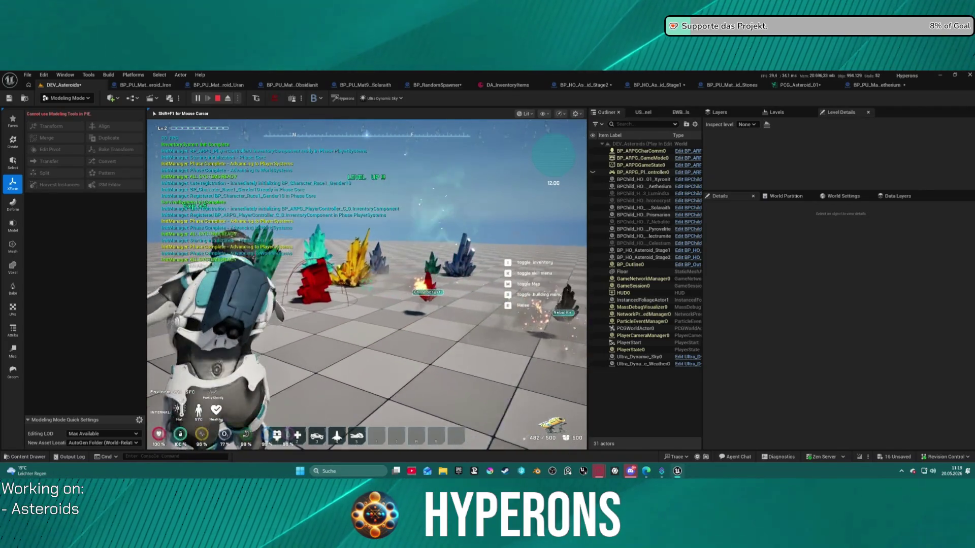
left_click(366, 286)
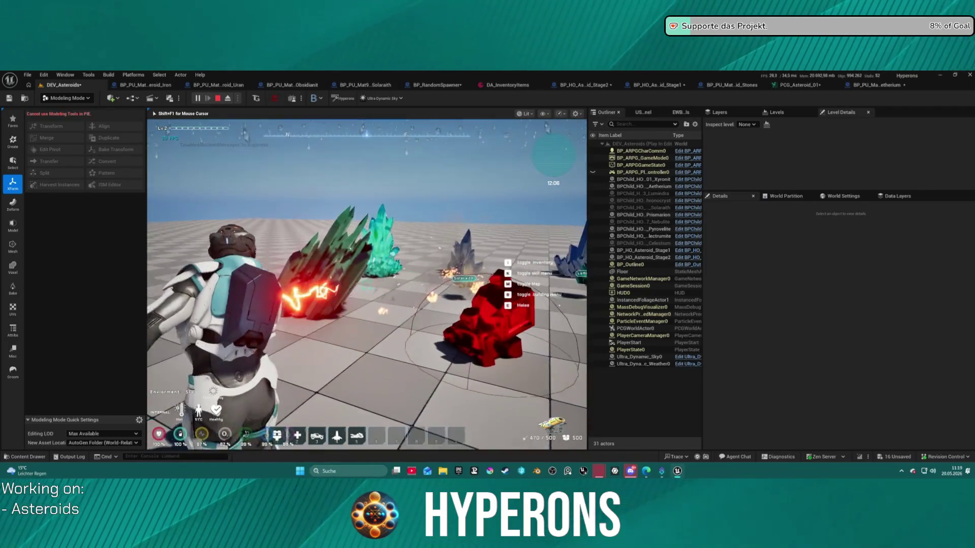
left_click(367, 285)
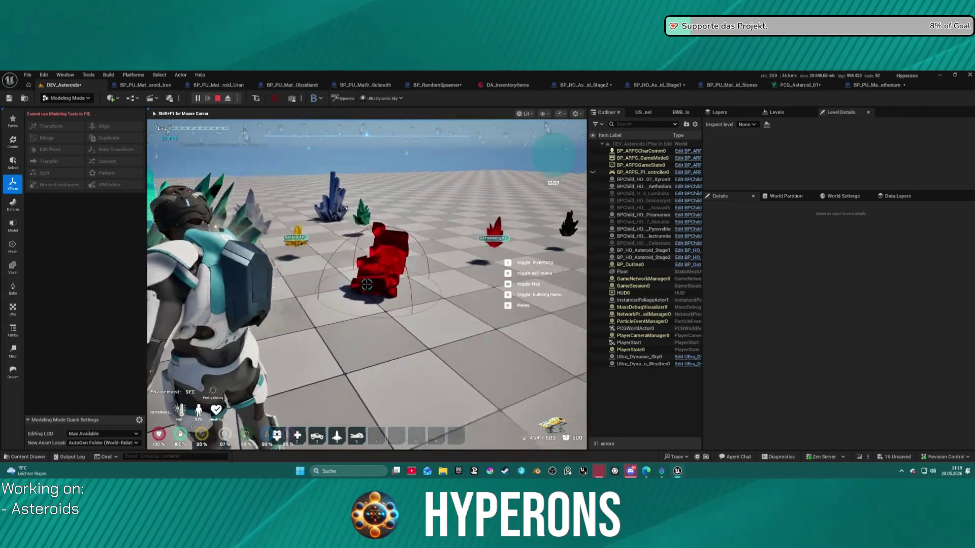
left_click(366, 286)
key("w")
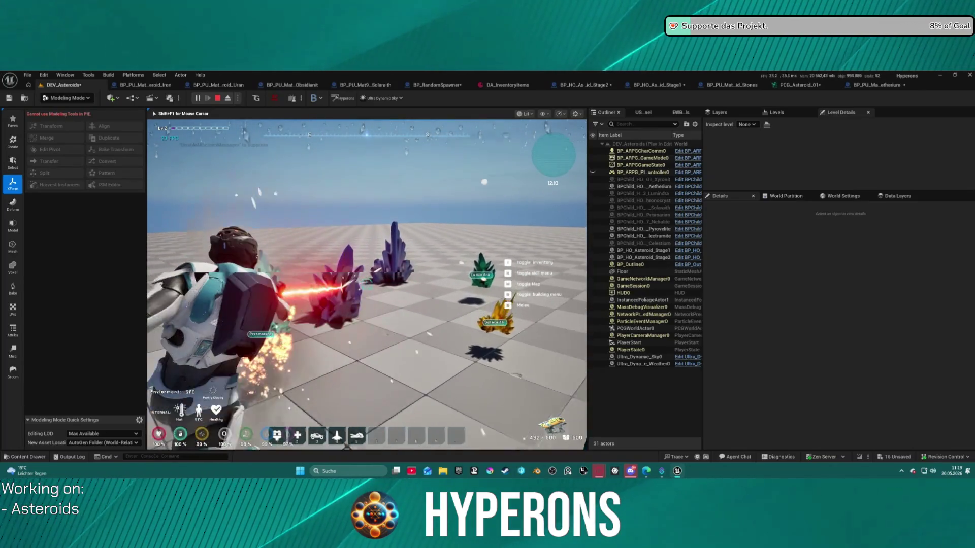
left_click(366, 285)
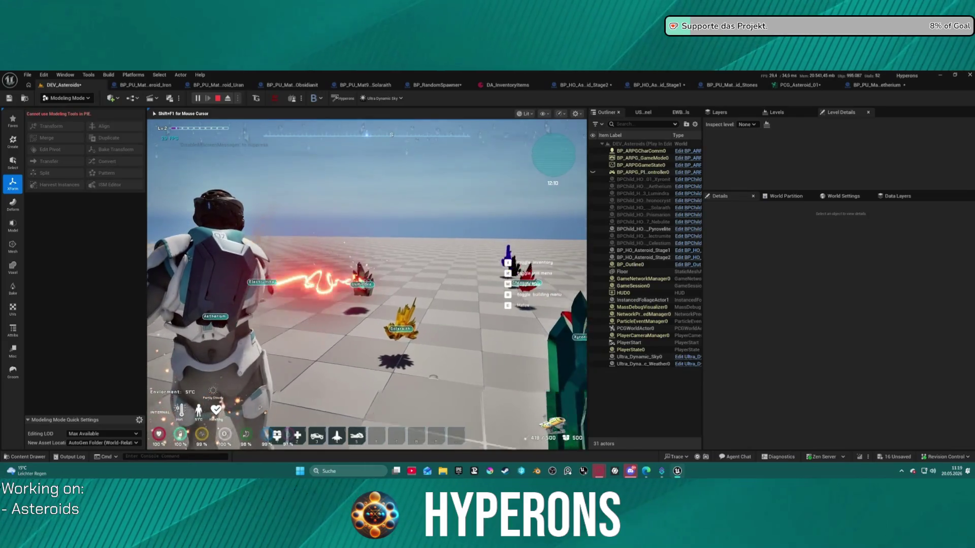
key("w")
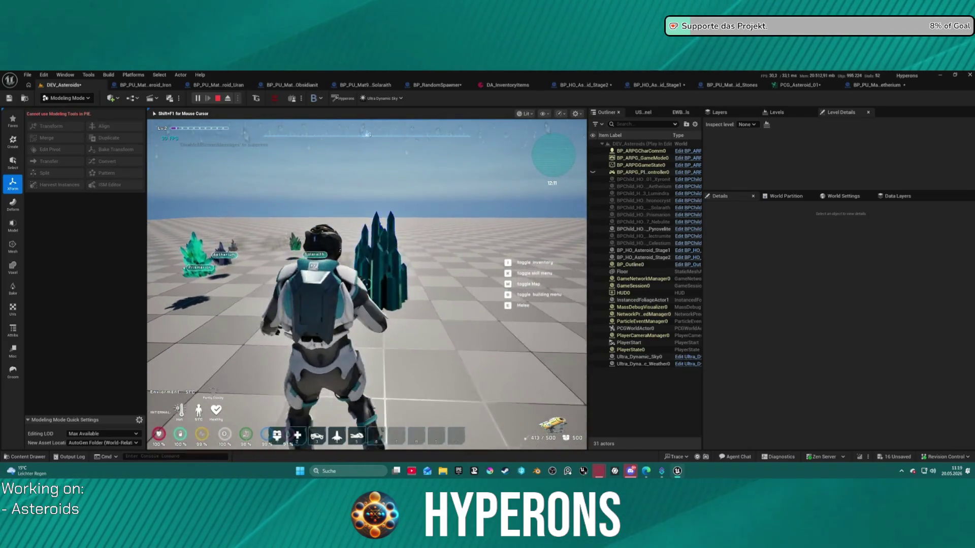
left_click(366, 286)
key("w")
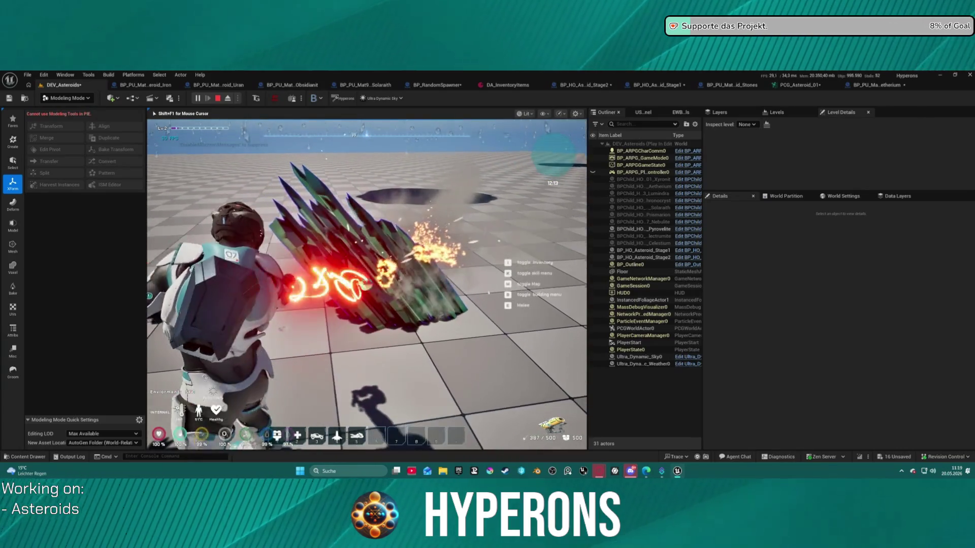
key("w")
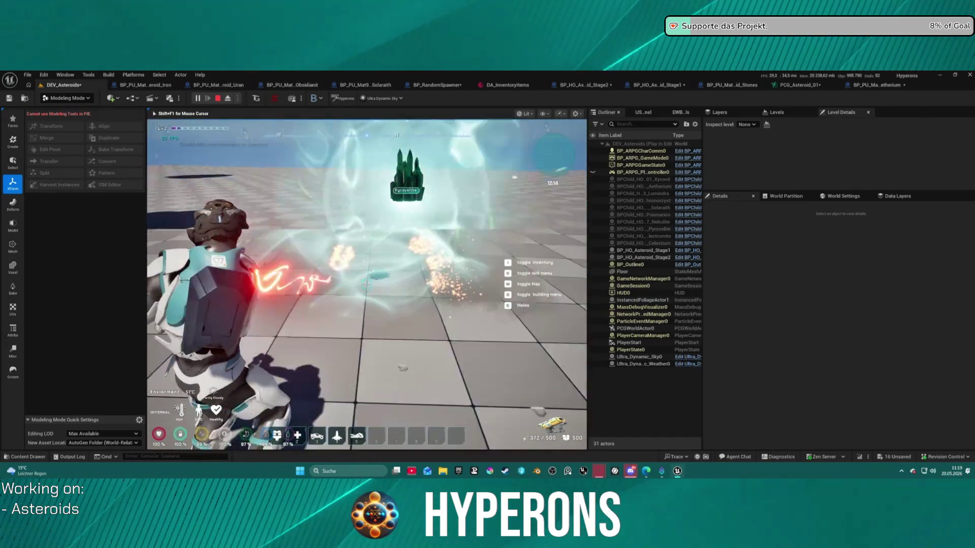
left_click(366, 285)
key("Escape")
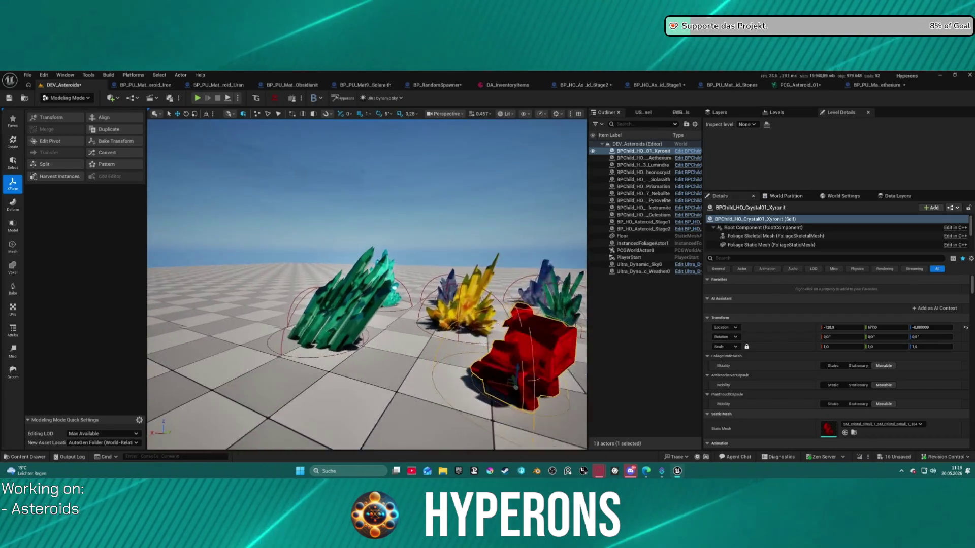
Open the green Pyrovelite deposit's mesh, SM_Crystal_Big_4, in the static mesh editor.
left_click(406, 325)
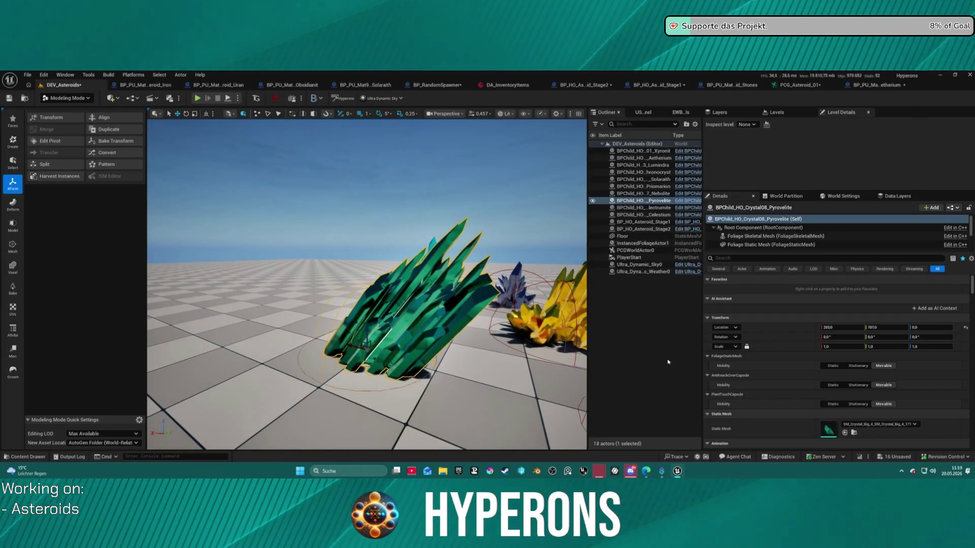
left_click(853, 433)
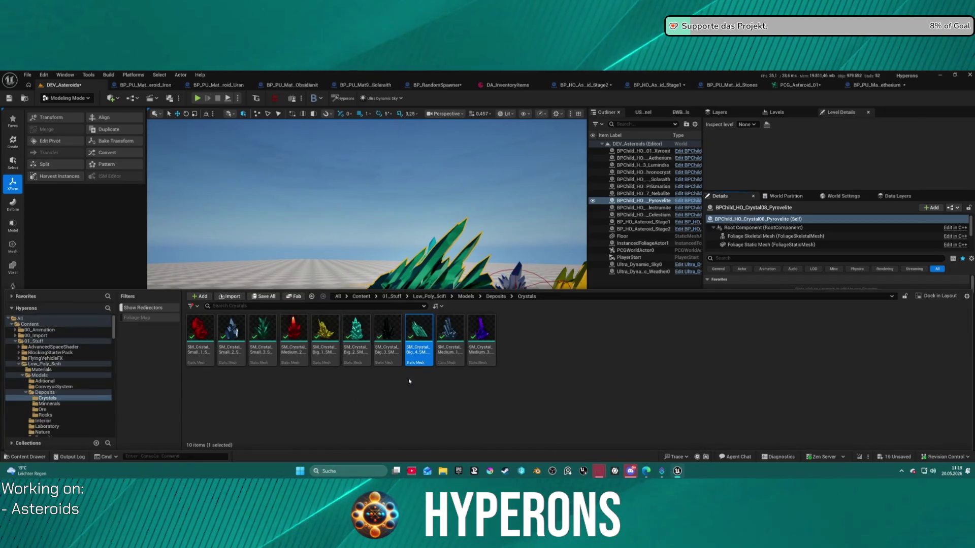
double_click(418, 354)
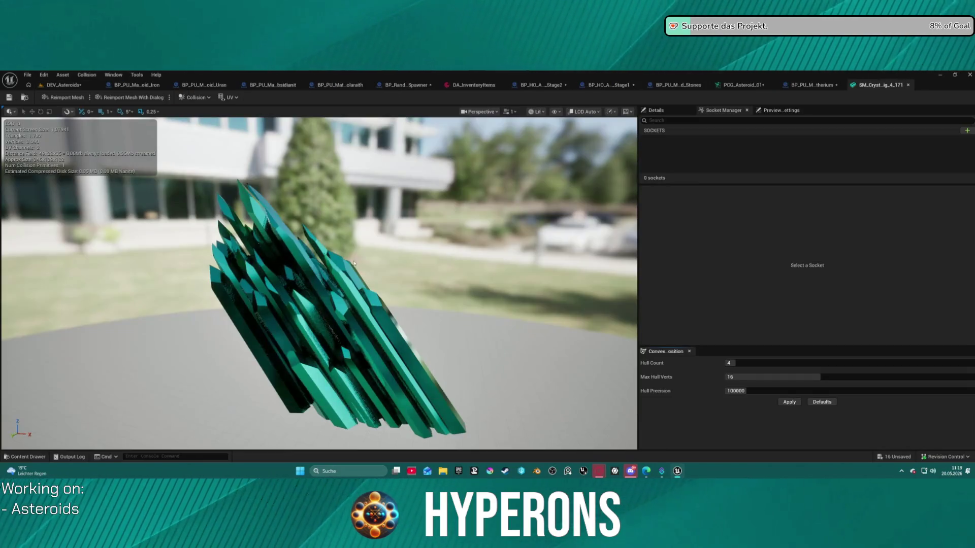
Apply convex decomposition with 22 hulls at precision 260000 to SM_Crystal_Big_4 and inspect it.
left_click(539, 111)
left_click(553, 135)
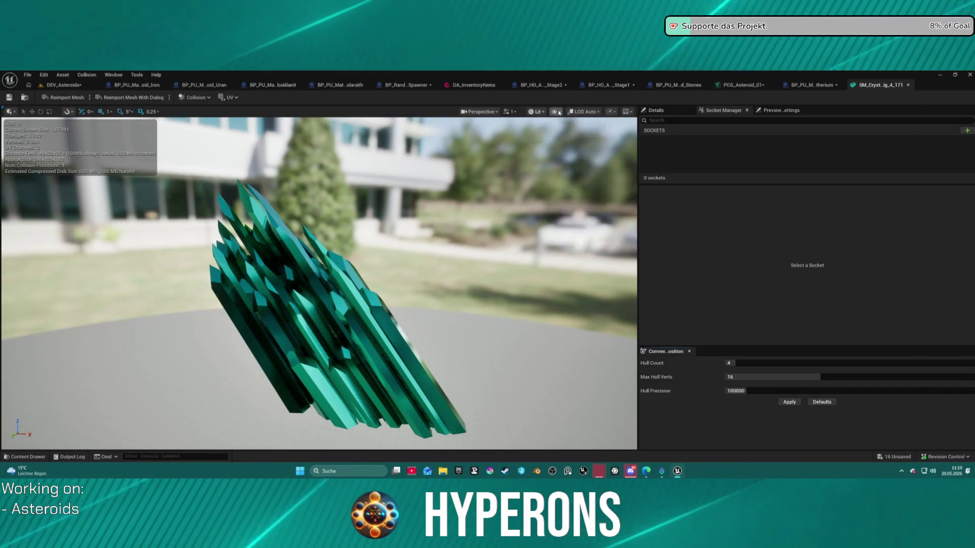
left_click(559, 113)
left_click(584, 241)
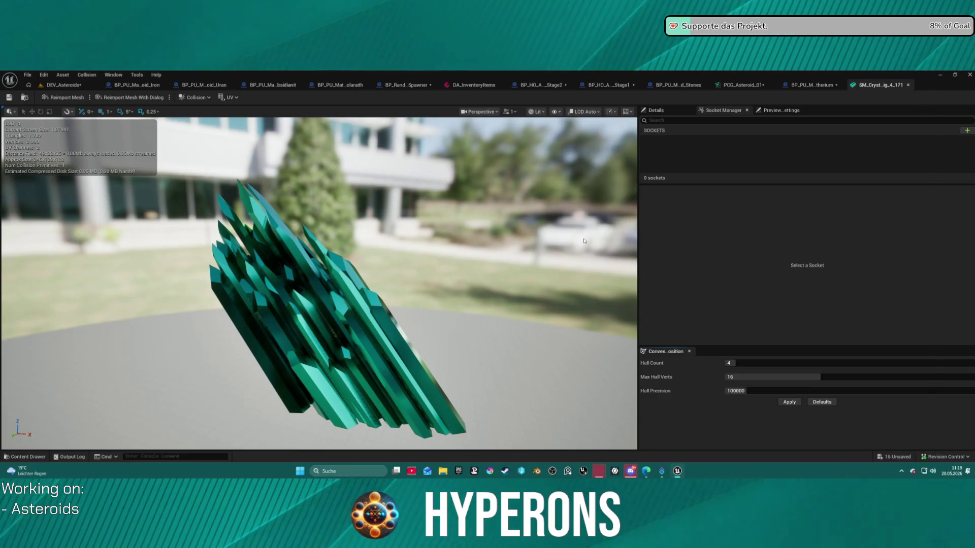
mouse_move(325, 279)
left_mouse_down()
mouse_move(177, 274)
mouse_move(320, 225)
left_mouse_up()
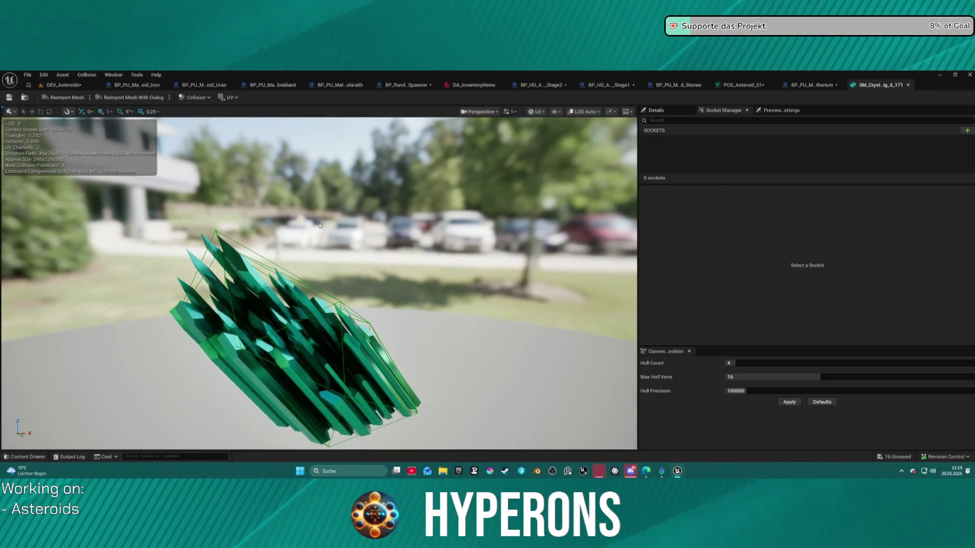
left_click_drag(731, 363, 799, 363)
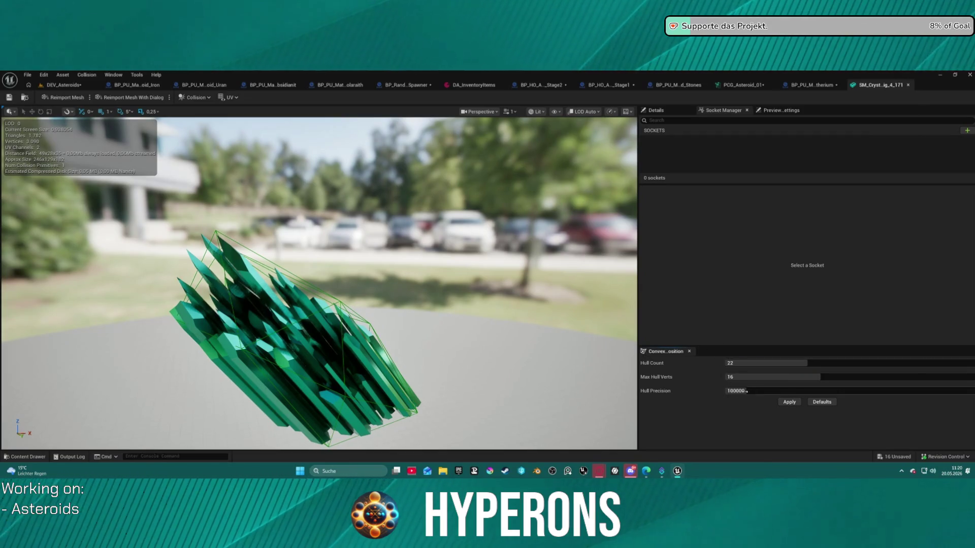
left_click(789, 403)
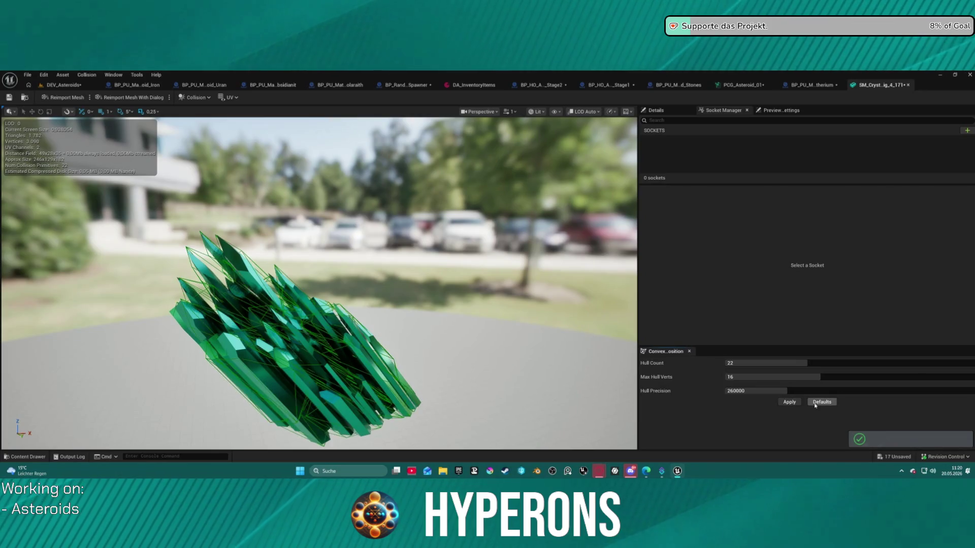
mouse_move(288, 291)
left_mouse_down()
mouse_move(376, 365)
mouse_move(432, 448)
left_mouse_up()
scroll(431, 448, "up", 5)
scroll(432, 448, "down", 5)
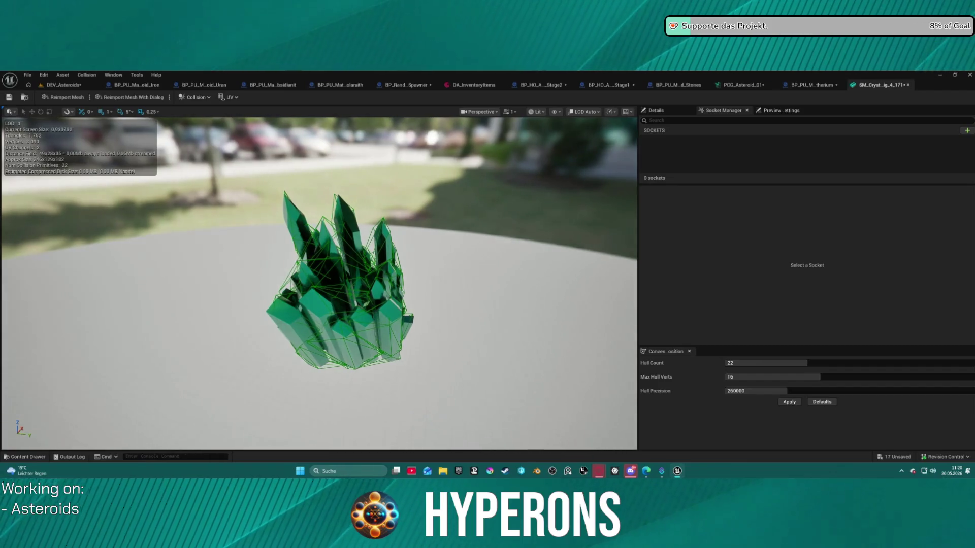
scroll(173, 161, "up", 4)
left_click(64, 84)
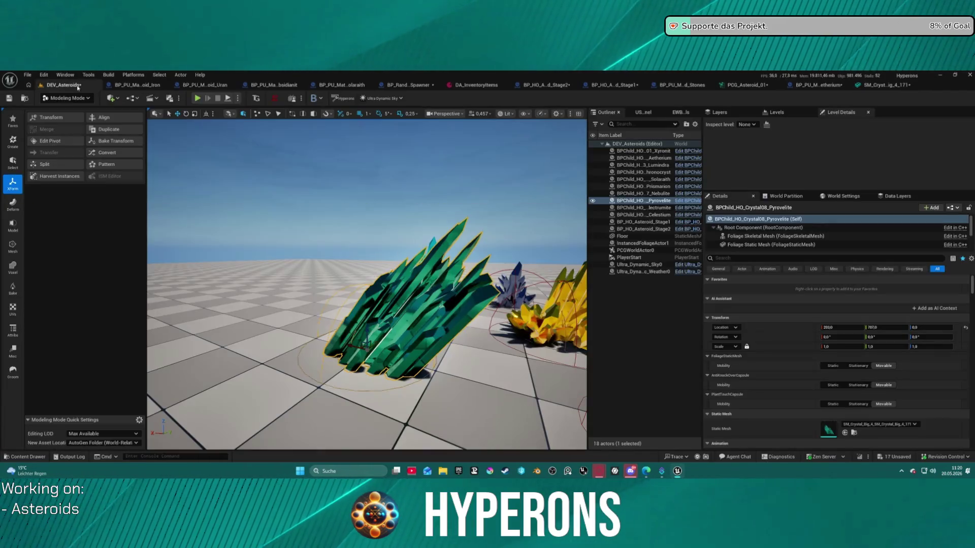
Play DEV_Asteroids with Alt+P, fire the mining beam at the green crystal, then stop with Esc.
key("alt+p")
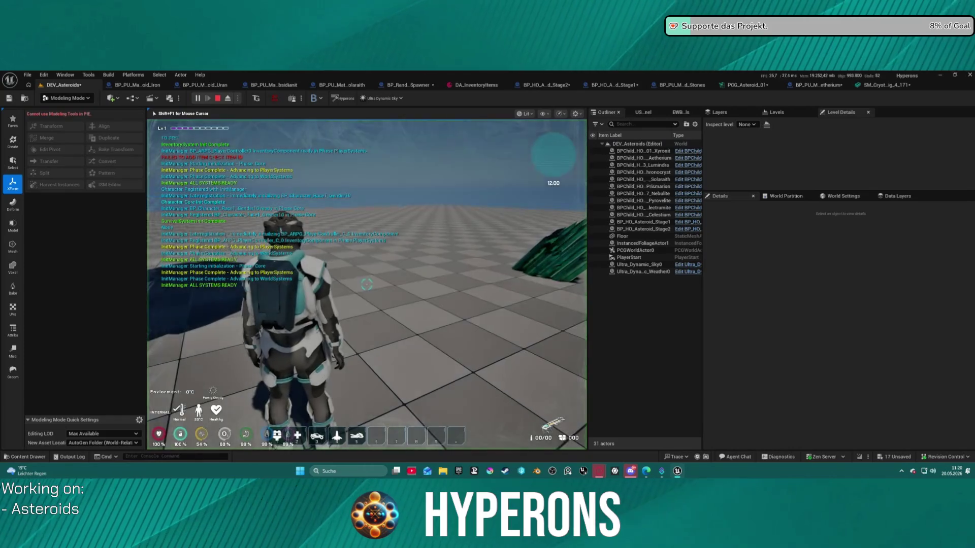
key("i")
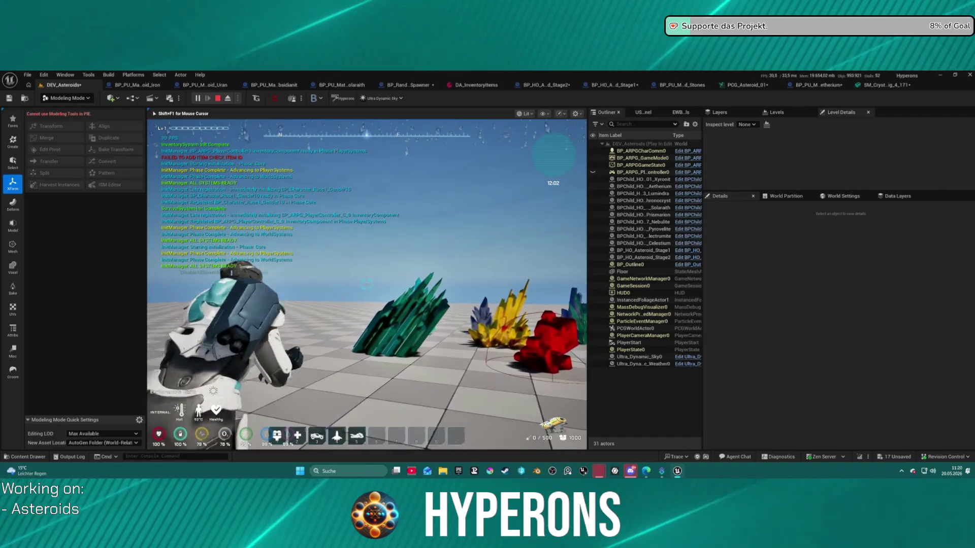
left_click(367, 284)
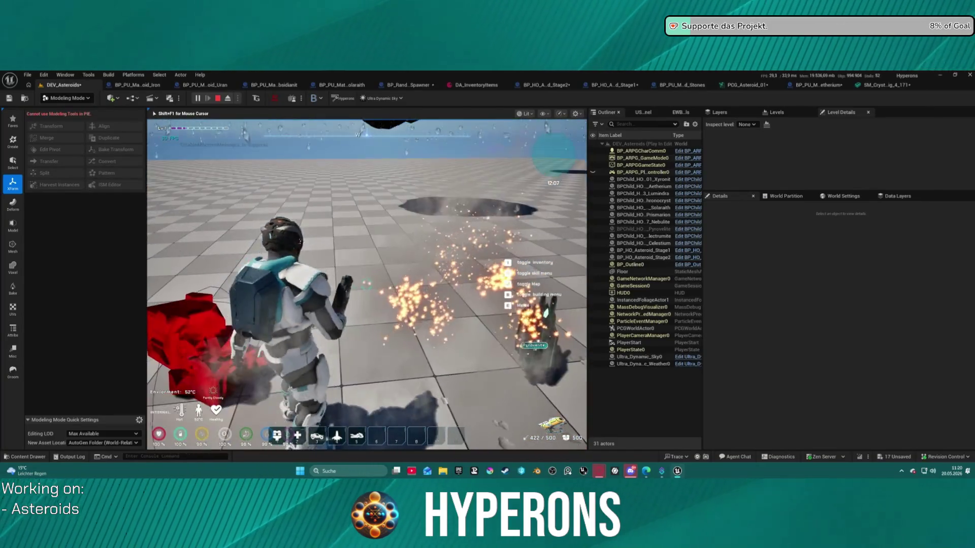
key("Escape")
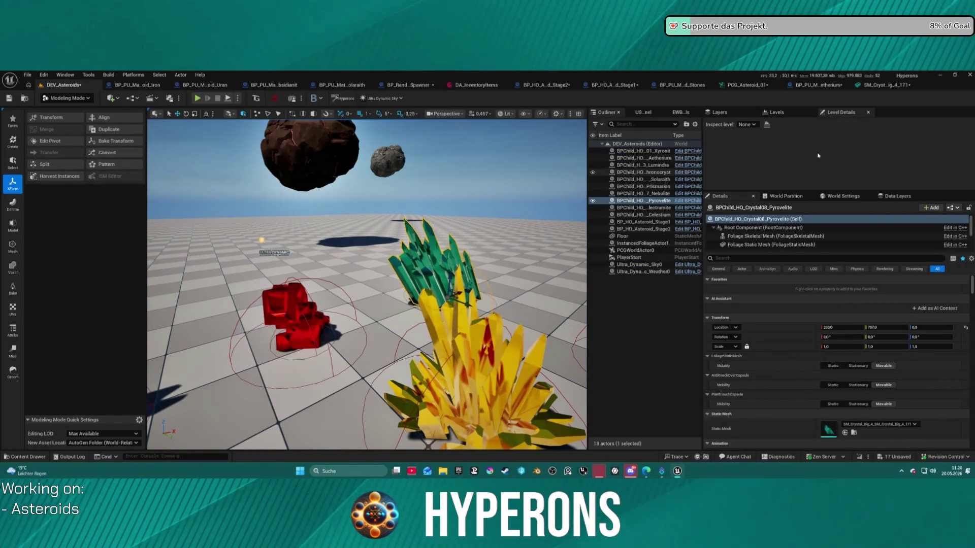
Select pickups Mat37_Xyronit through Mat46_Celestium in CraftingResources and open all ten with Edit.
left_click(290, 304)
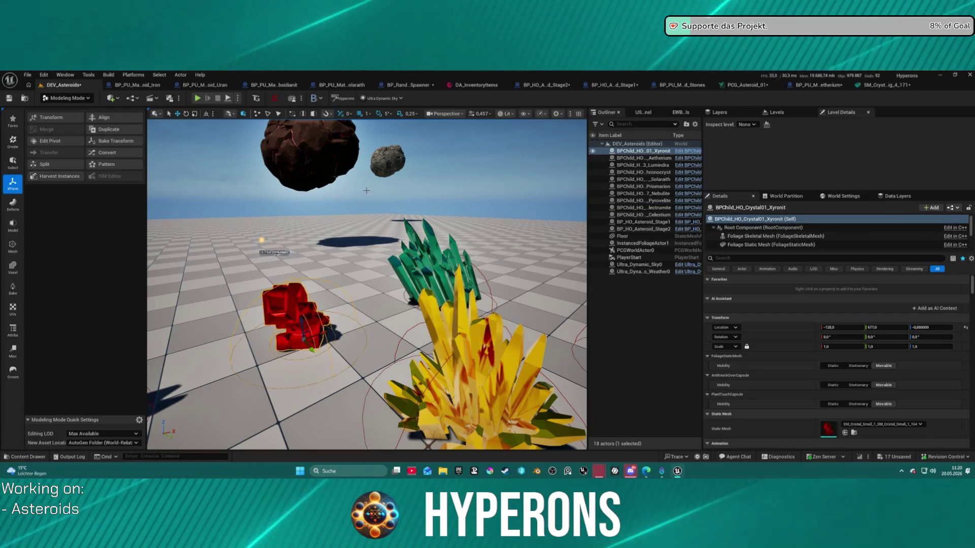
key("ctrl+space")
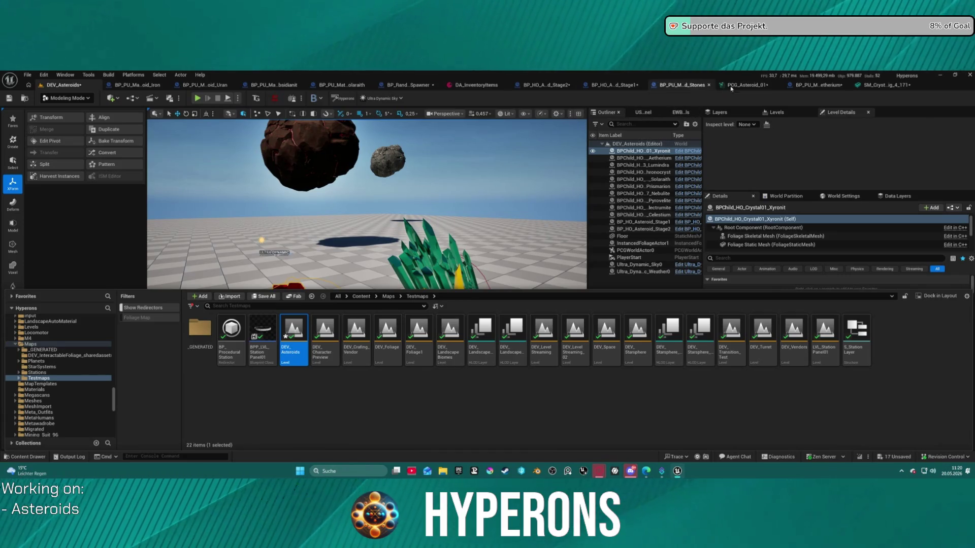
left_click(822, 85)
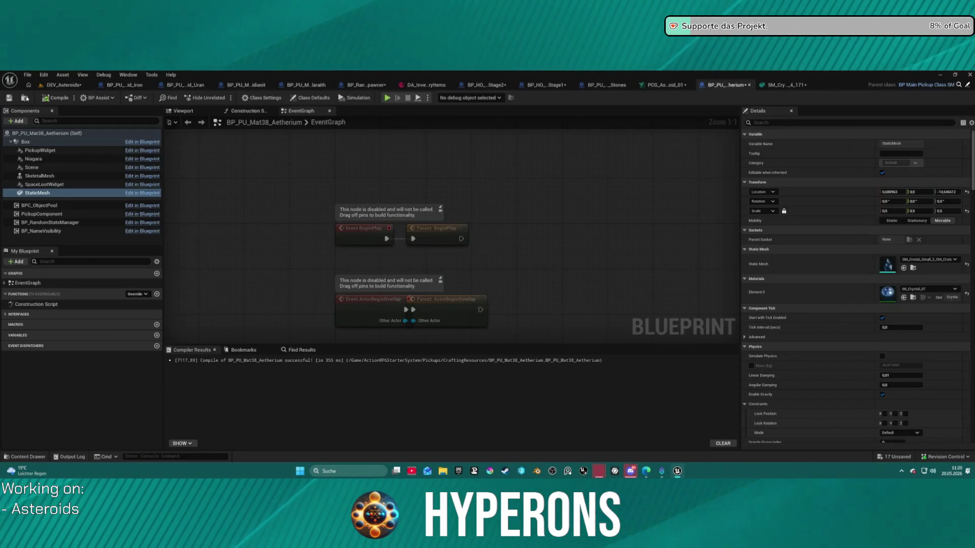
key("ctrl+space")
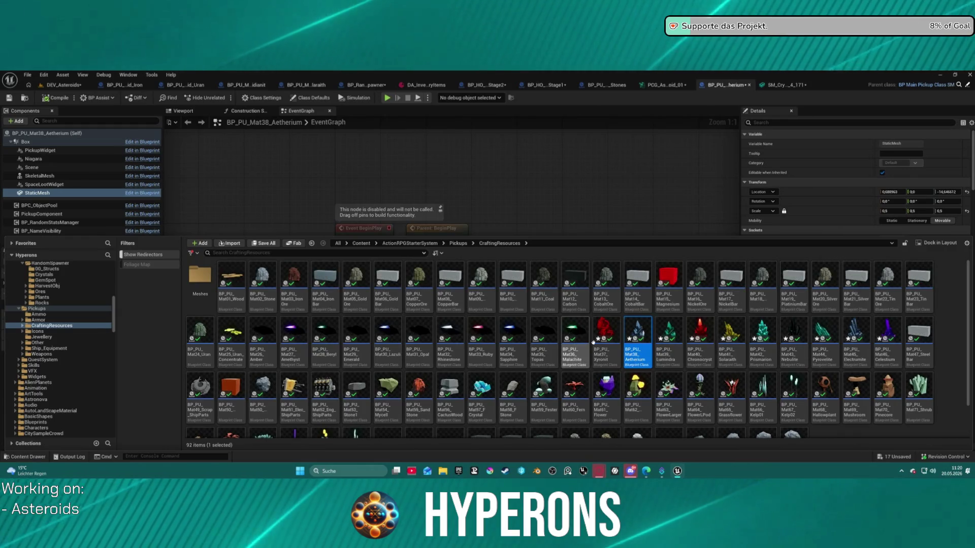
left_click(606, 335)
left_click(887, 341, "shift")
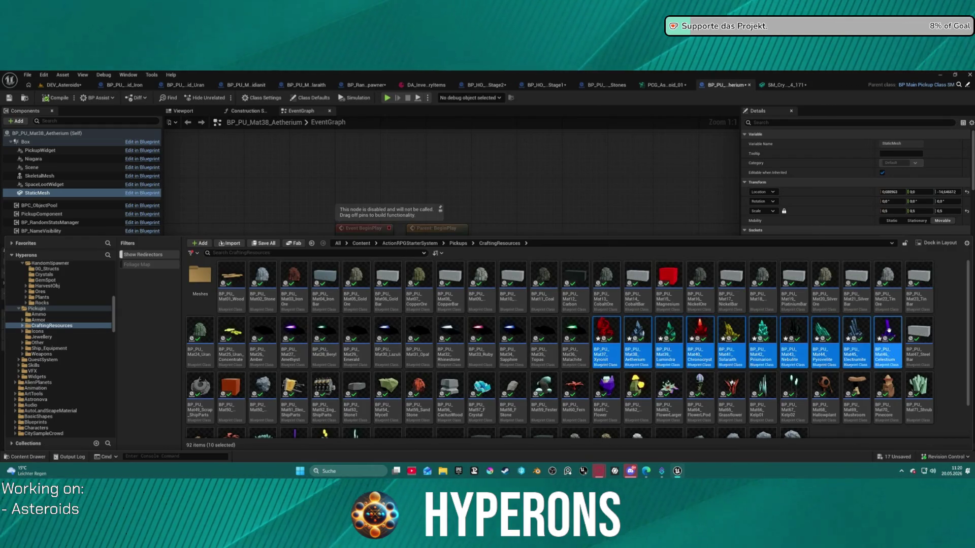
right_click(887, 345)
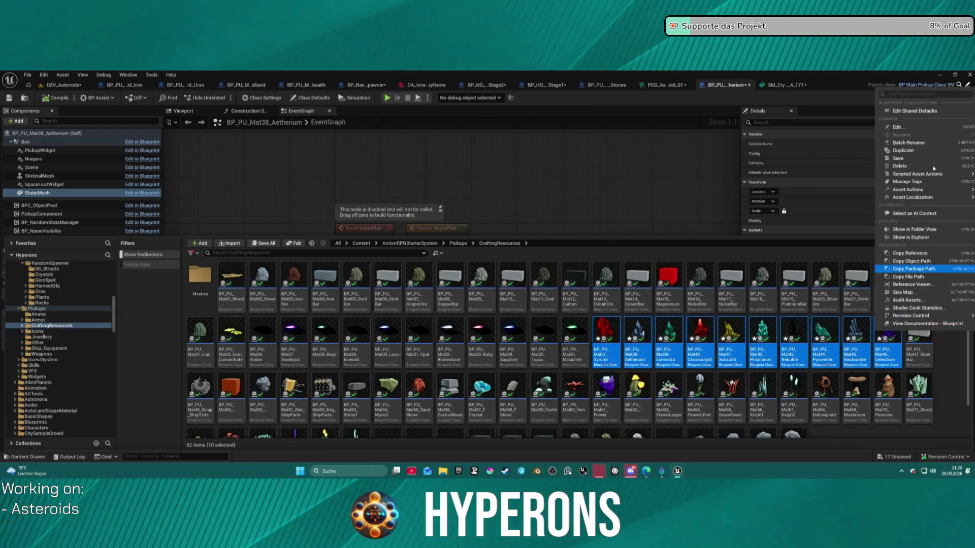
left_click(897, 127)
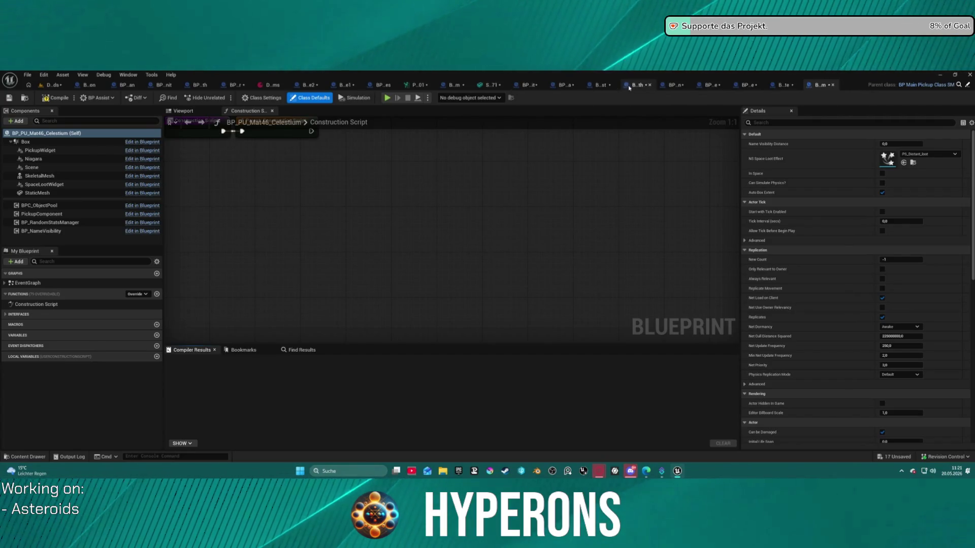
Close the static mesh and PCG_Asteroid_01 editors and return to the DEV_Asteroids level.
middle_click(486, 86)
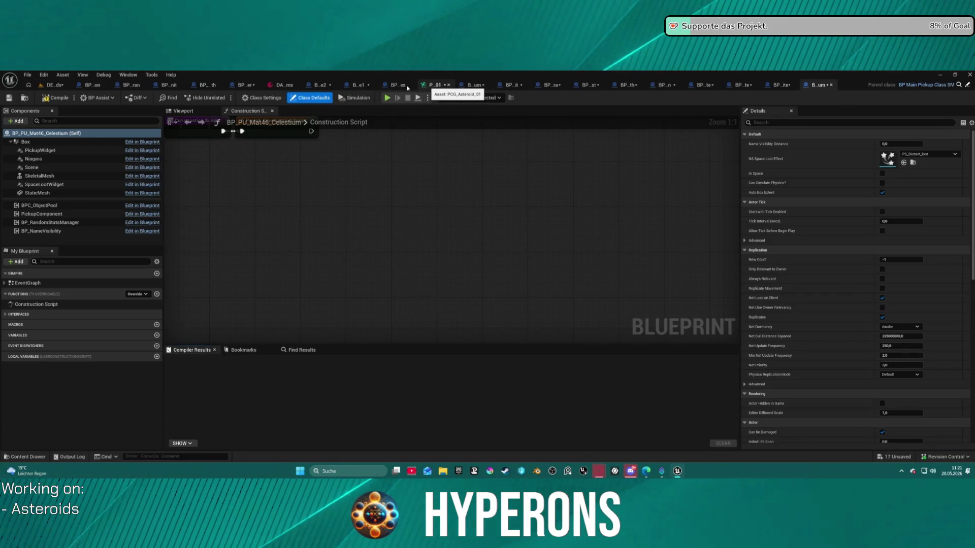
middle_click(428, 86)
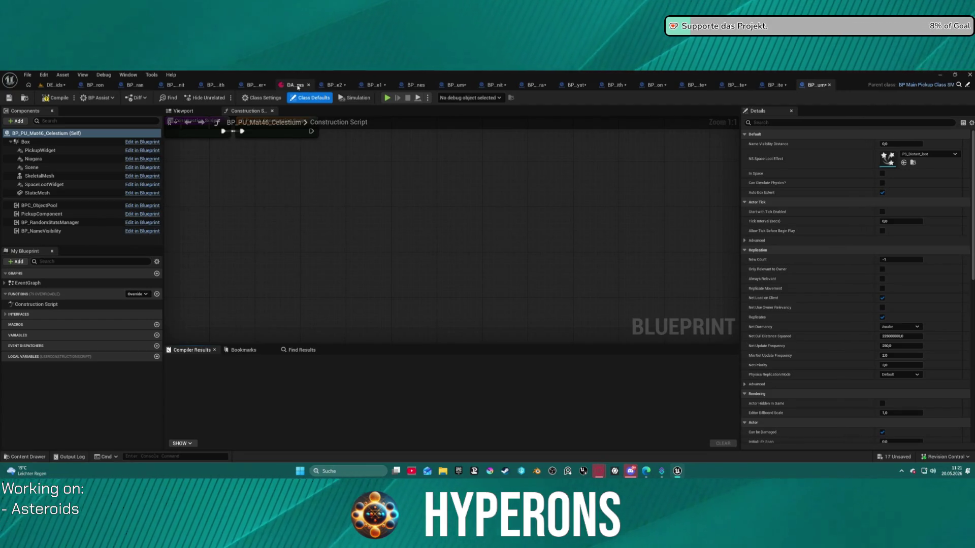
left_click(68, 83)
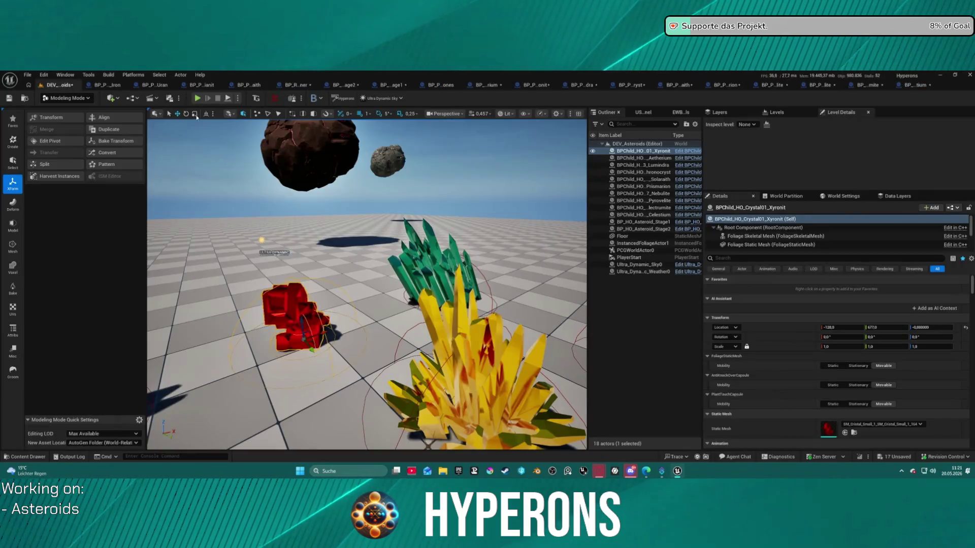
Close the Uran, Iron and BP_HO_Asteroid_Stage1/Stage2 blueprint editors, then view the crystals in CraftingResources.
middle_click(239, 85)
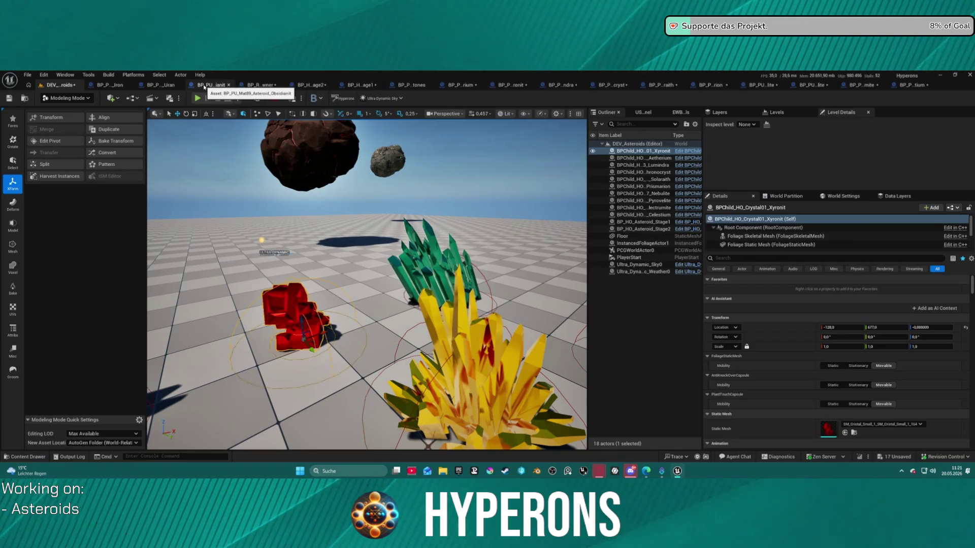
middle_click(175, 83)
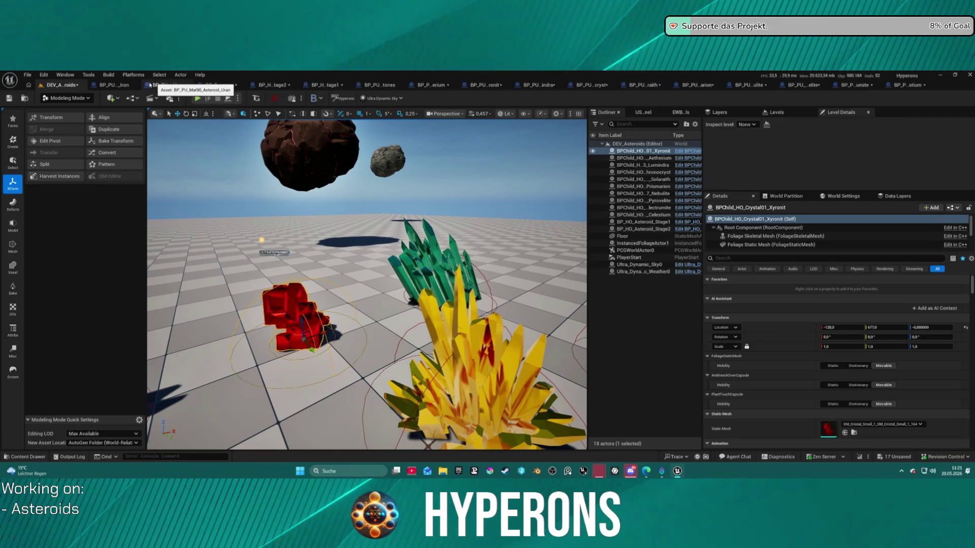
middle_click(150, 85)
middle_click(141, 85)
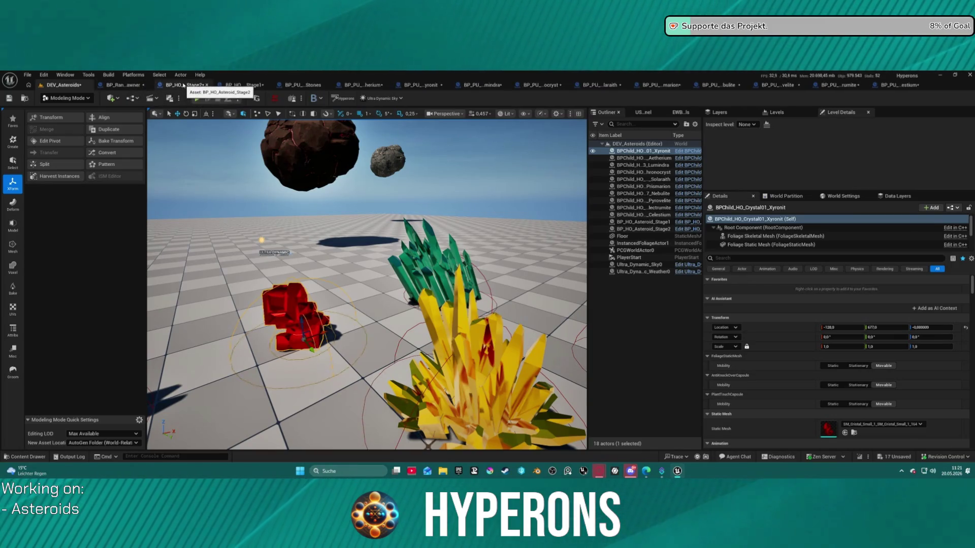
middle_click(189, 86)
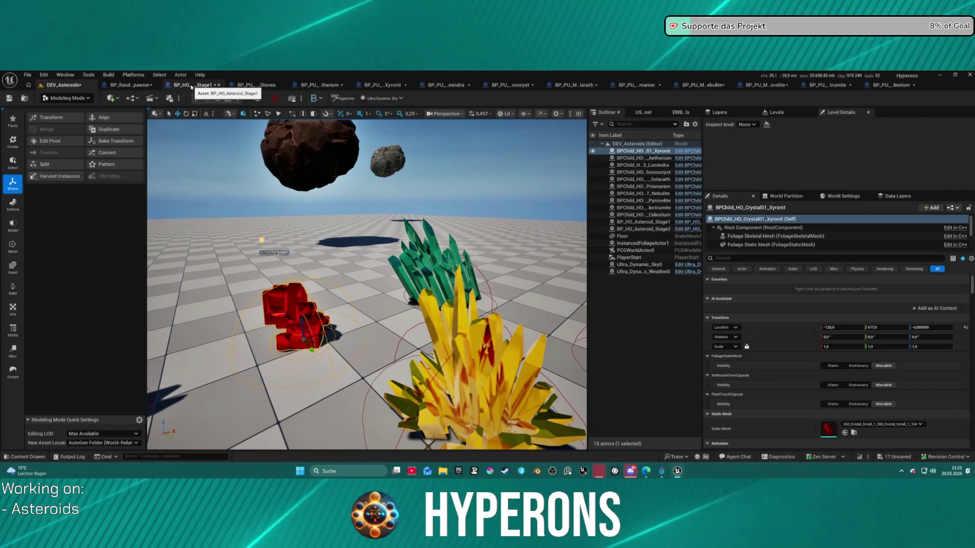
middle_click(191, 87)
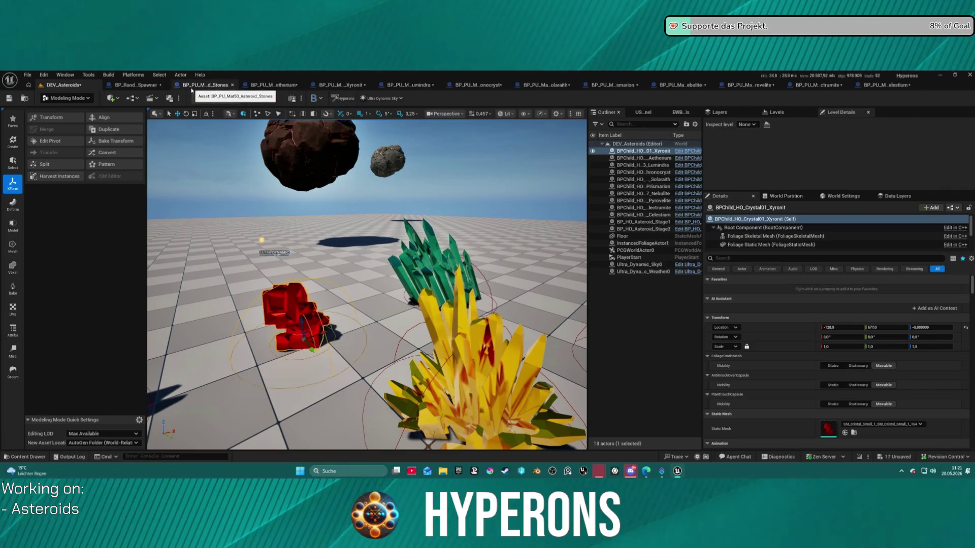
mouse_move(365, 284)
left_mouse_down()
mouse_move(422, 325)
mouse_move(299, 205)
left_mouse_up()
key("ctrl+space")
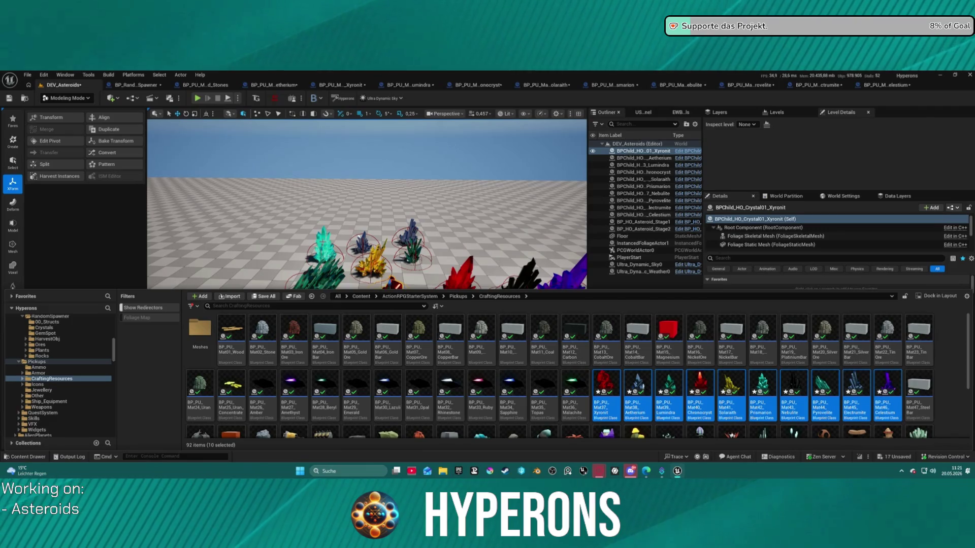
Open the Prismarion crystal deposit's blueprint from the level and zoom its graph.
left_click(321, 247)
left_click(688, 188)
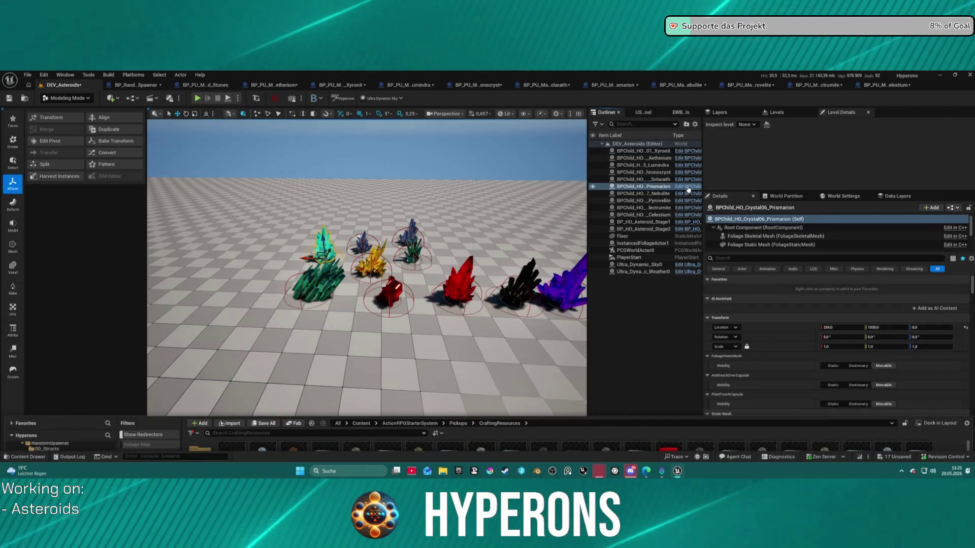
key("ctrl+space")
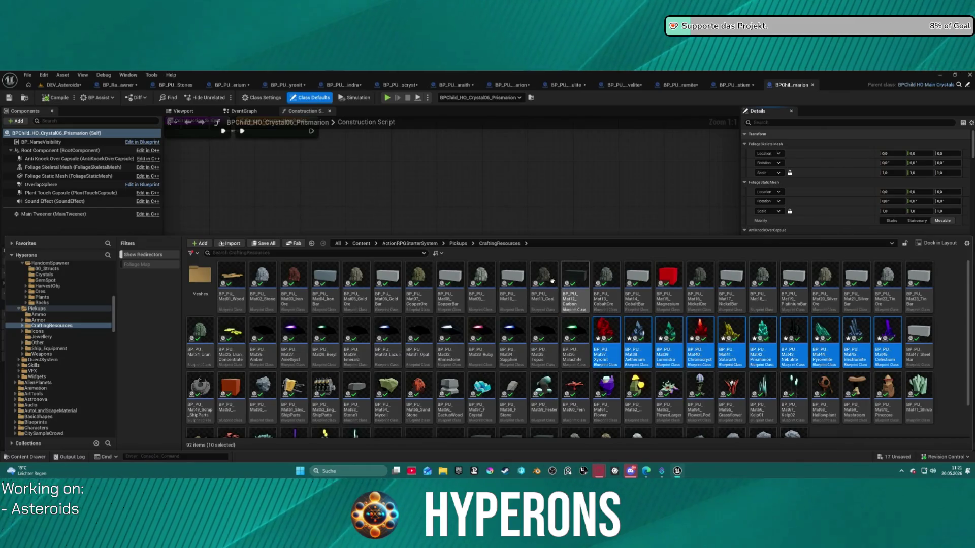
left_click(720, 97)
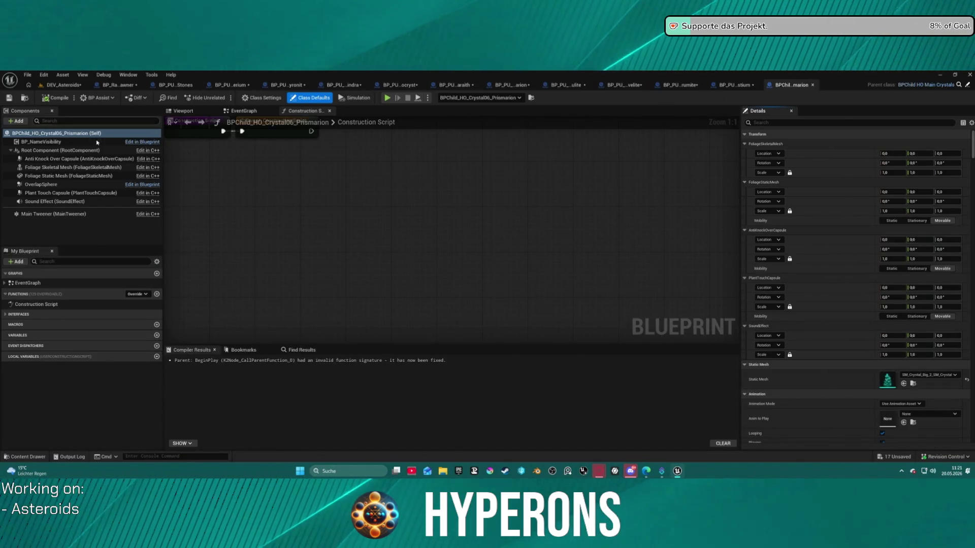
scroll(873, 215, "down", 15)
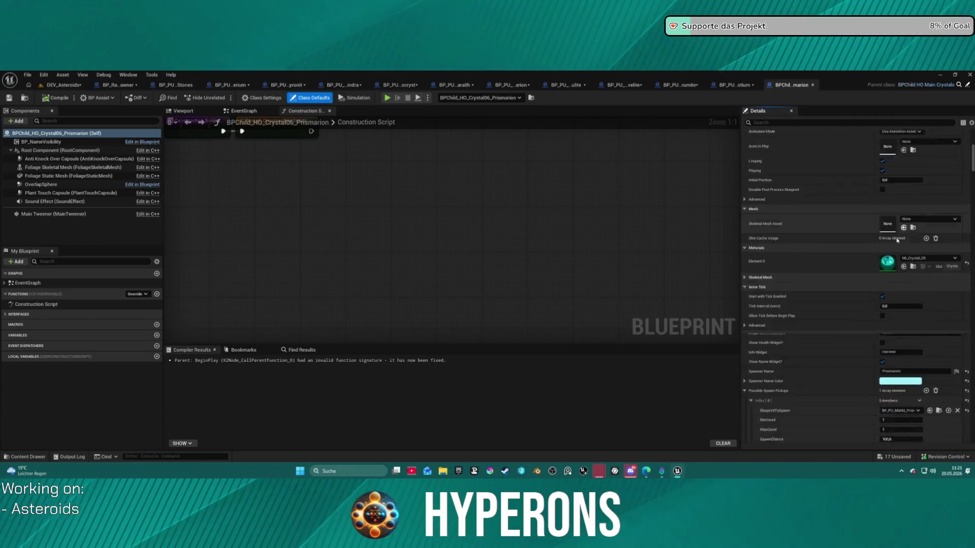
scroll(873, 217, "down", 5)
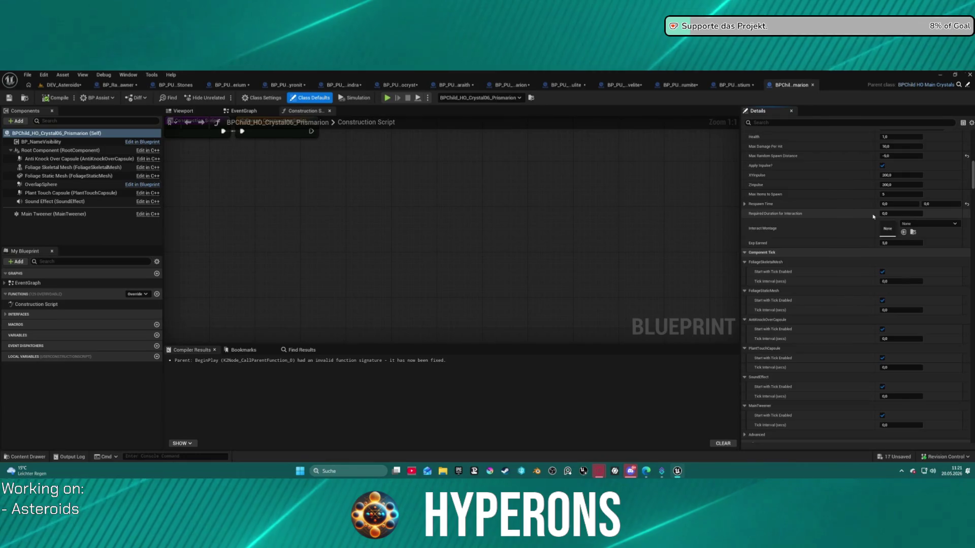
scroll(878, 208, "up", 2)
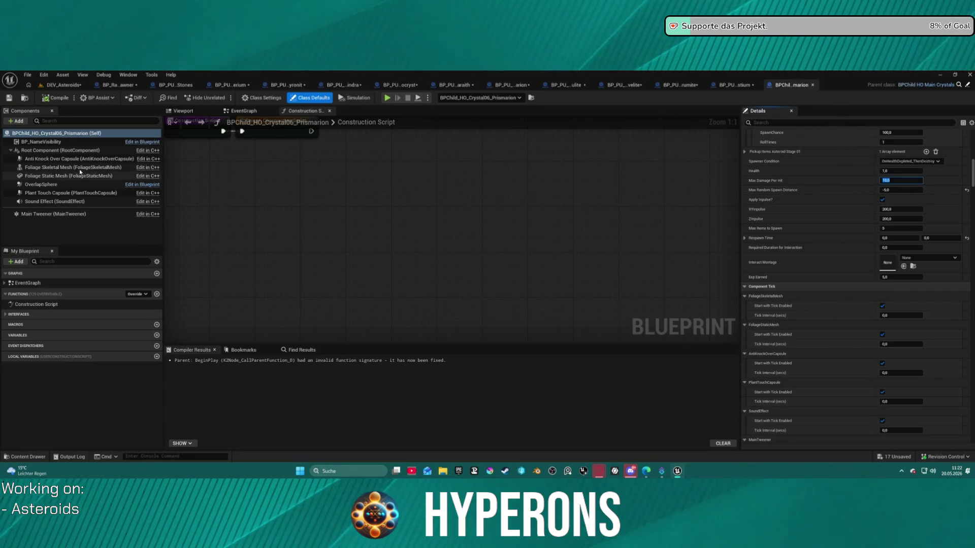
Briefly open the Crystal01 Xyronit blueprint, close it, and zoom out Prismarion's Construction Script.
key("ctrl+space")
key("ctrl+space")
key("ctrl+space")
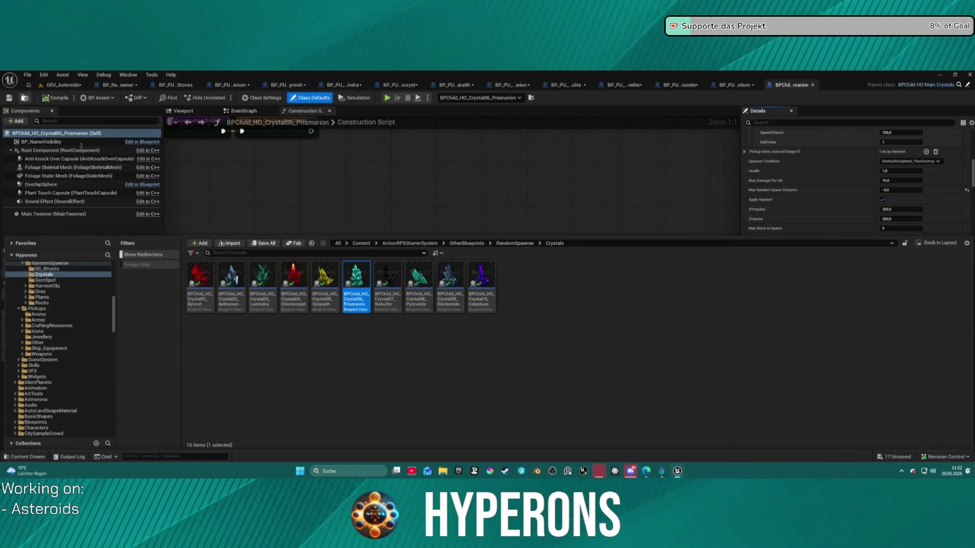
left_click(194, 304)
double_click(194, 304)
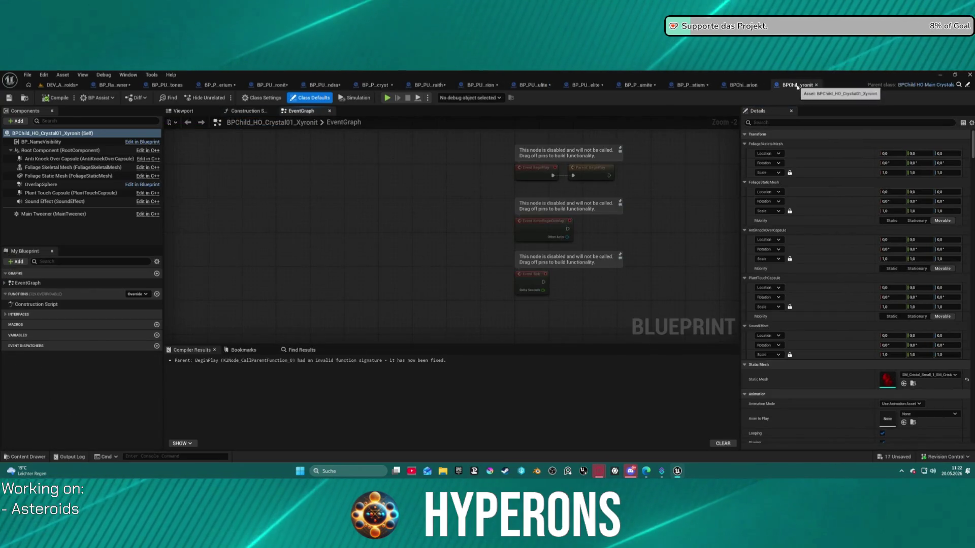
left_click(815, 85)
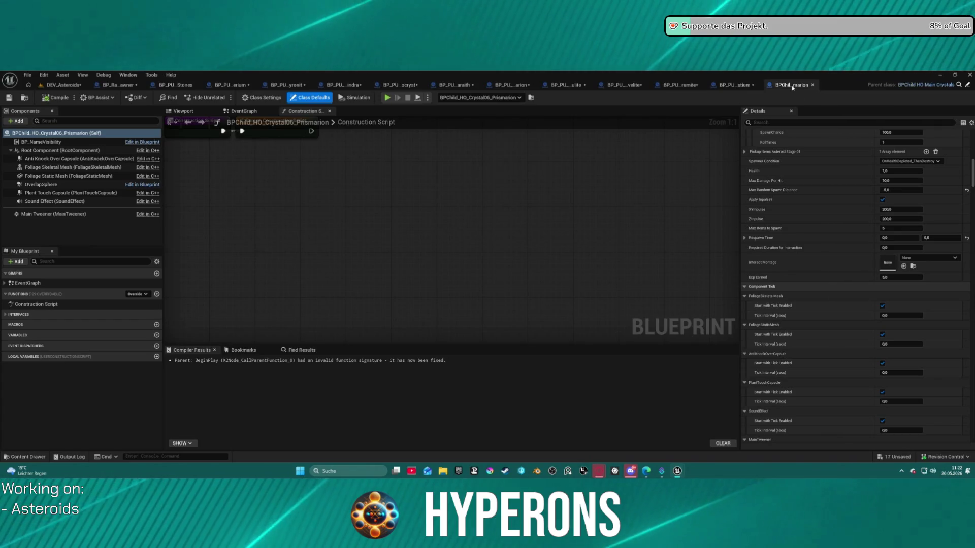
scroll(548, 207, "down", 1)
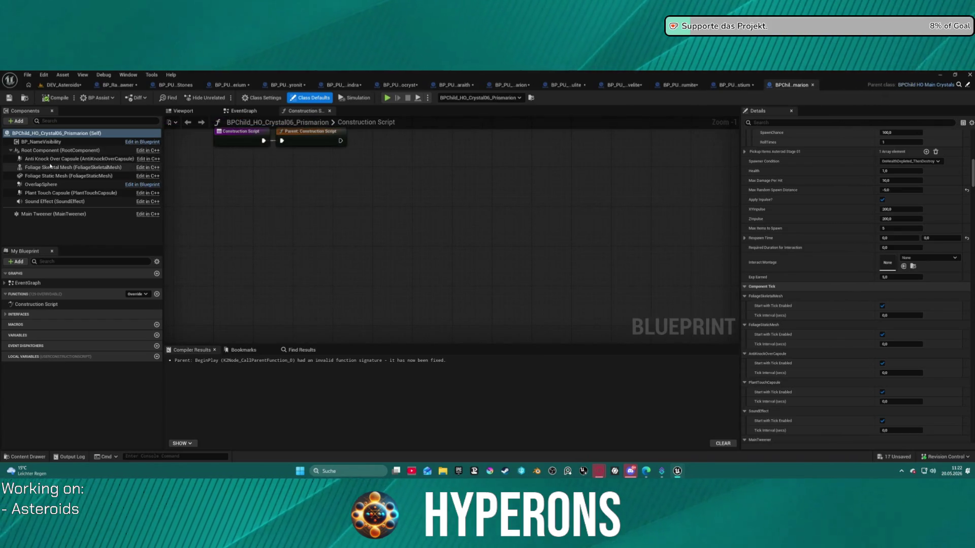
Set Prismarion's OverlapSphere collision response to Block for the BlockedBullet channel.
left_click(56, 187)
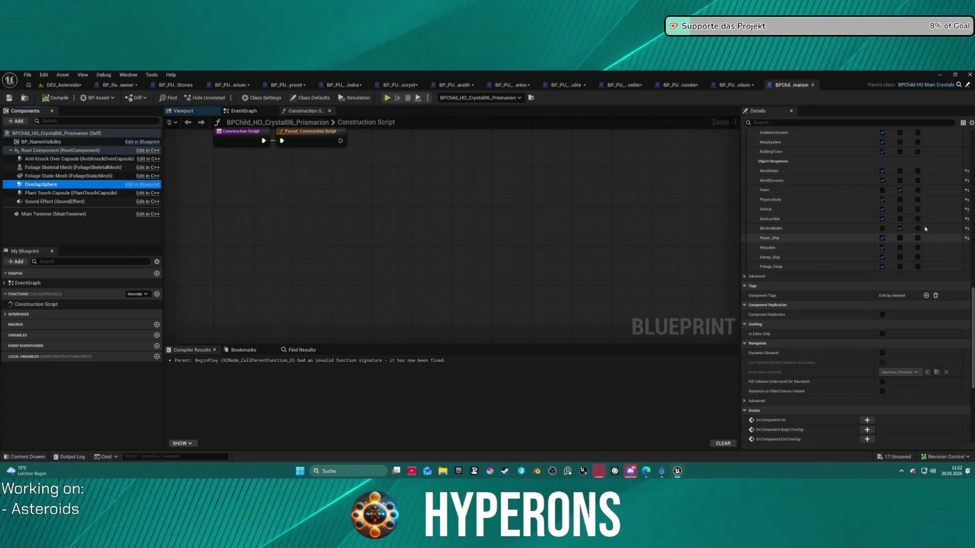
scroll(898, 202, "up", 3)
scroll(899, 203, "up", 1)
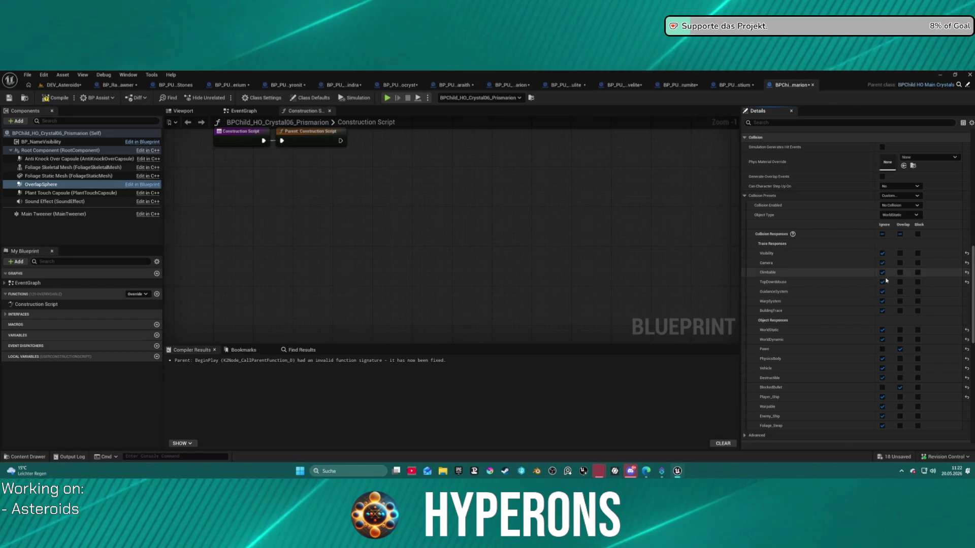
left_click(918, 388)
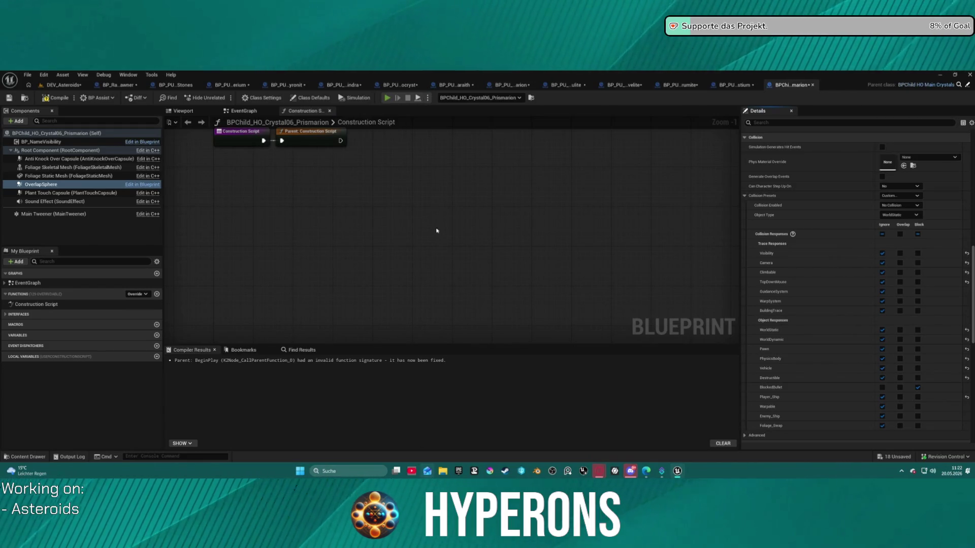
Equip the Harvester, walk to the crystals, fire at the green one, then quit play.
key("i")
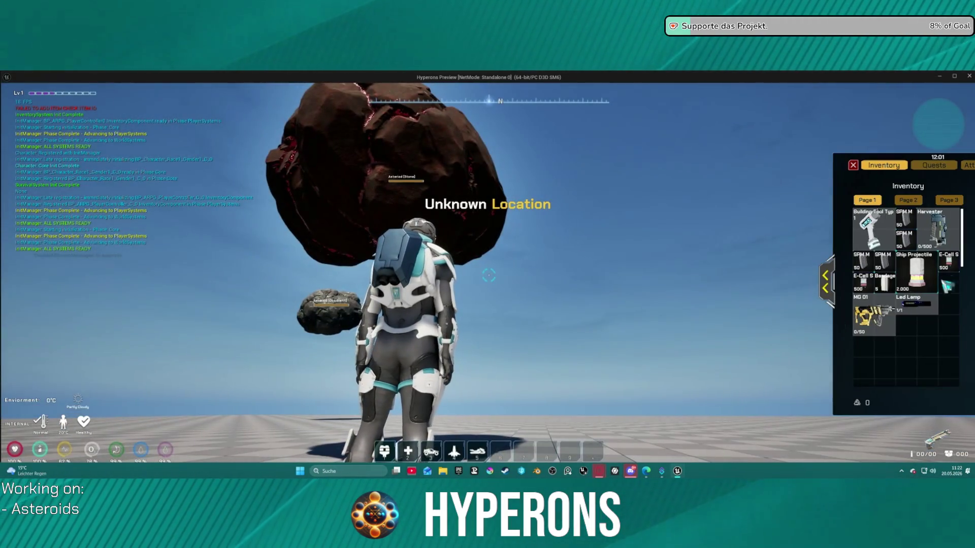
double_click(957, 231)
key("i")
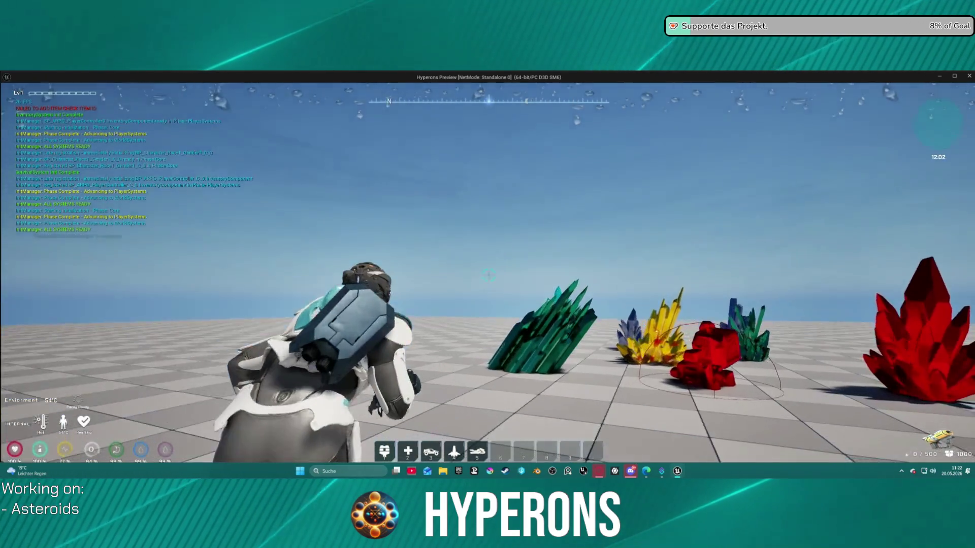
key("w")
left_click(487, 274)
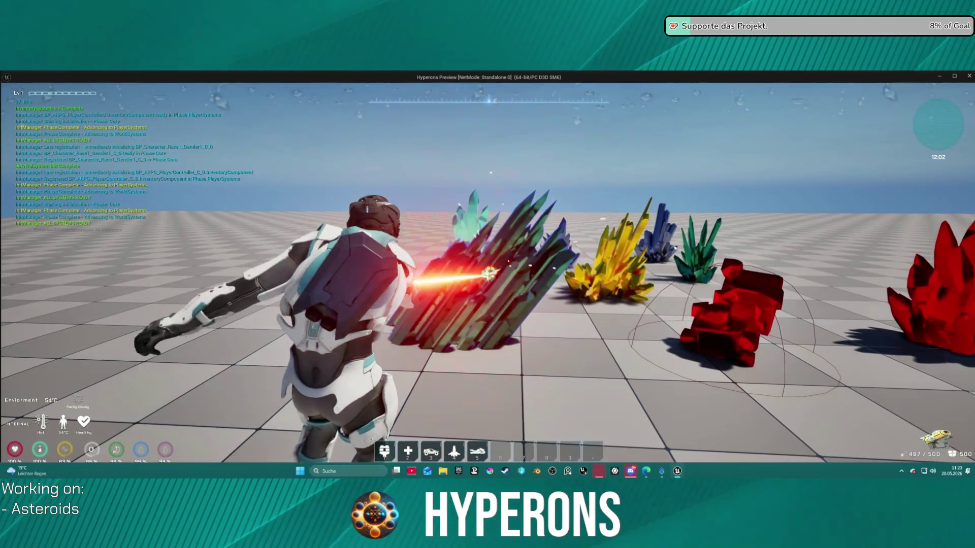
key("Escape")
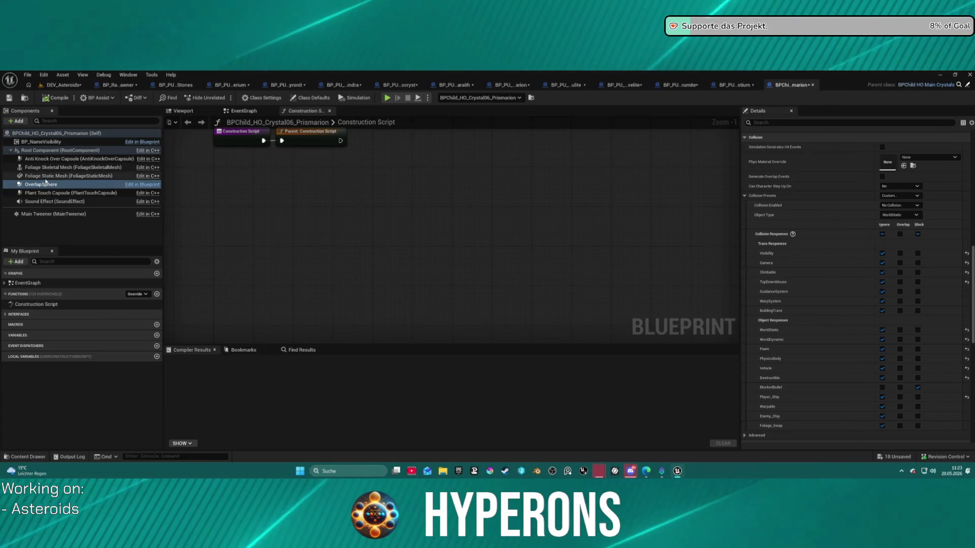
Set Foliage Static Mesh to No Collision, ignore all channels, overlap Destructible and BlockedBullet.
left_click(46, 175)
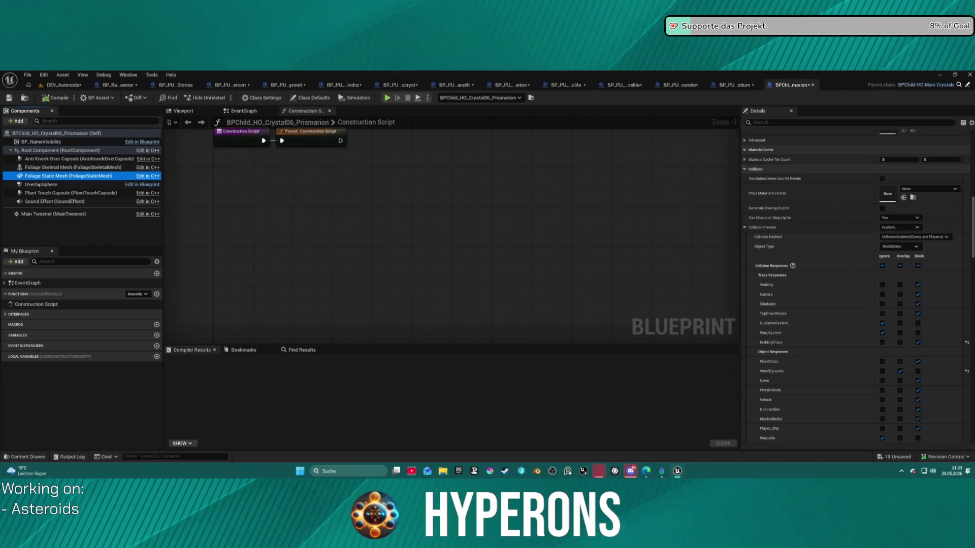
key("ctrl+z")
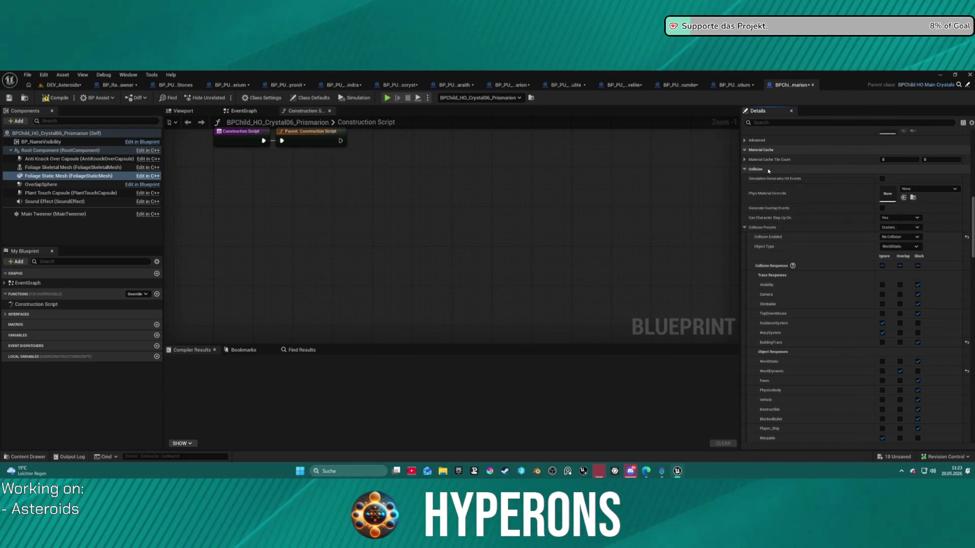
scroll(787, 146, "down", 2)
left_click(882, 239)
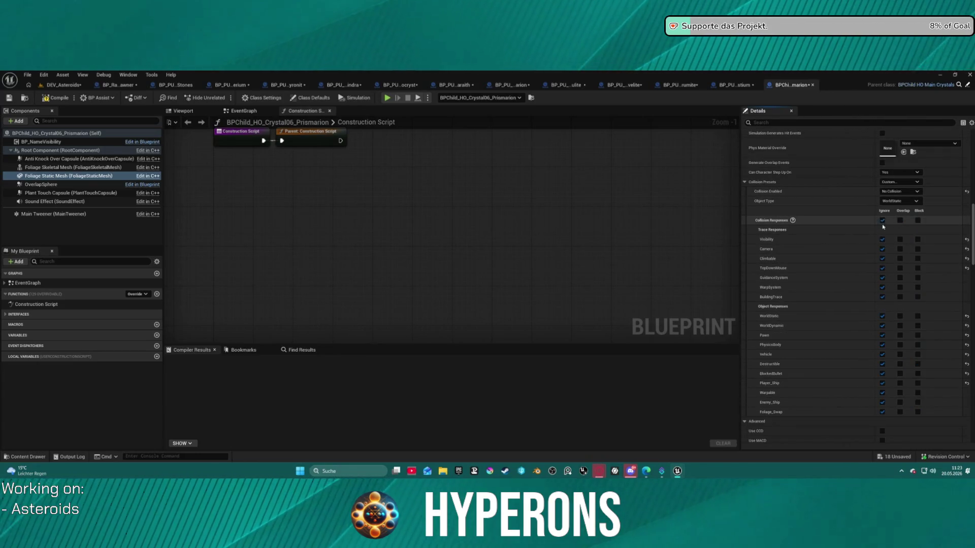
left_click(900, 373)
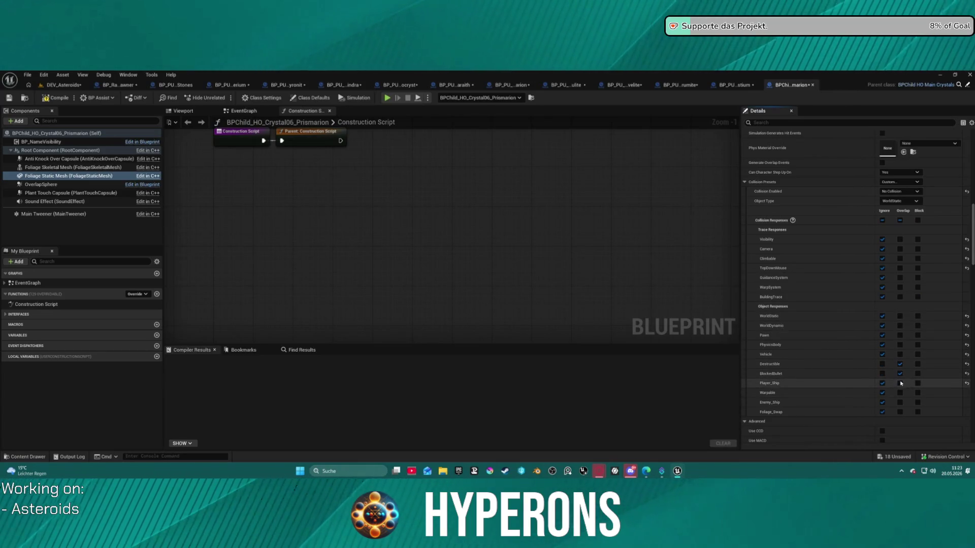
left_click(899, 364)
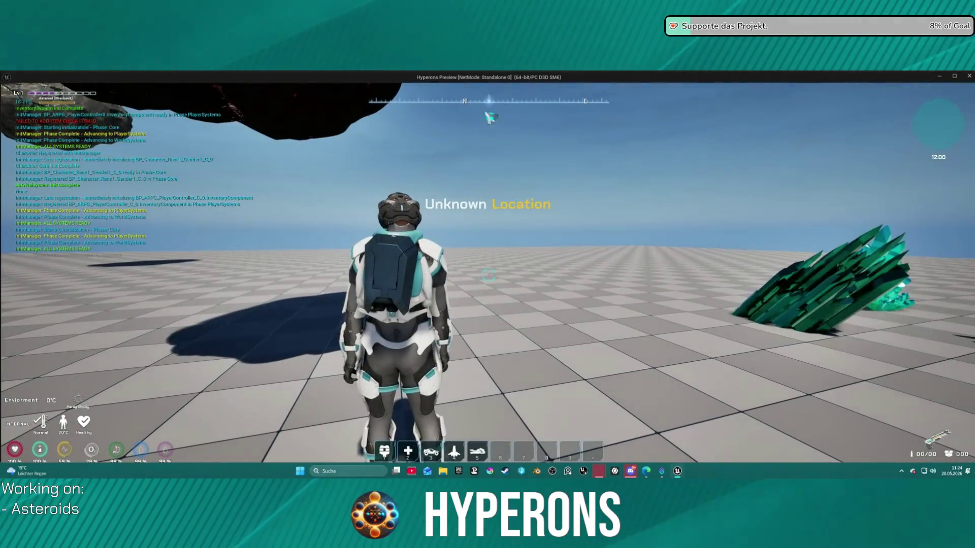
Beam the green crystal while circling it until it breaks into Pyrovelite, then quit play.
key("i")
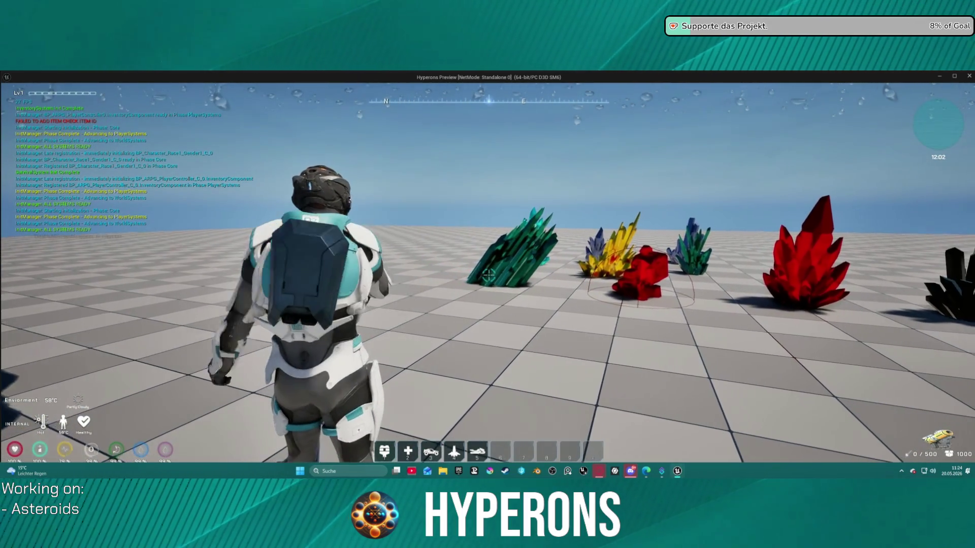
left_click(488, 274)
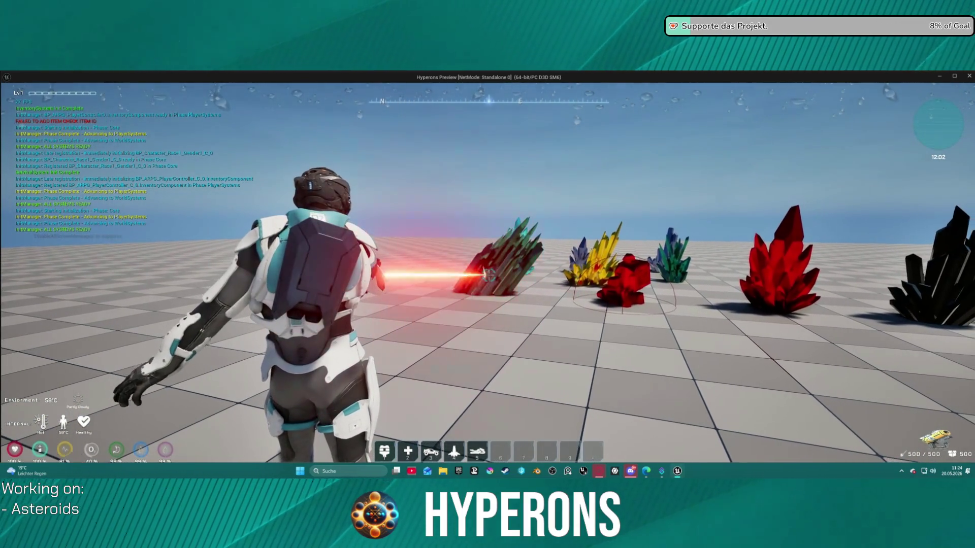
key("w")
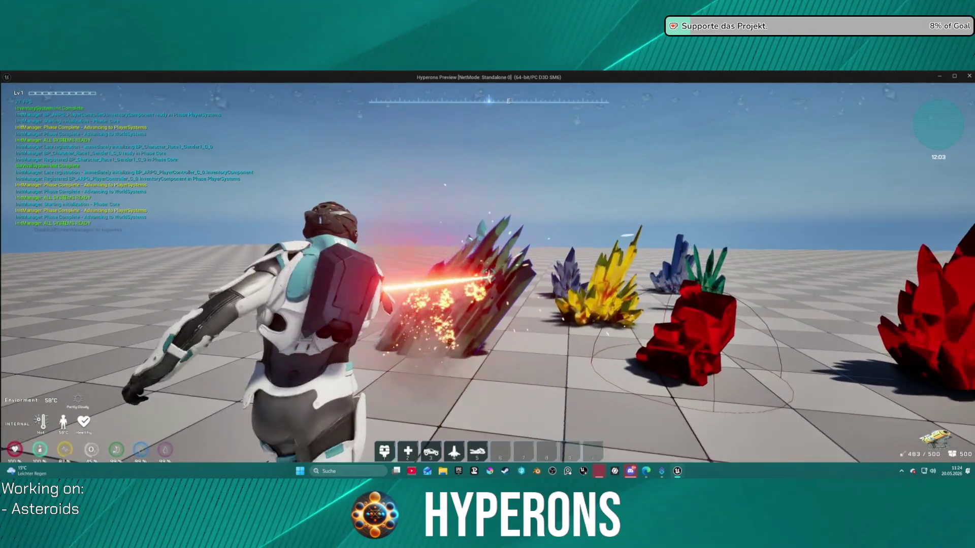
key("a")
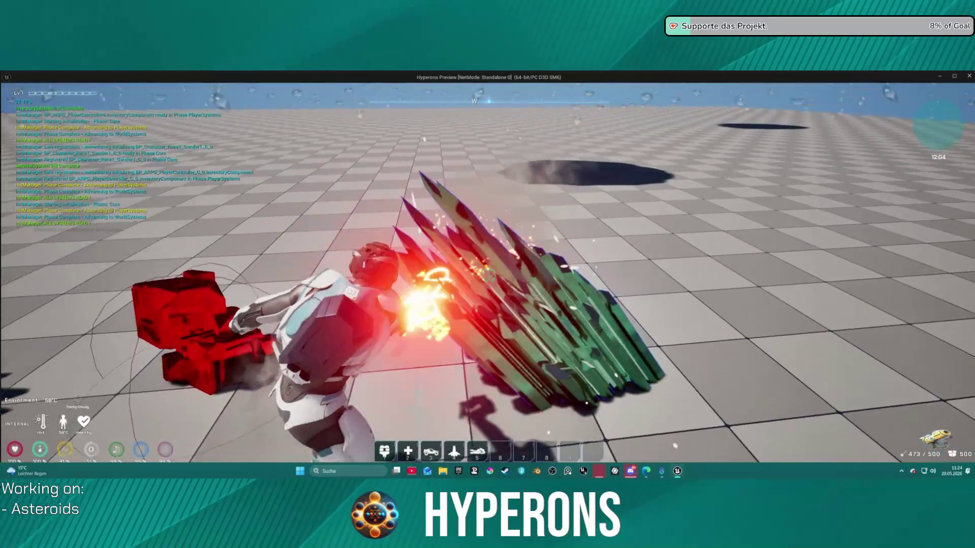
key("a")
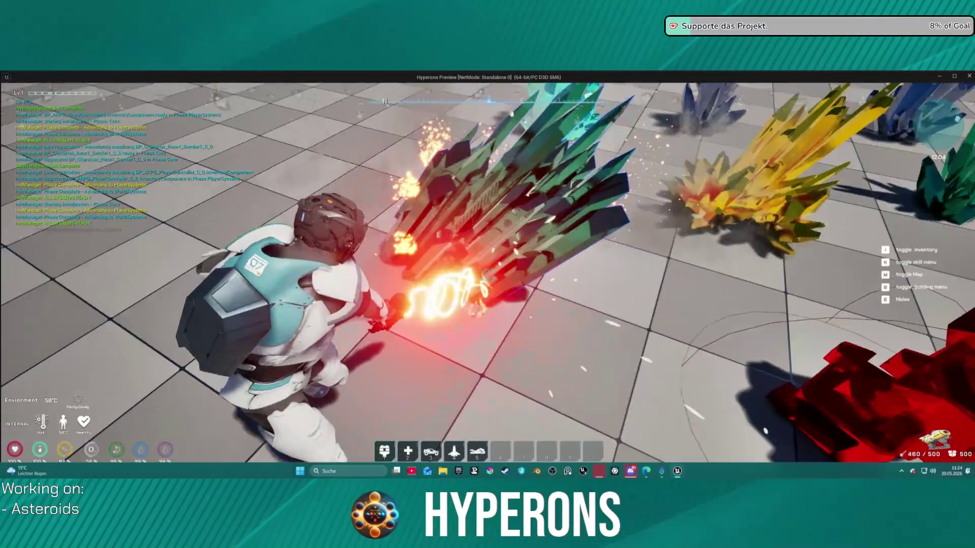
key("d")
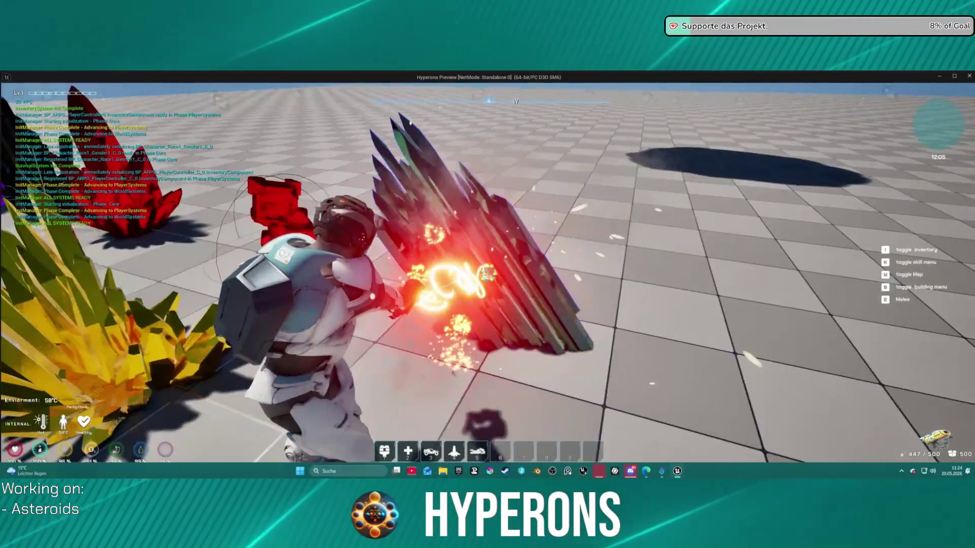
key("a")
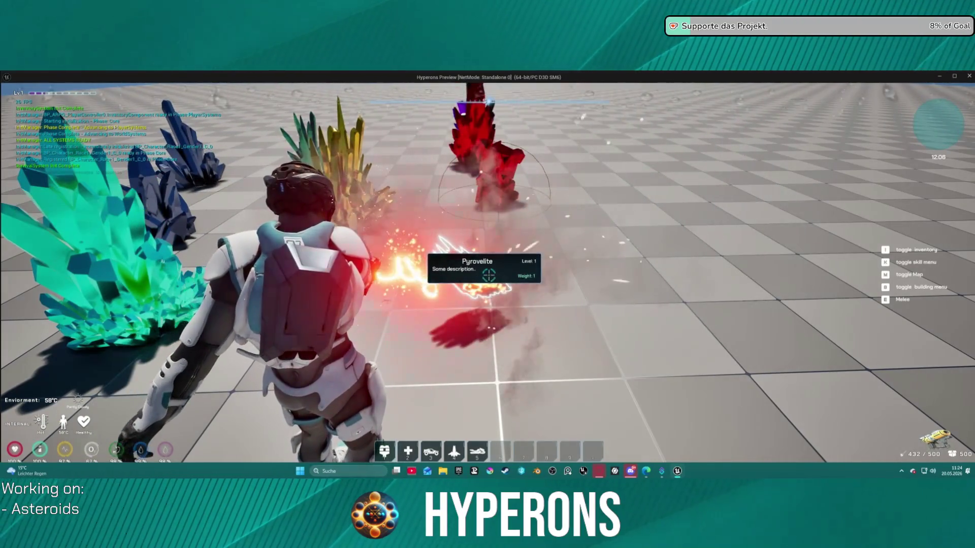
key("Escape")
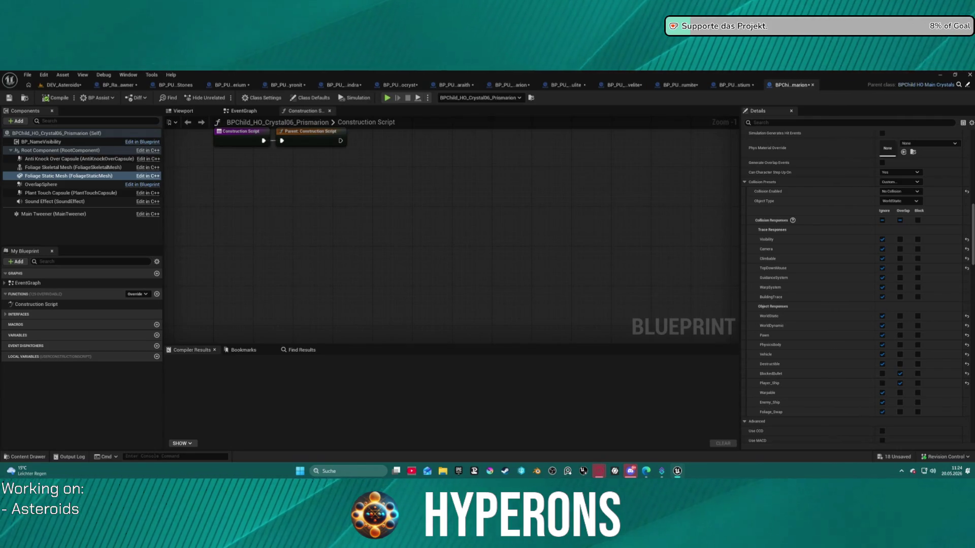
Inspect the Plant Touch Capsule and Anti Knock Over Capsule collision settings.
left_click(71, 193)
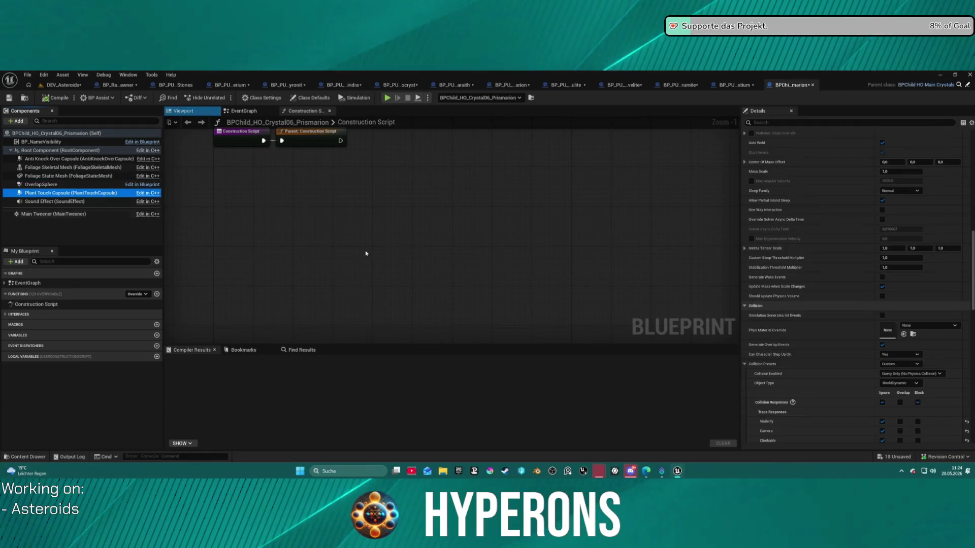
scroll(756, 283, "down", 5)
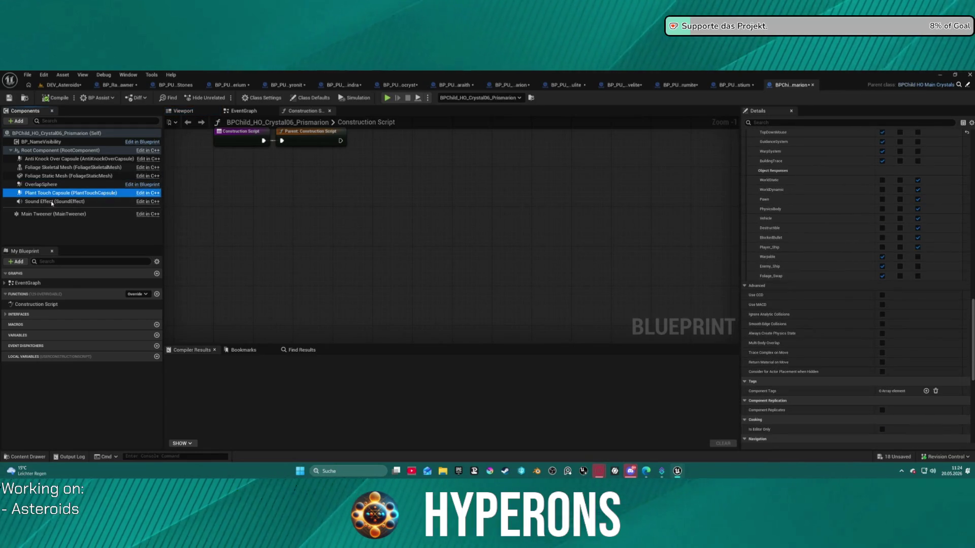
left_click(66, 159)
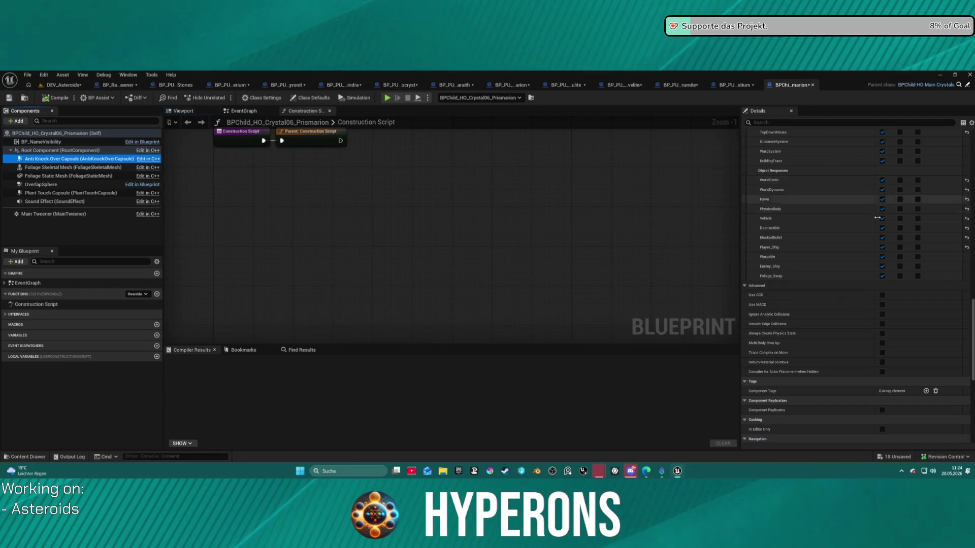
scroll(886, 203, "up", 2)
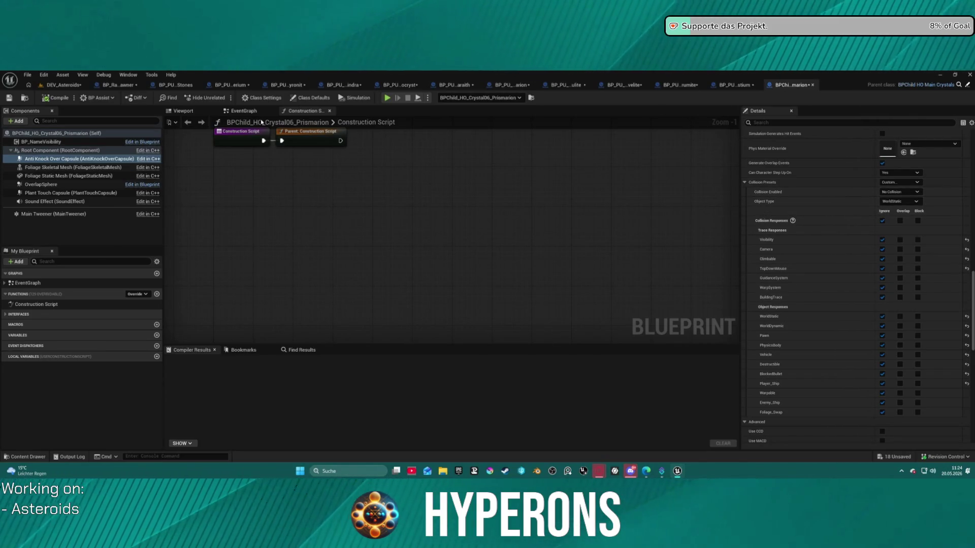
Switch to the BP_PU_Mat46_Celestium blueprint and preview its purple crystal in the Viewport.
left_click(245, 112)
left_click(295, 112)
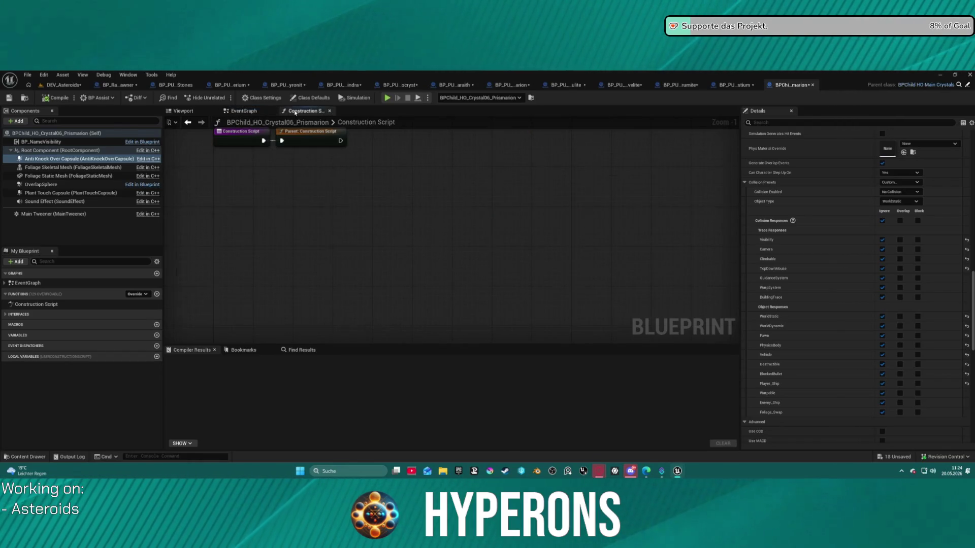
left_click(735, 85)
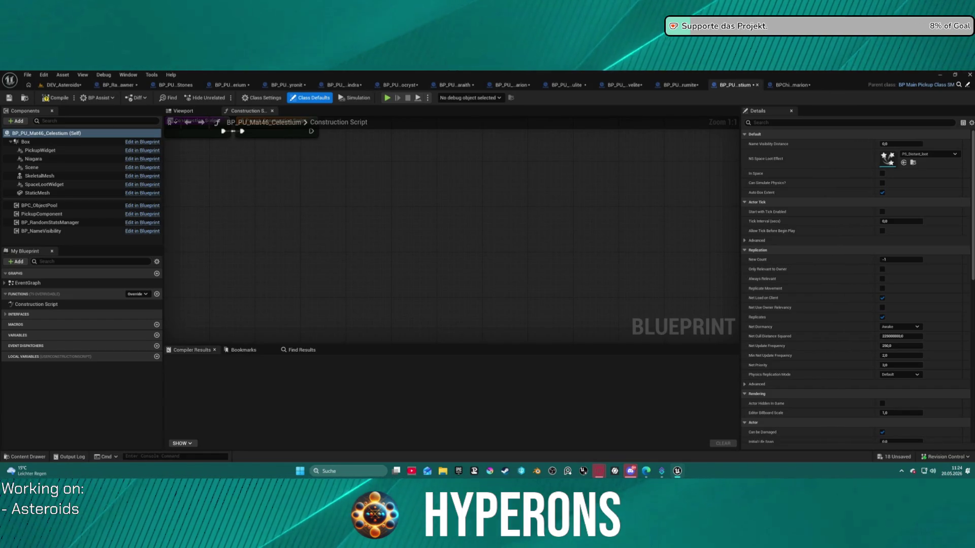
left_click(187, 112)
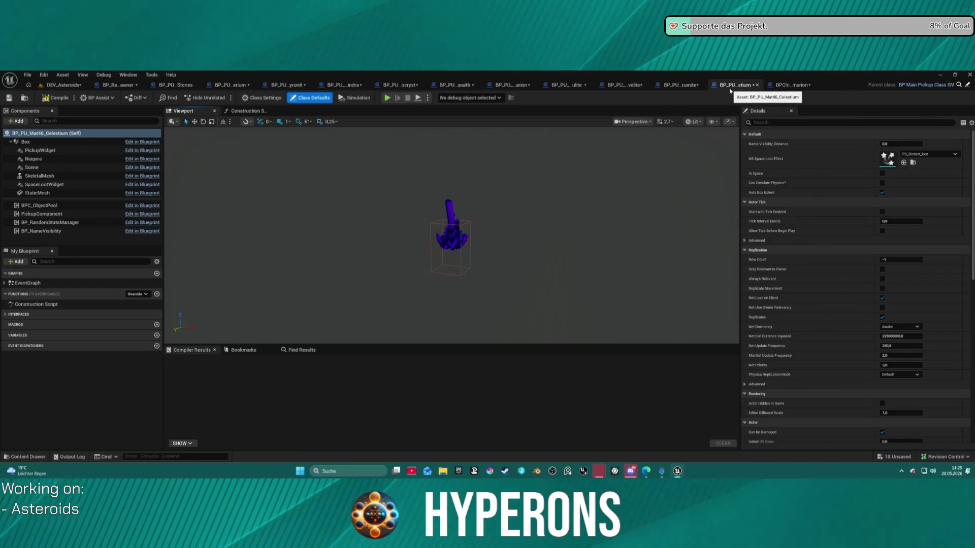
Close Celestium and open BPChild_HO_Crystal08_Pyrovelite from the Crystals folder.
middle_click(732, 89)
key("ctrl+space")
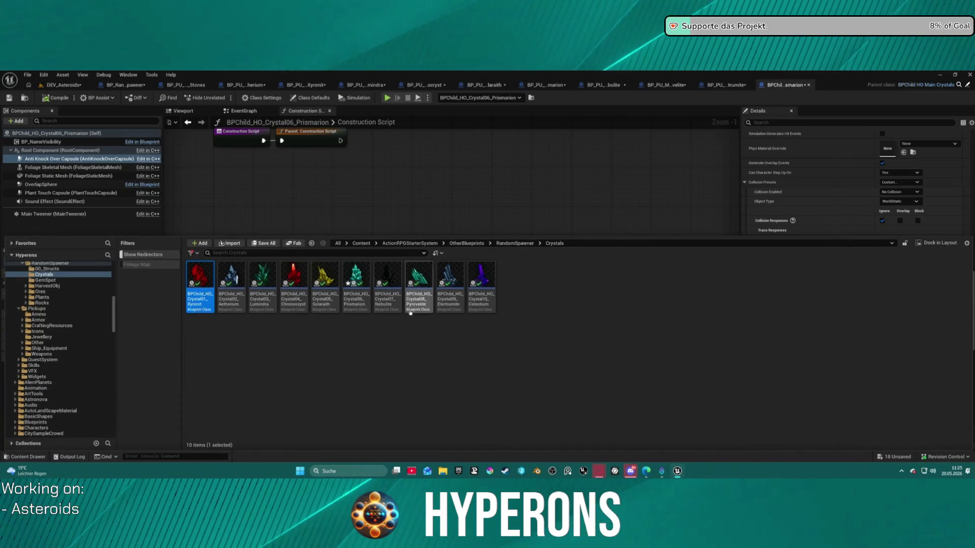
left_click(419, 305)
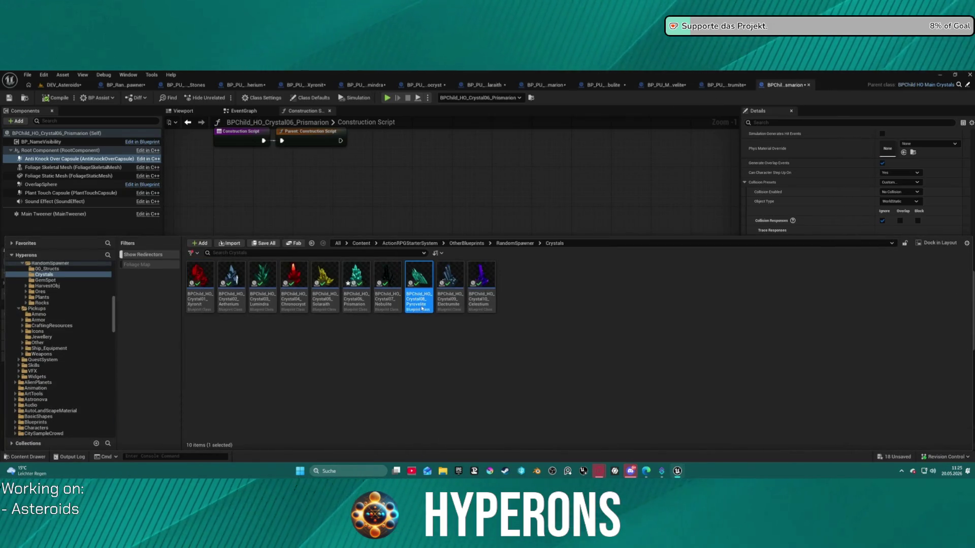
key("ctrl+space")
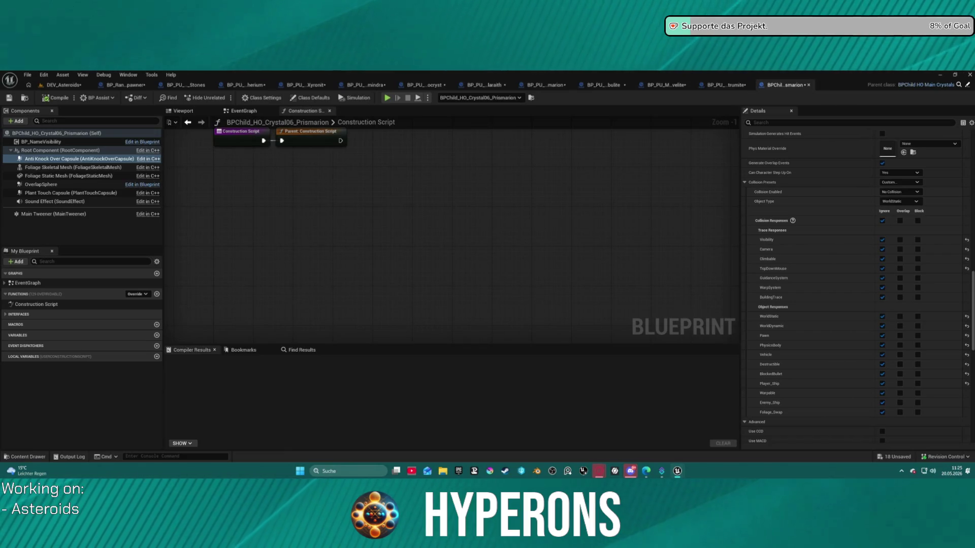
mouse_move(504, 90)
left_mouse_down()
mouse_move(489, 97)
mouse_move(502, 86)
mouse_move(845, 88)
left_mouse_up()
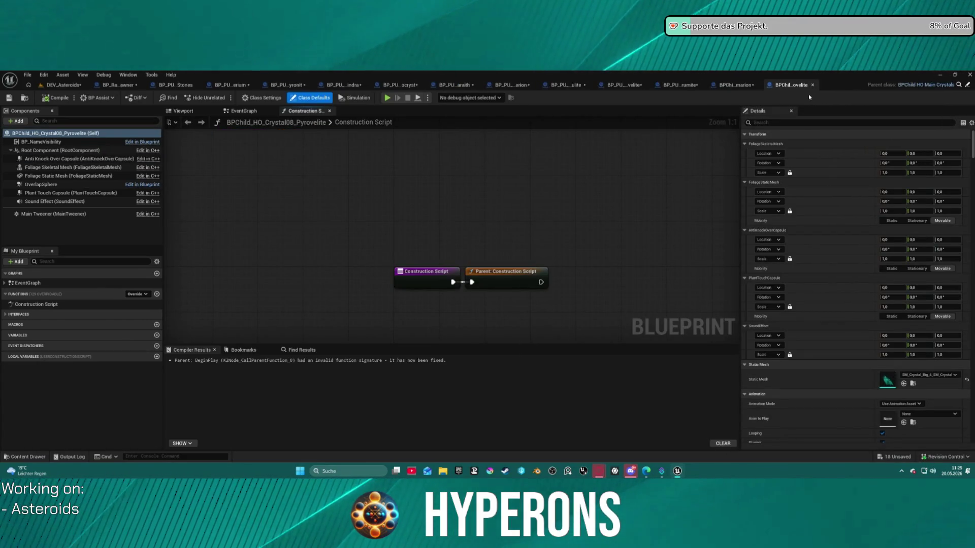
Select the Foliage Static Mesh component and scroll Details down to its Collision settings.
left_click(57, 193)
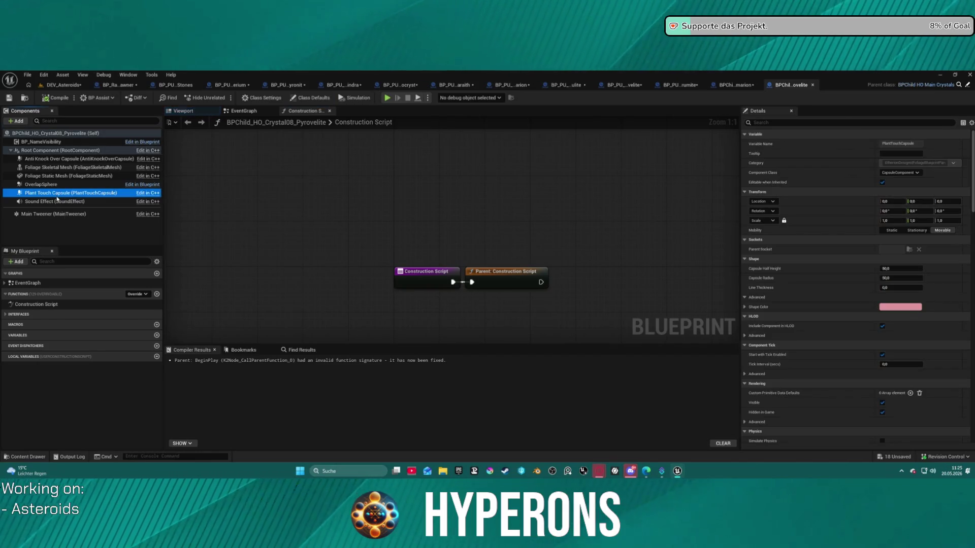
left_click(37, 178)
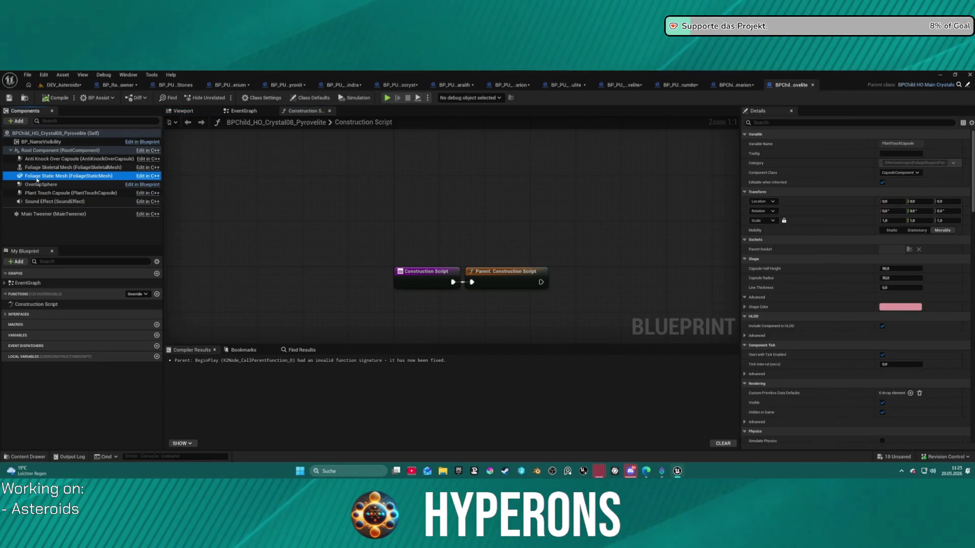
scroll(708, 293, "down", 1)
scroll(817, 272, "down", 10)
scroll(817, 272, "down", 5)
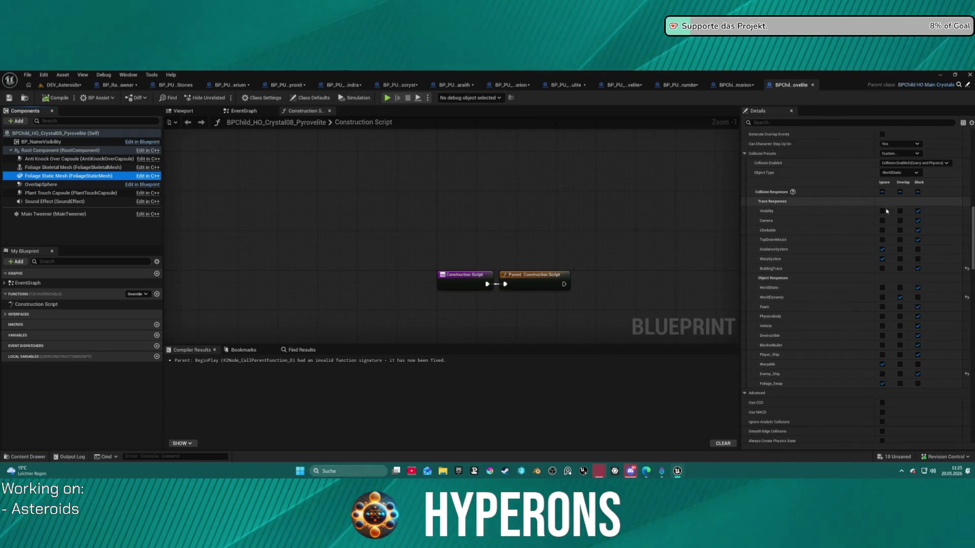
Make the Pyrovelite mesh ignore all channels except Overlap for BlockedBullet.
left_click(883, 211)
left_click(883, 192)
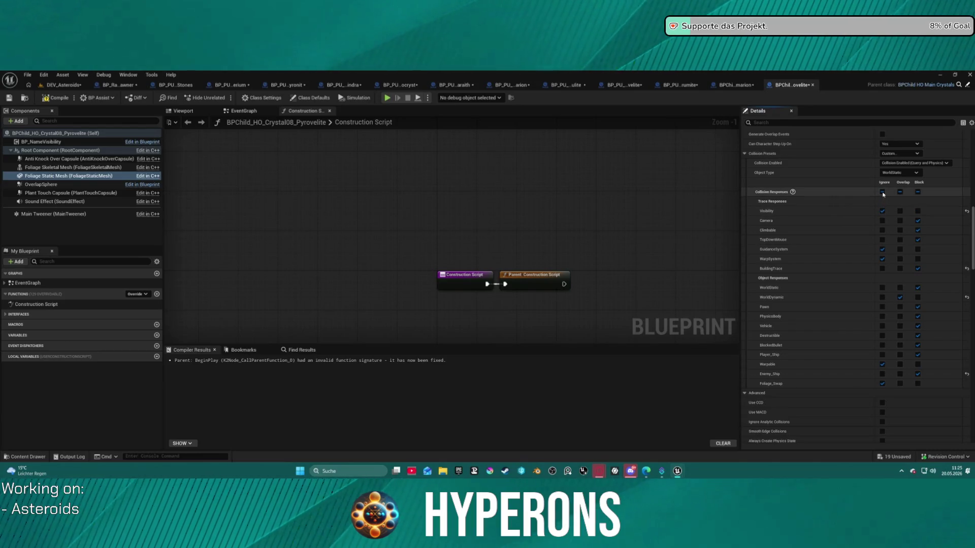
left_click(900, 346)
scroll(860, 213, "up", 3)
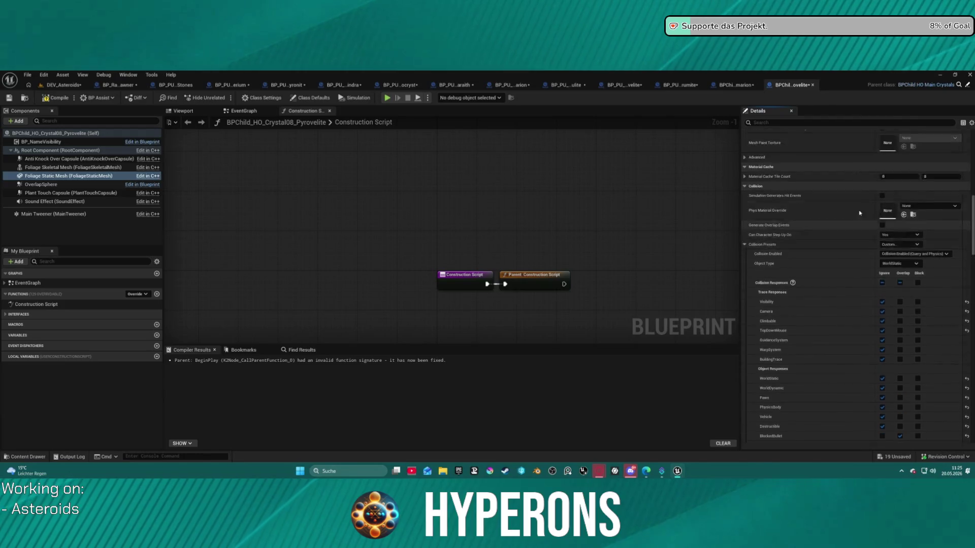
scroll(859, 213, "up", 2)
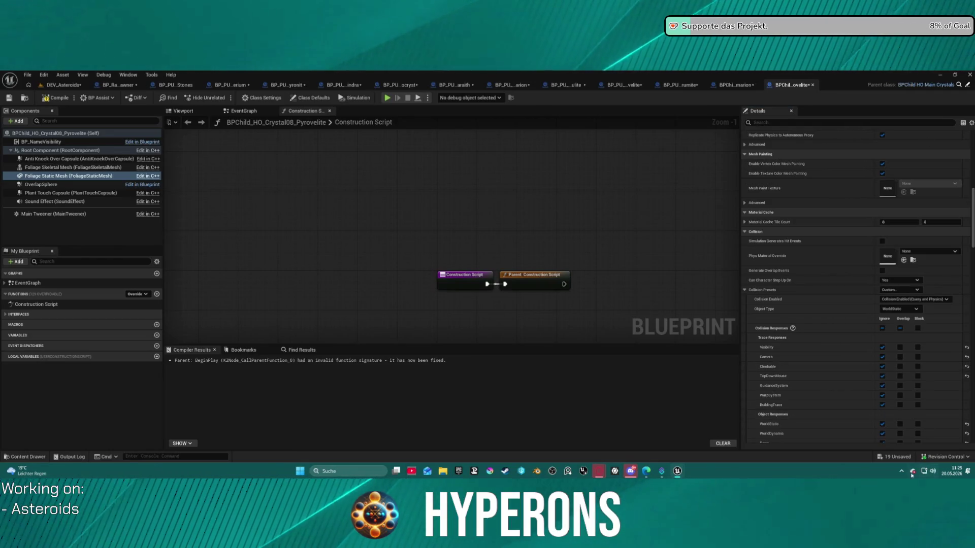
scroll(912, 259, "down", 5)
scroll(912, 258, "up", 2)
scroll(912, 258, "up", 2)
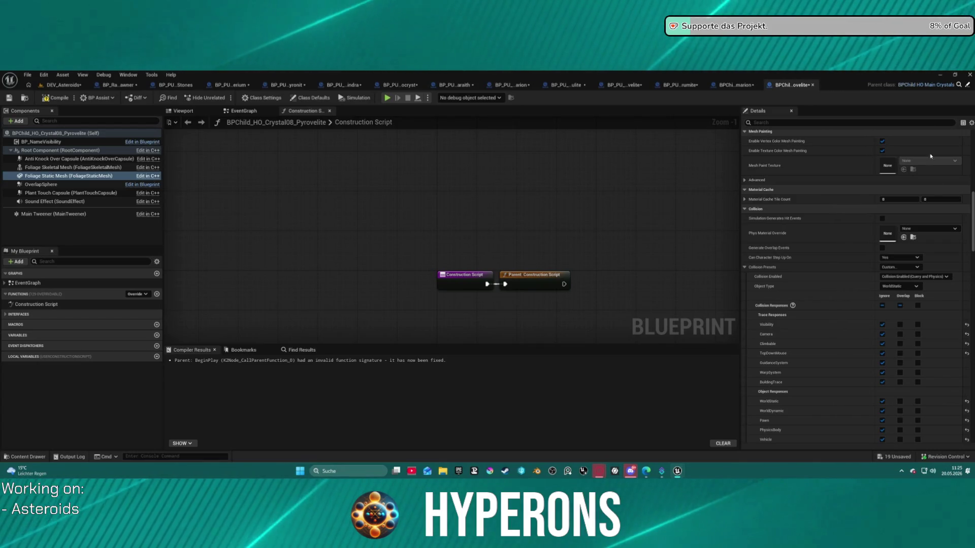
Set the OverlapSphere to ignore Pawn and compile the Pyrovelite blueprint.
left_click(40, 184)
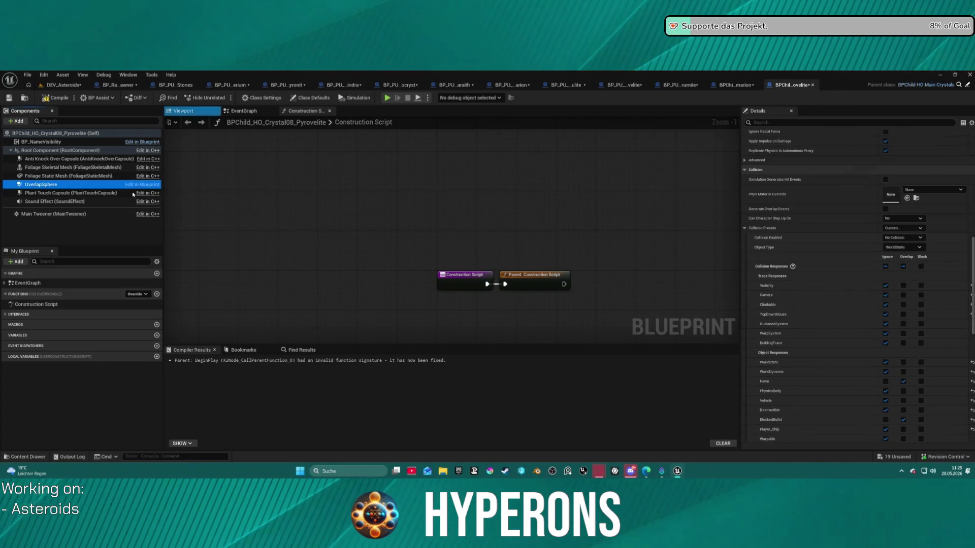
scroll(830, 302, "down", 5)
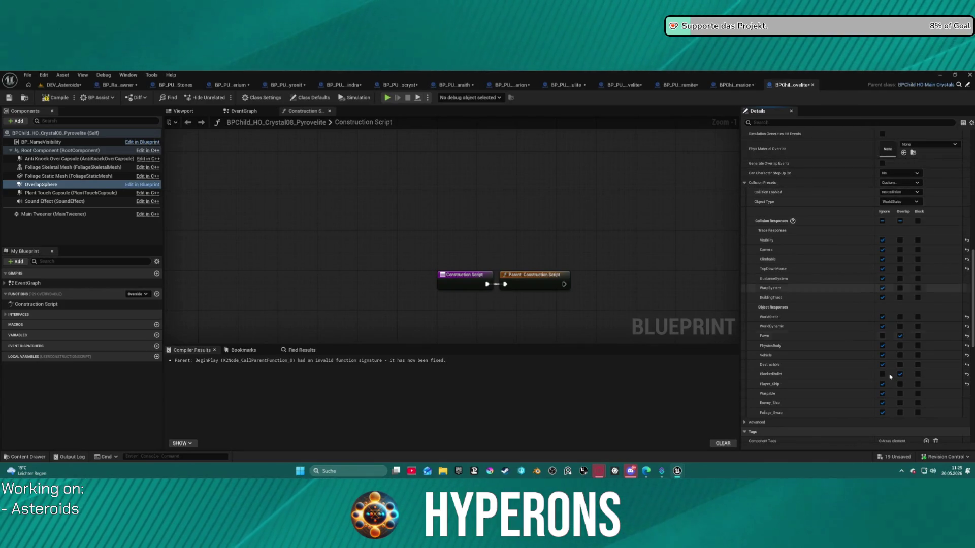
left_click(883, 336)
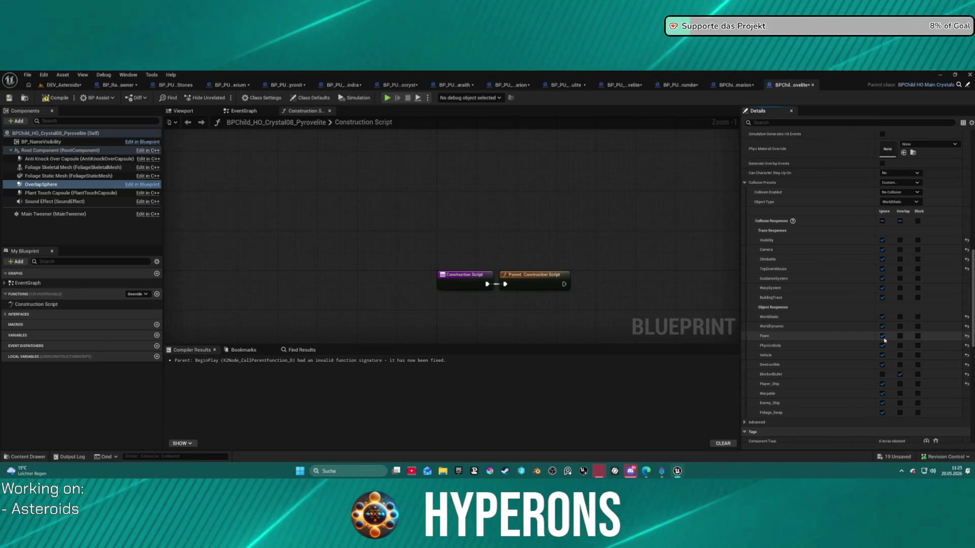
left_click(71, 97)
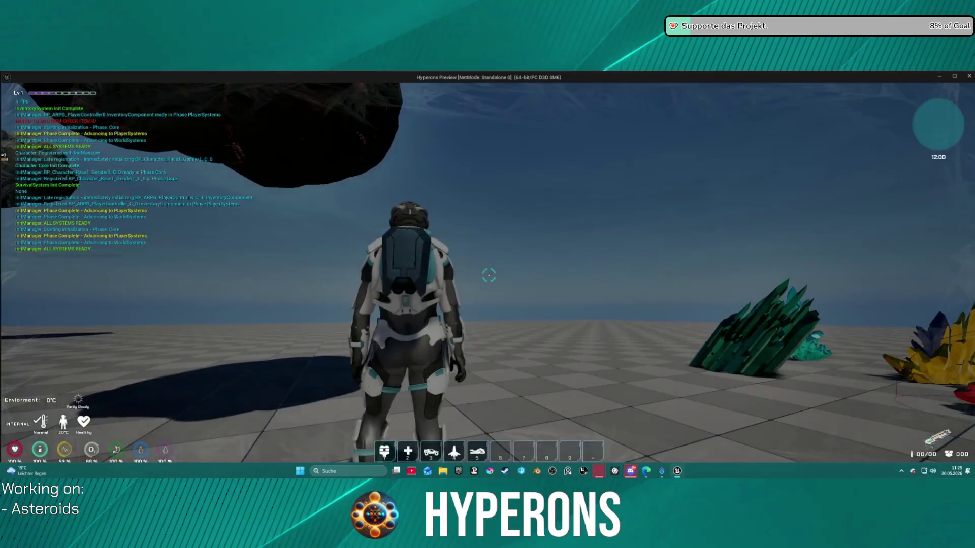
Equip and reload the Harvester, mine several crystals with its beam, then exit the preview.
key("i")
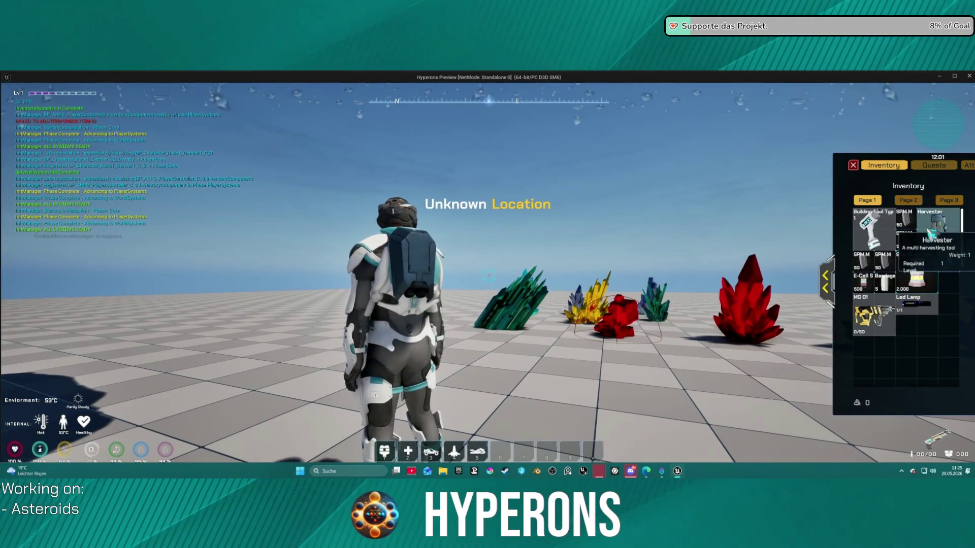
key("w")
key("w")
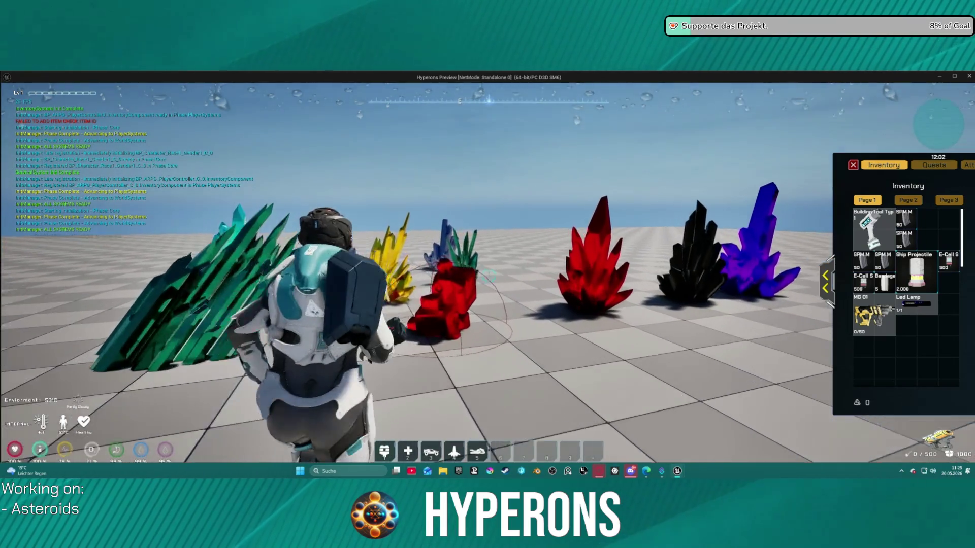
key("r")
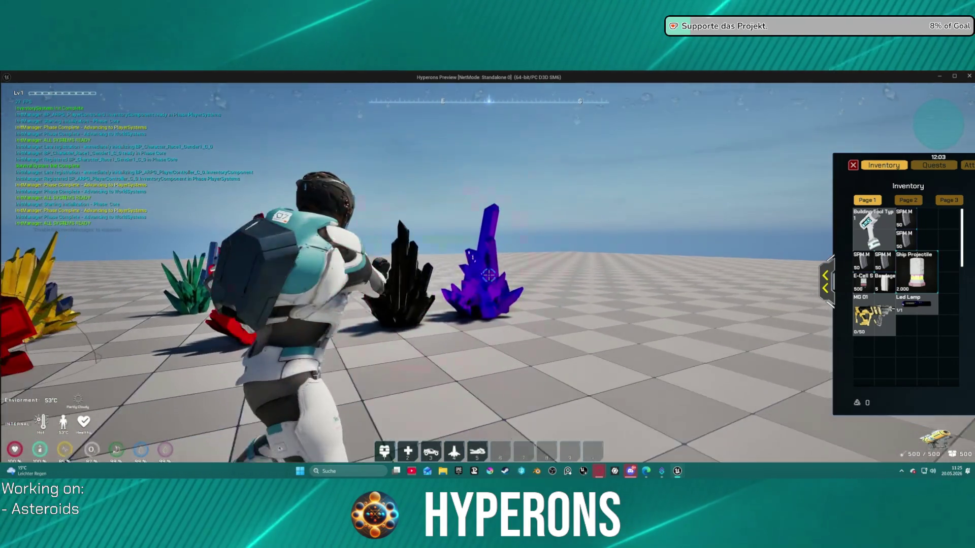
left_click(488, 274)
left_click_drag(487, 274, 487, 274)
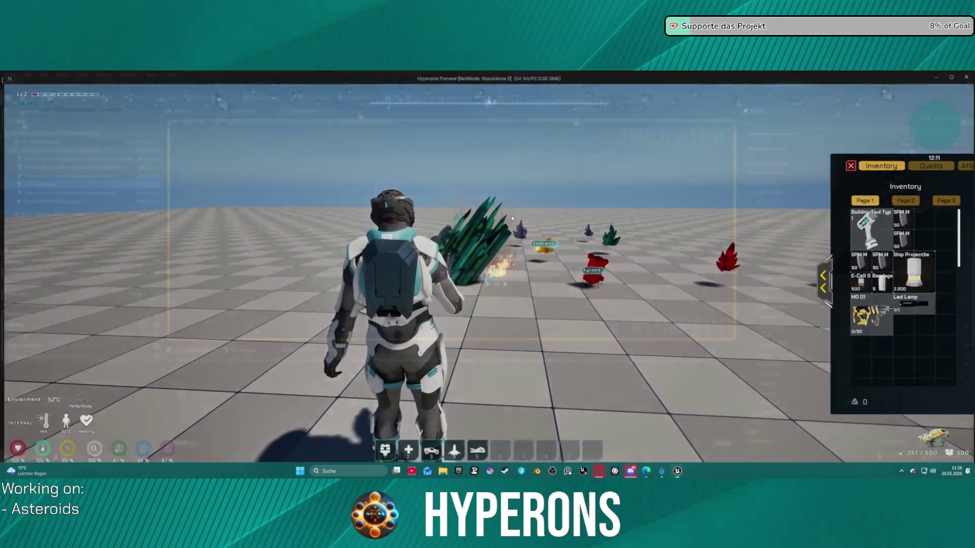
key("Escape")
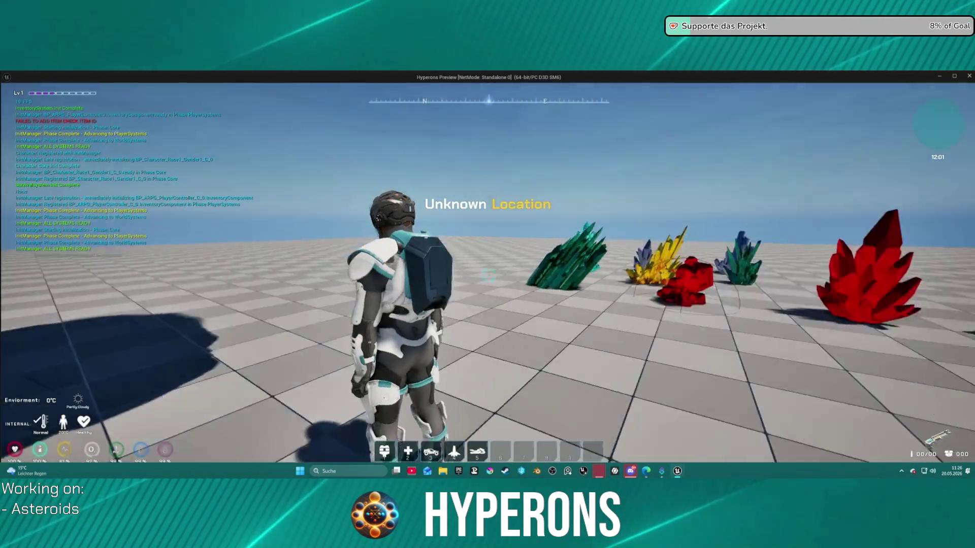
Rerun the test, aiming the beam at the green crystal while approaching, then exit.
key("i")
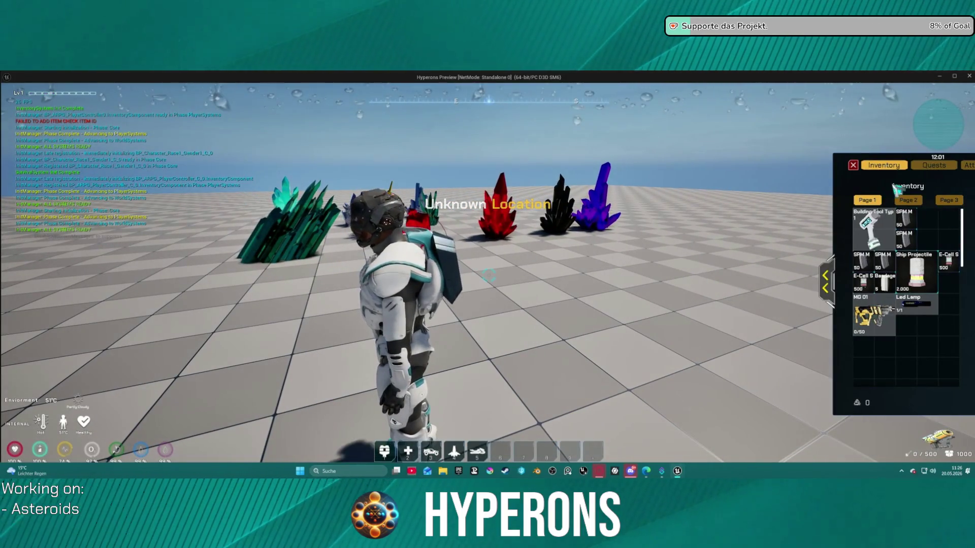
left_click(853, 166)
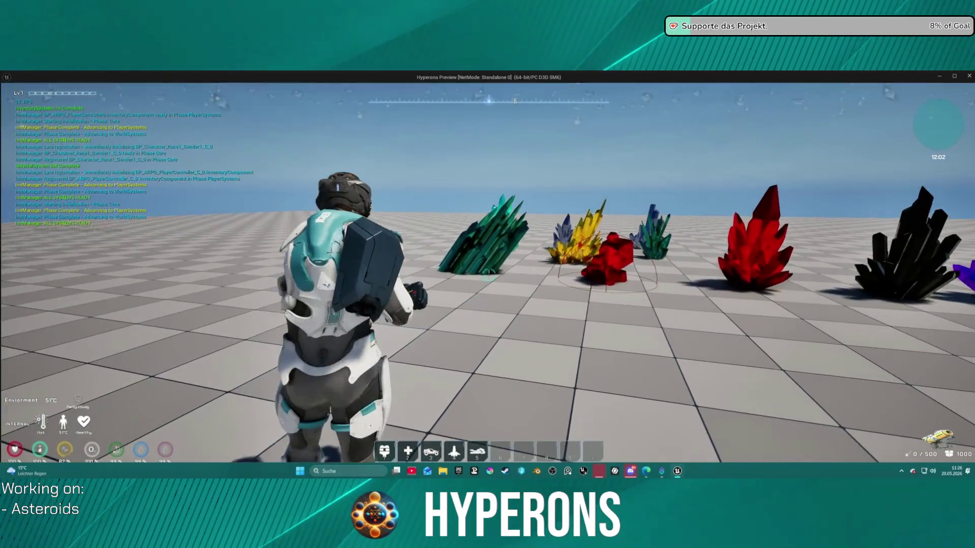
left_click_drag(489, 275, 489, 275)
key("w")
key("Escape")
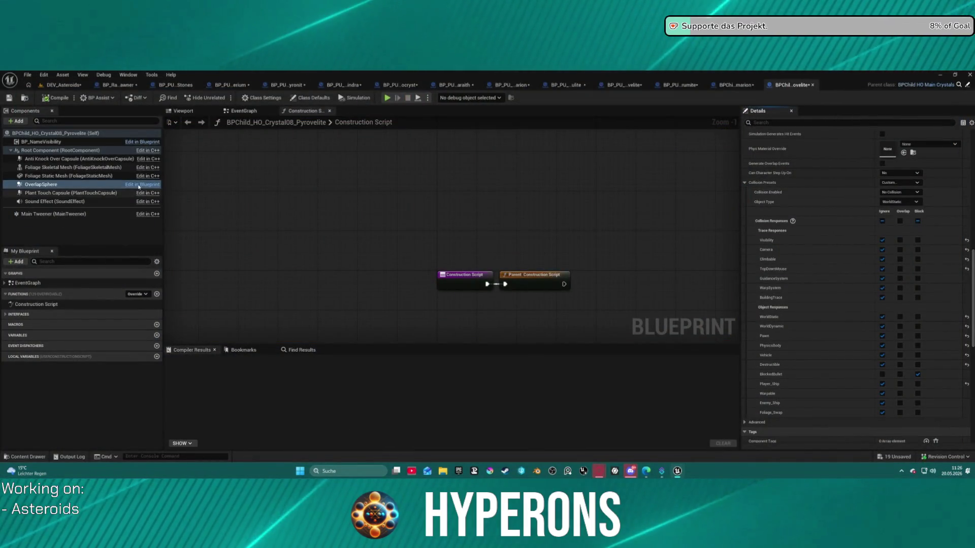
scroll(832, 191, "up", 2)
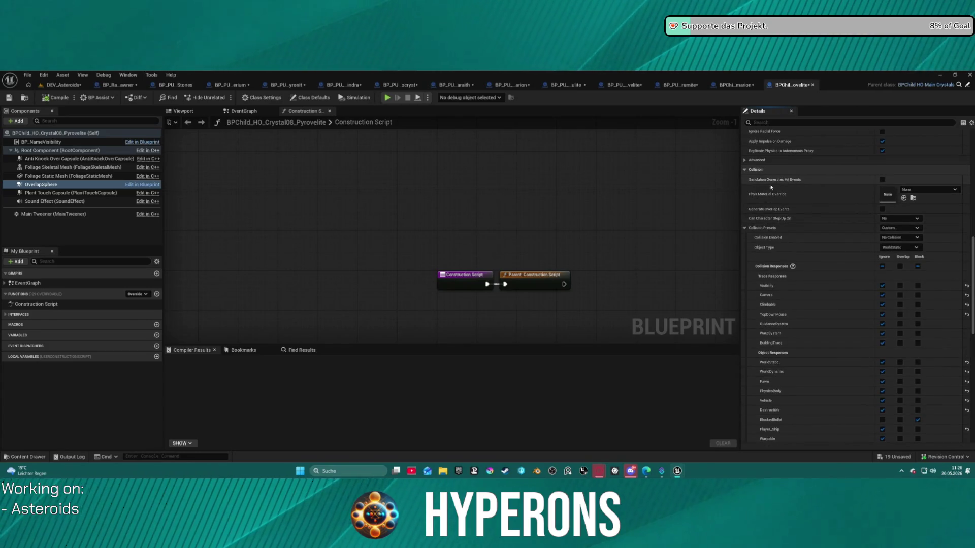
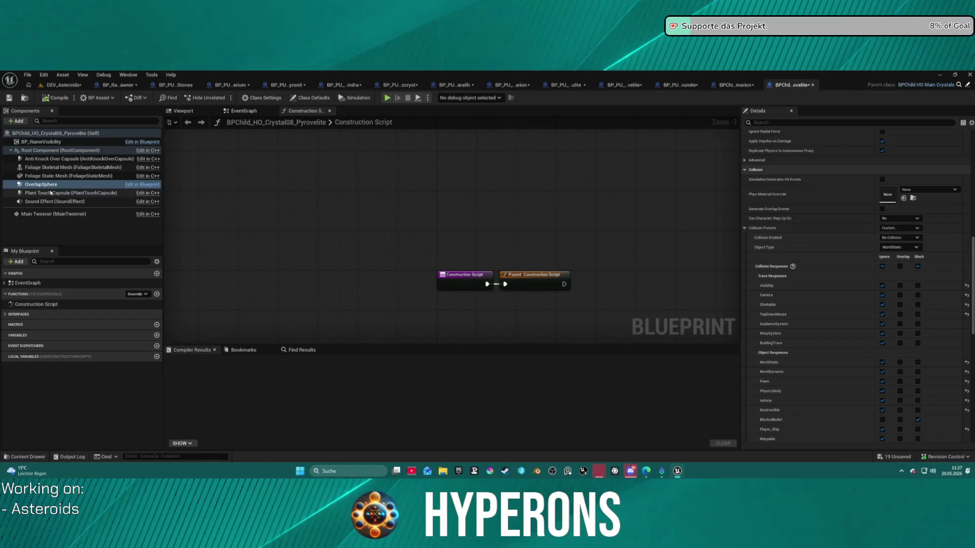
Review the Plant Touch Capsule's collision settings in the Details panel.
left_click(60, 195)
scroll(822, 232, "up", 10)
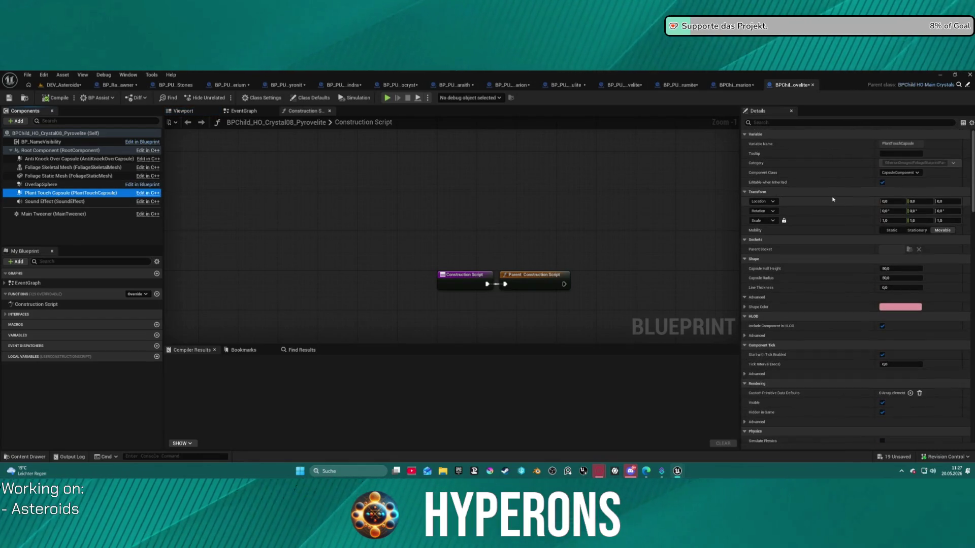
scroll(831, 199, "down", 10)
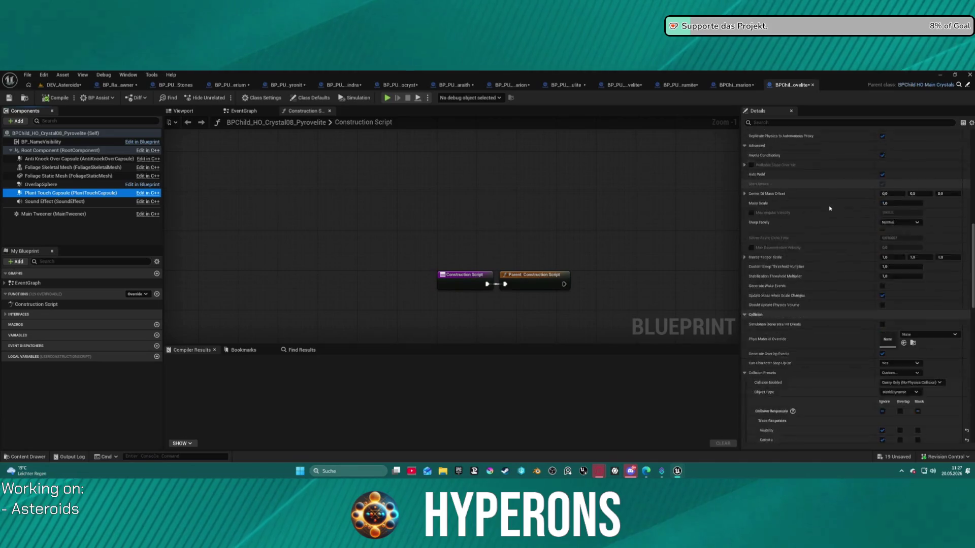
scroll(829, 208, "down", 3)
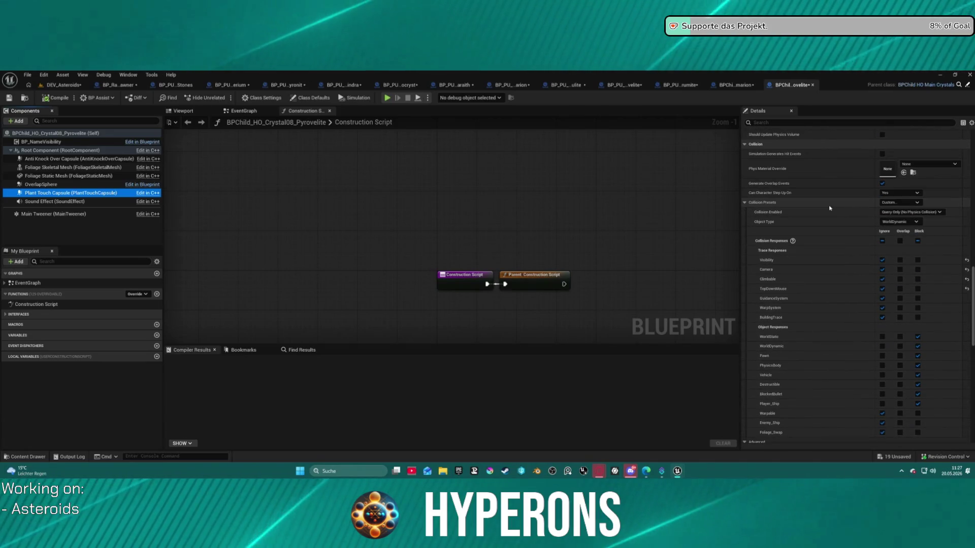
scroll(830, 208, "down", 1)
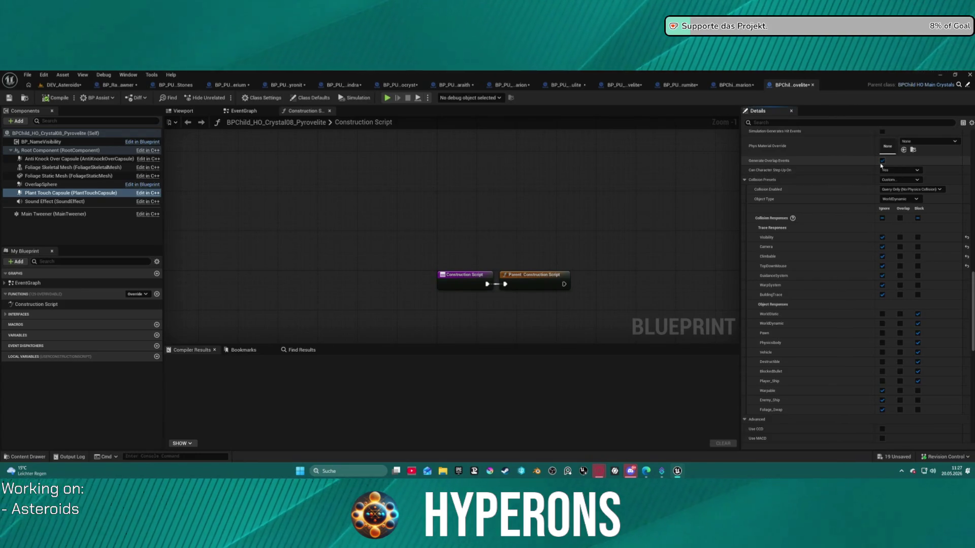
Compare the OverlapSphere and Foliage Static Mesh collision against the Plant Touch Capsule.
left_click(101, 184)
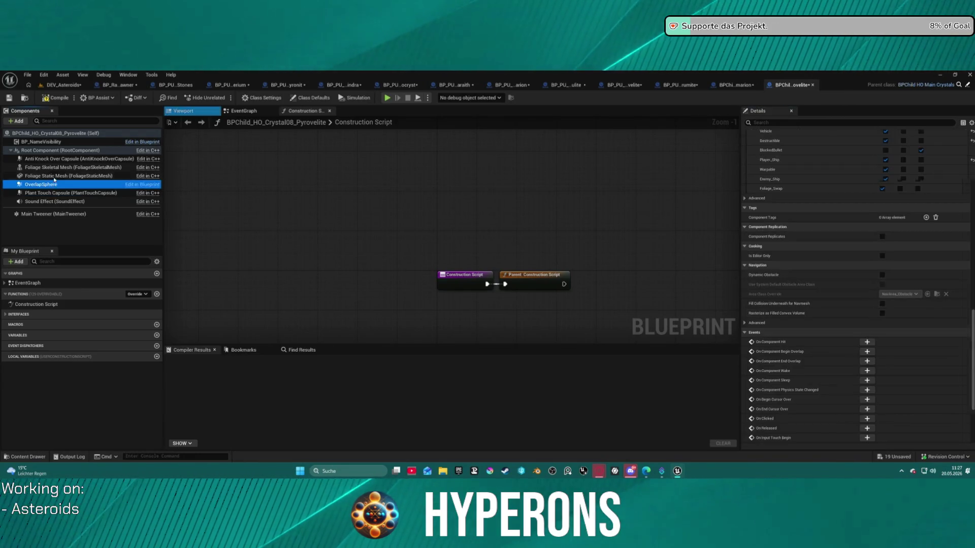
left_click(103, 176)
scroll(915, 175, "up", 5)
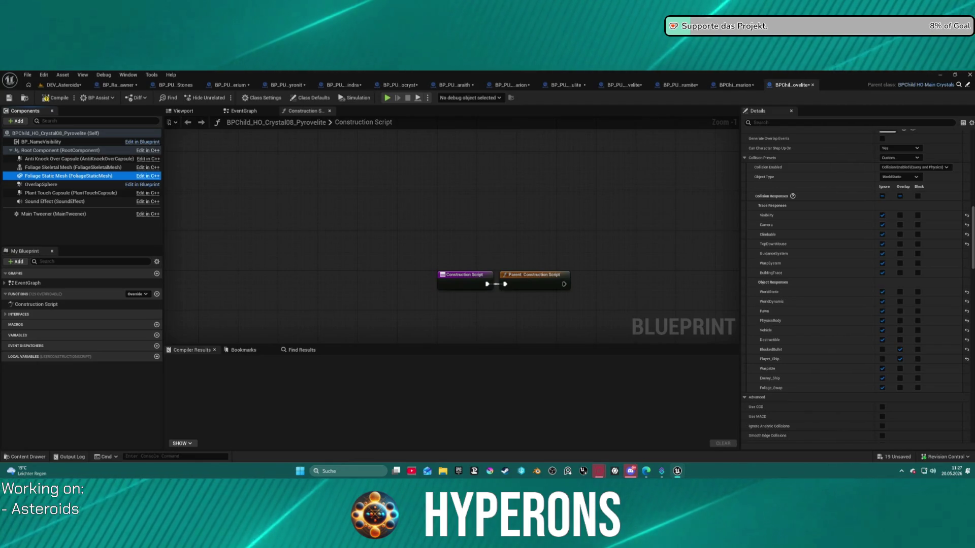
left_click(71, 193)
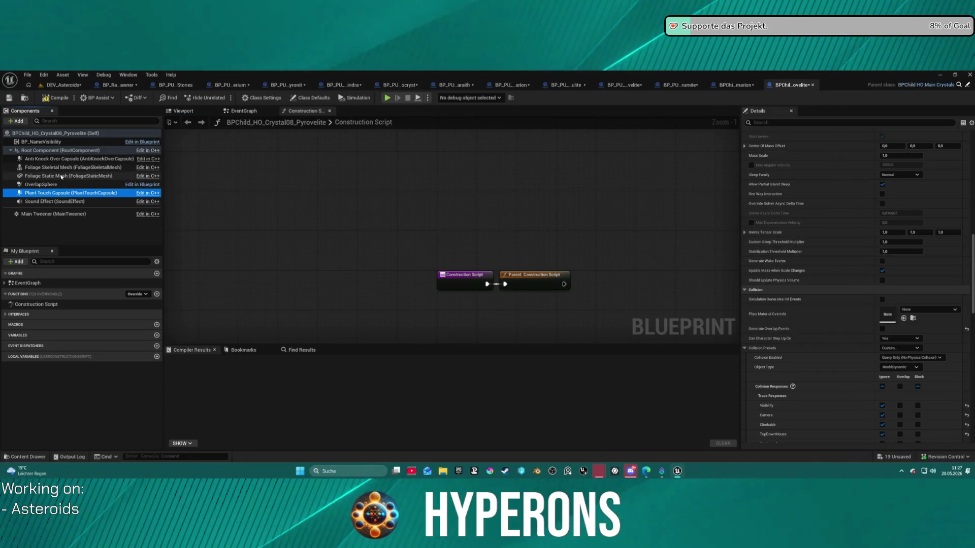
left_click(71, 176)
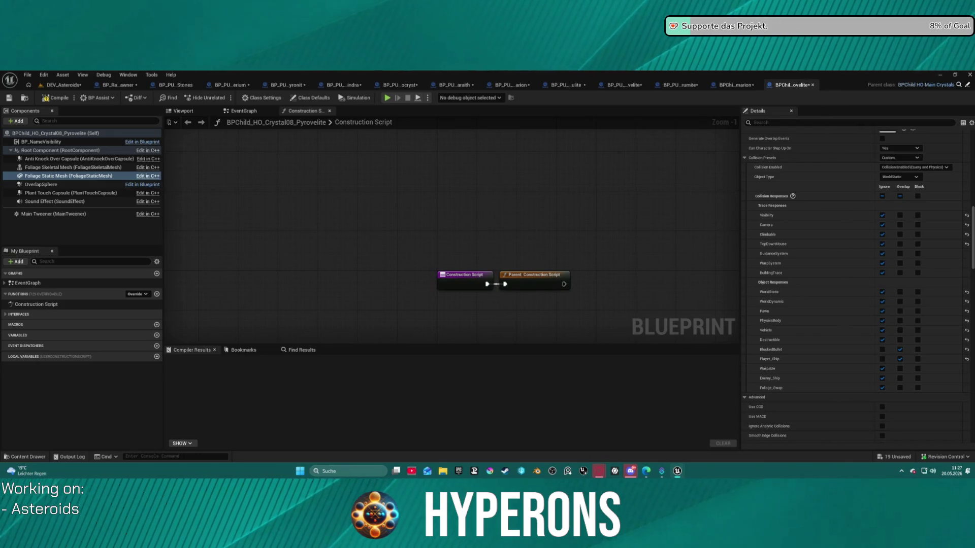
scroll(822, 340, "up", 3)
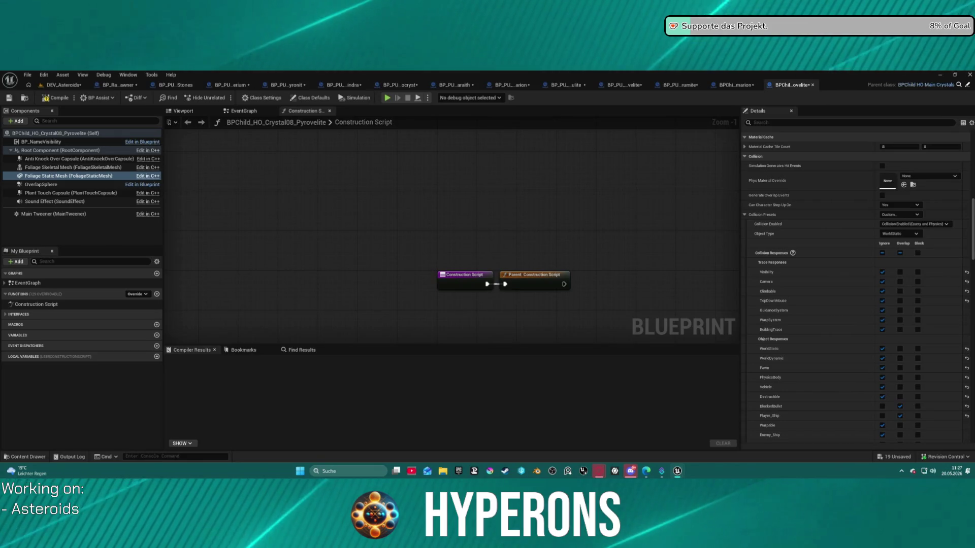
Check the Foliage Skeletal Mesh and Anti Knock Over Capsule collision, then launch a play test.
left_click(72, 166)
scroll(826, 215, "down", 10)
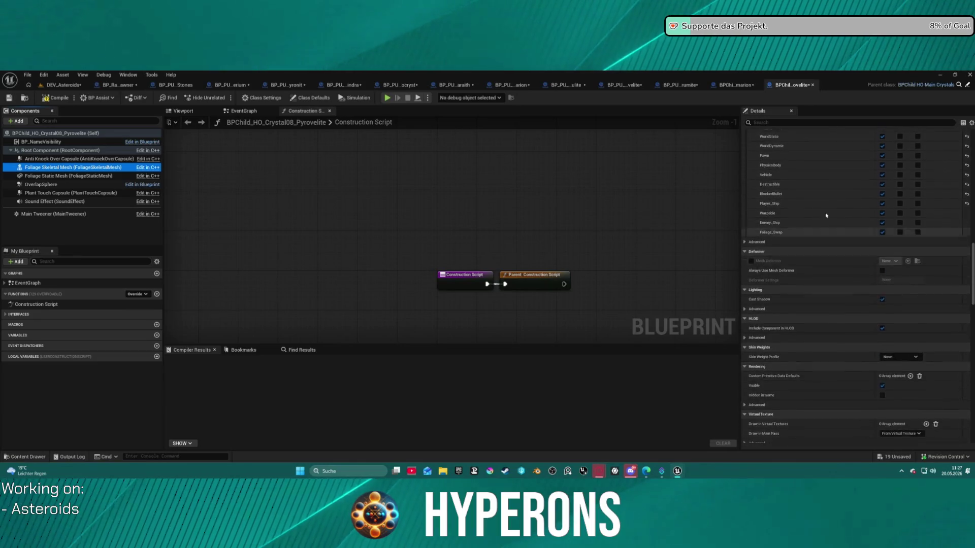
scroll(685, 195, "up", 1)
left_click(76, 159)
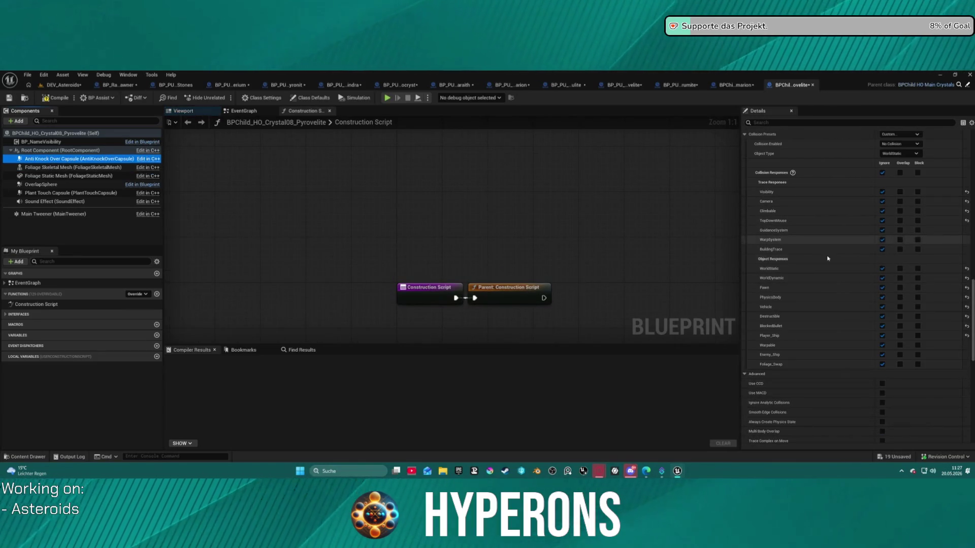
scroll(827, 258, "up", 3)
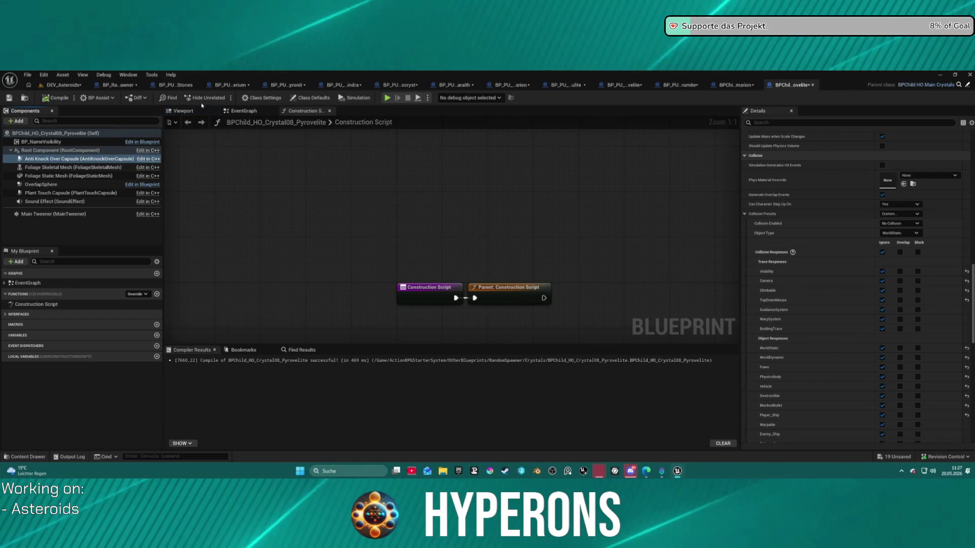
left_click(389, 100)
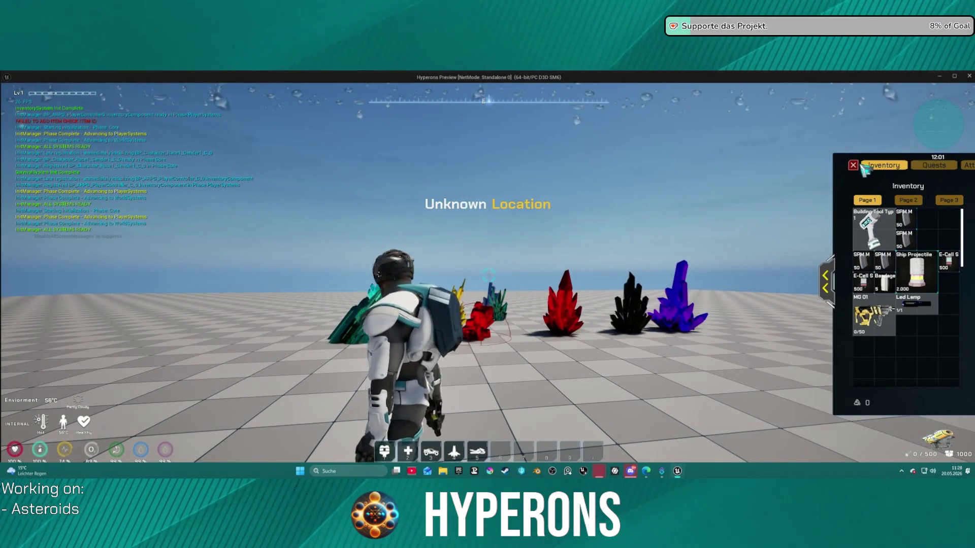
Close the inventory, approach the crystals and fire the mining laser at the green crystal.
key("i")
key("w")
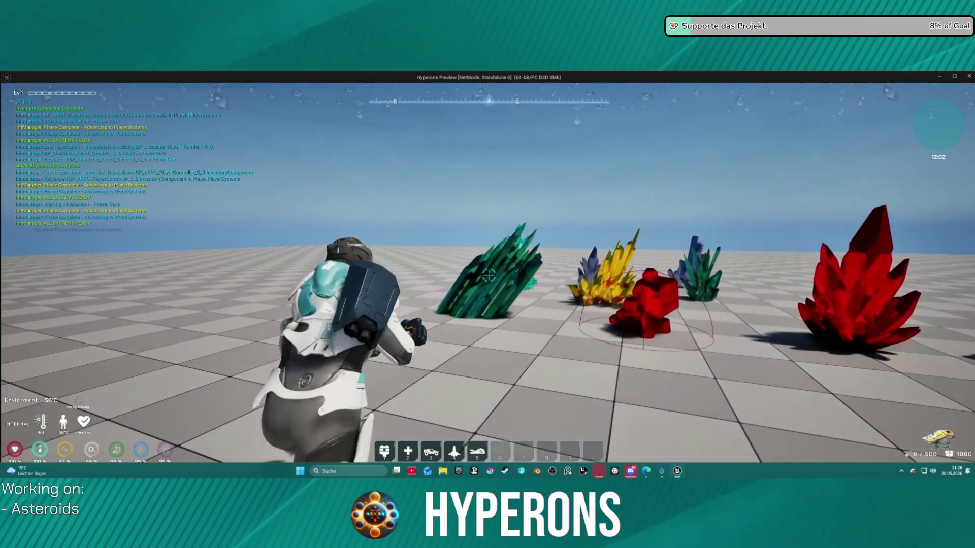
left_click(487, 274)
key("w")
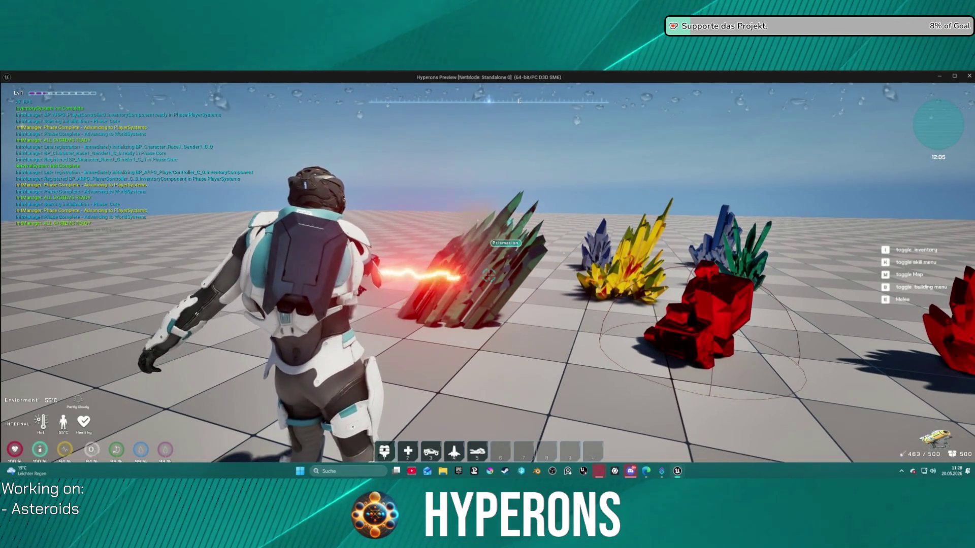
key("w")
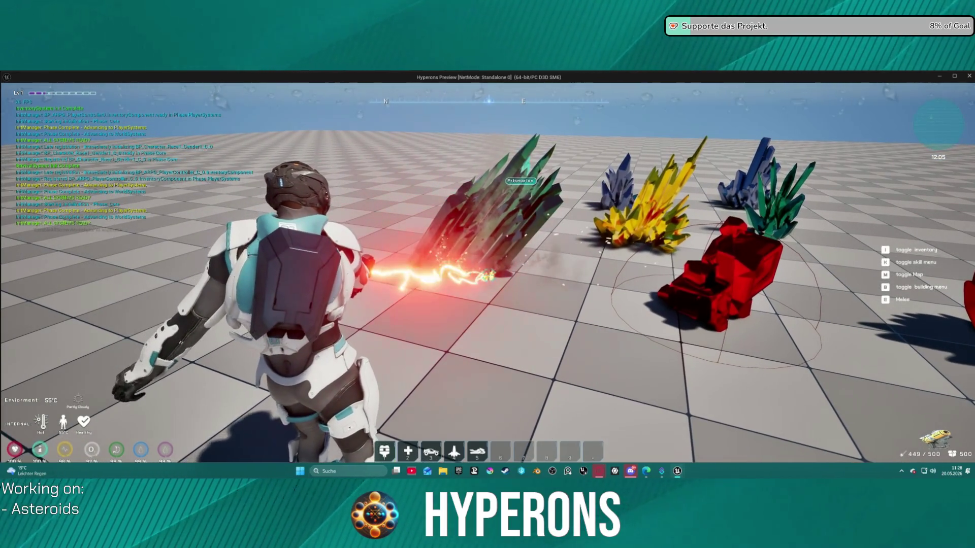
key("w")
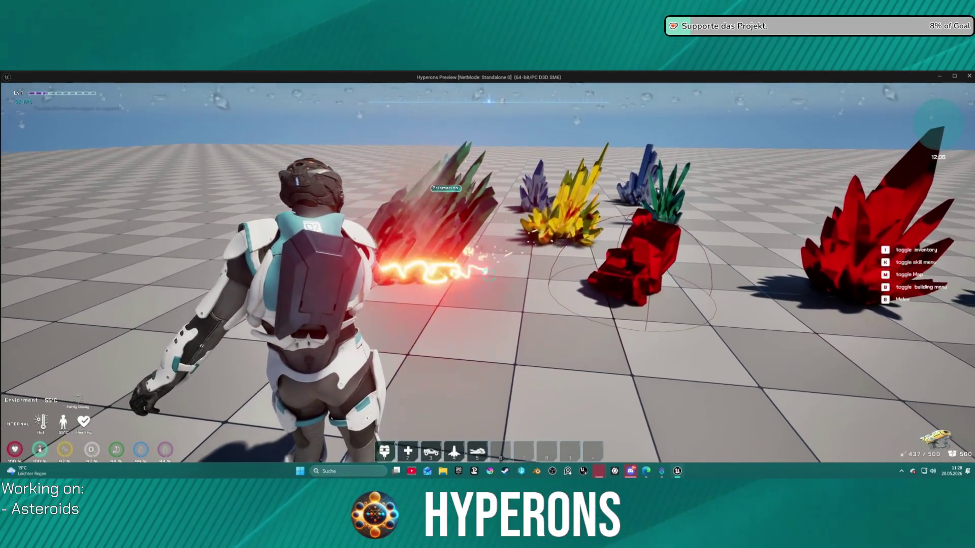
key("w")
Mine the crystal cluster and Prismarion crystal, circle back to the green one, then end play.
key("w")
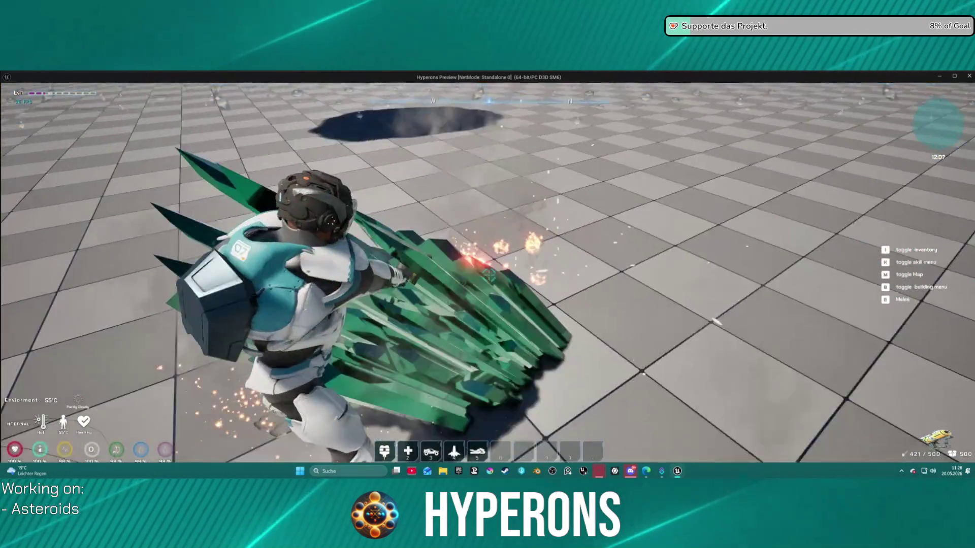
key("w")
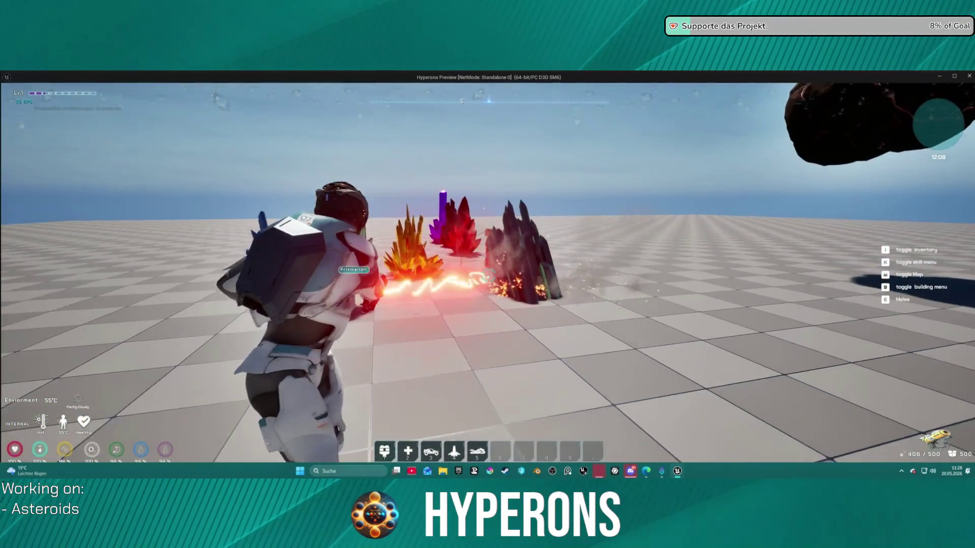
key("w")
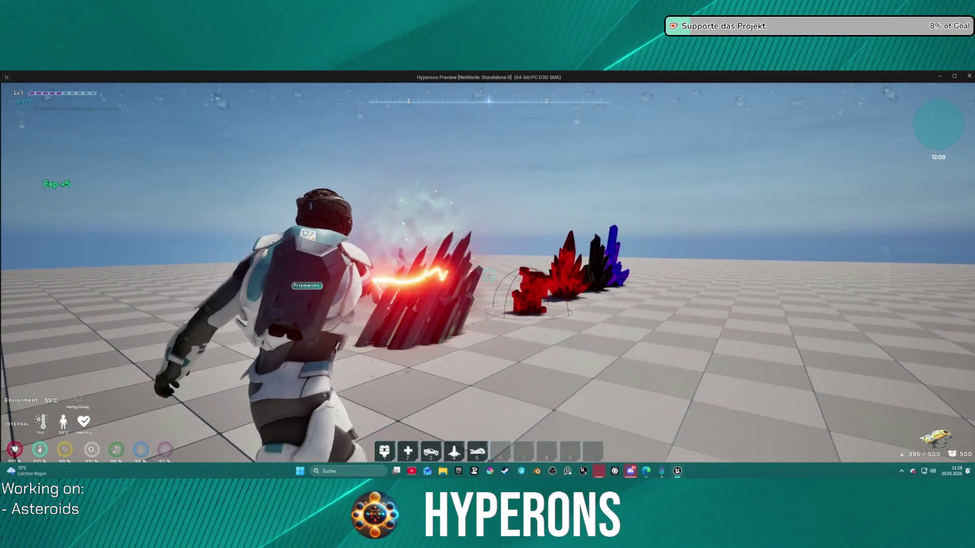
key("w")
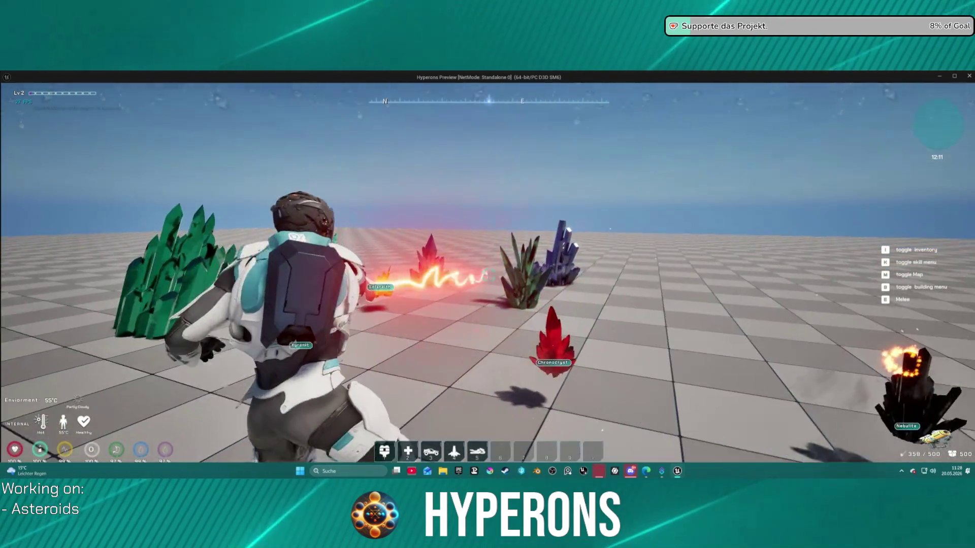
key("w")
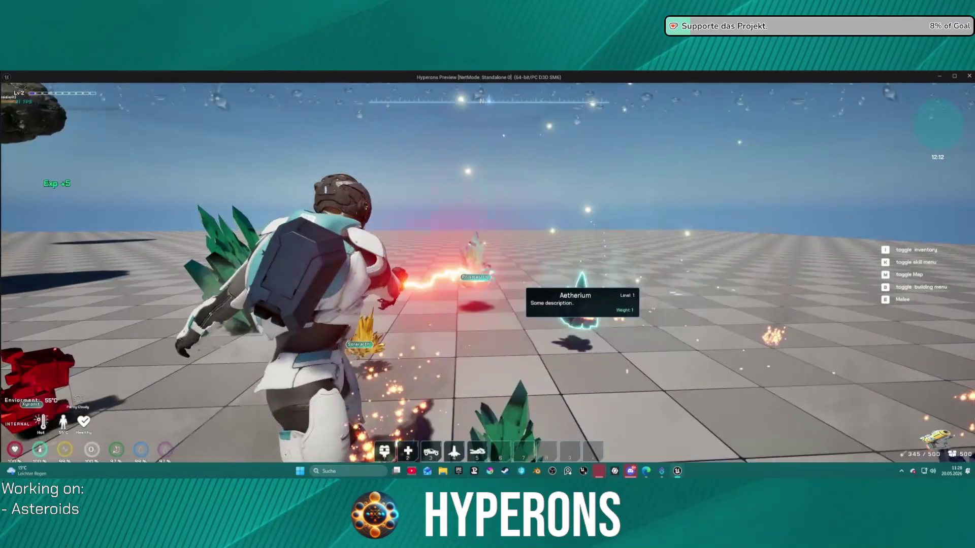
key("w")
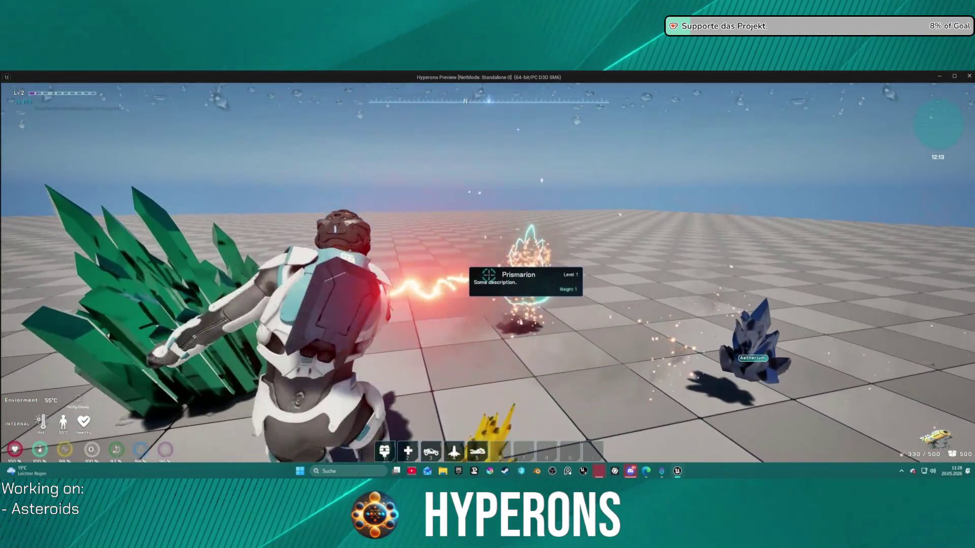
key("w")
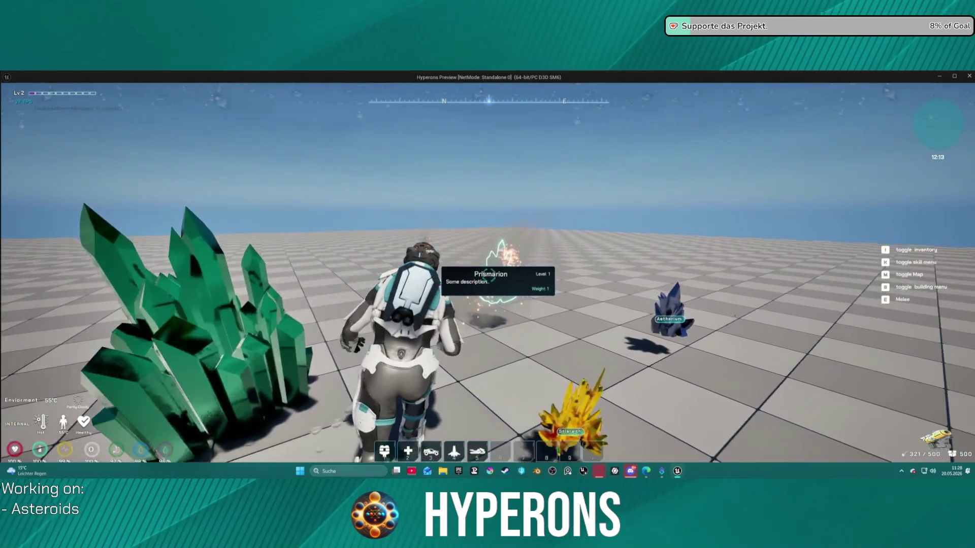
key("w")
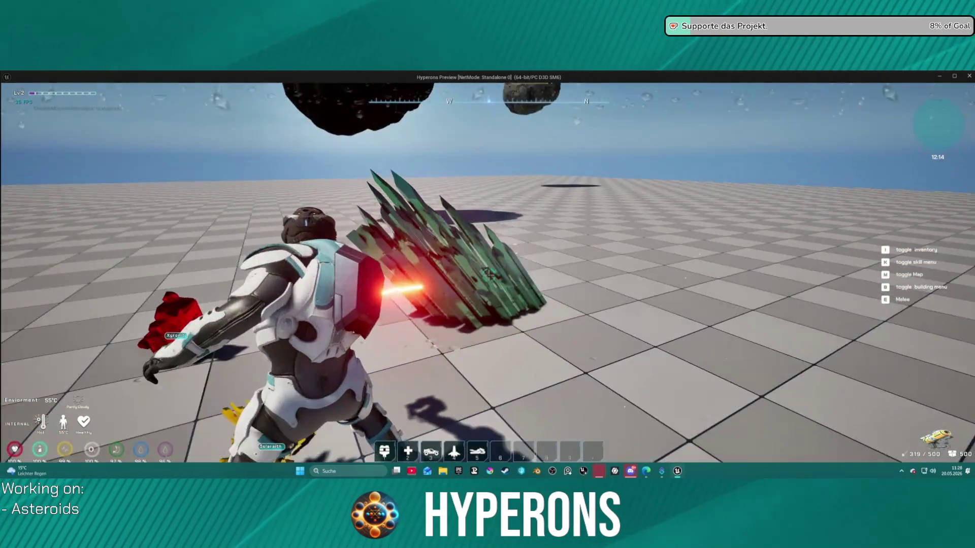
key("w")
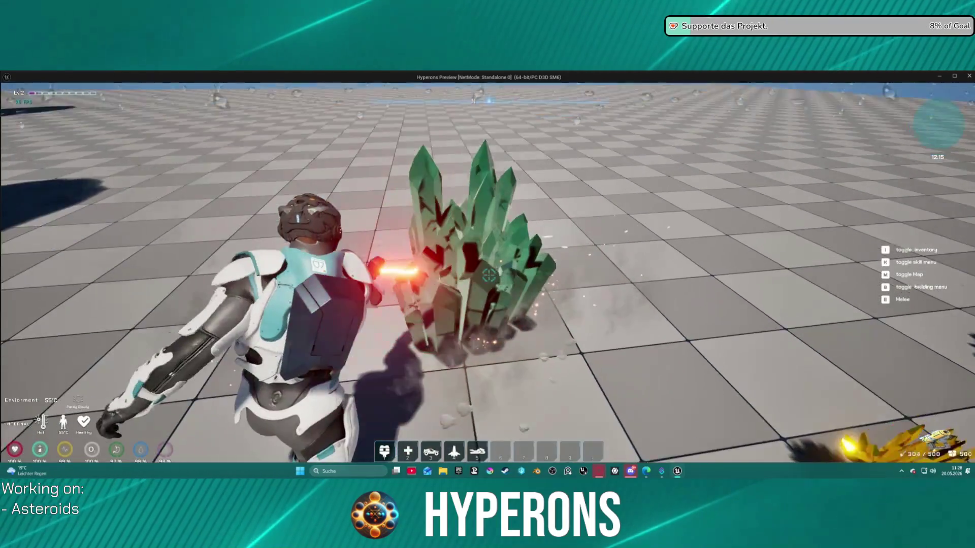
key("w")
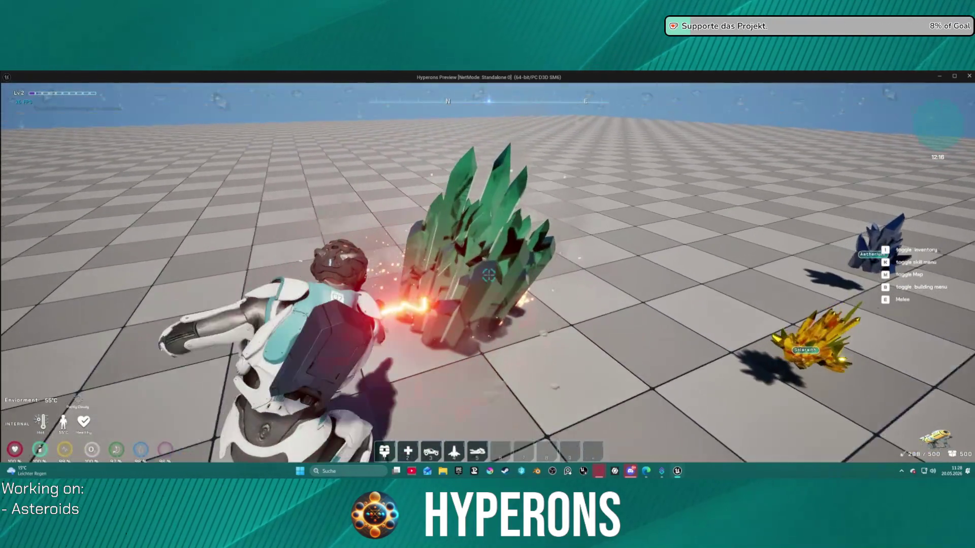
key("Escape")
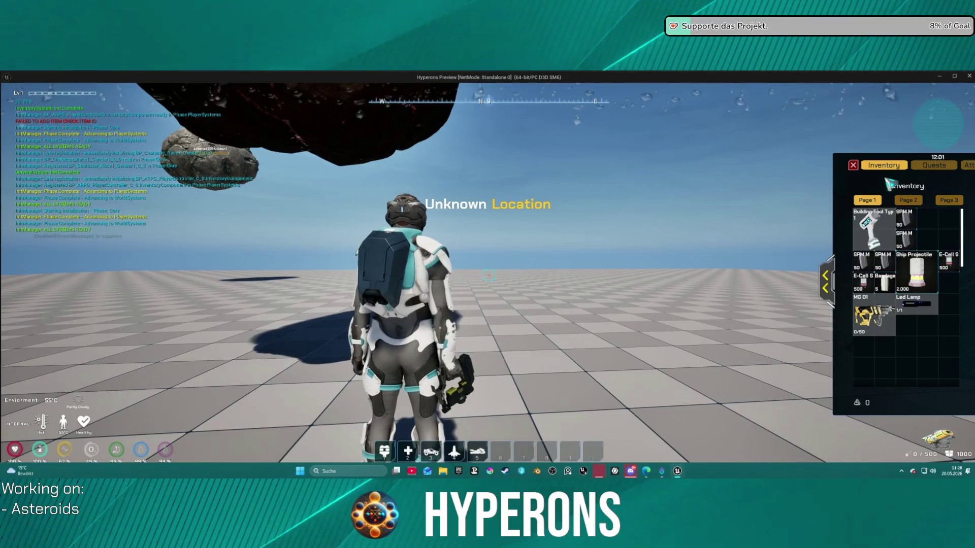
Fire the laser at the green crystal again while walking closer, then end the session.
mouse_move(488, 275)
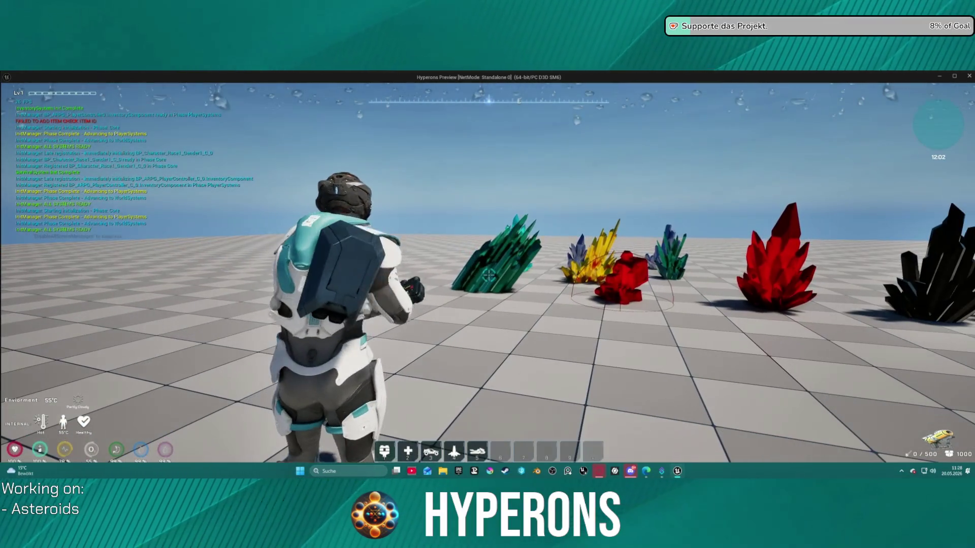
left_click(488, 276)
key("w")
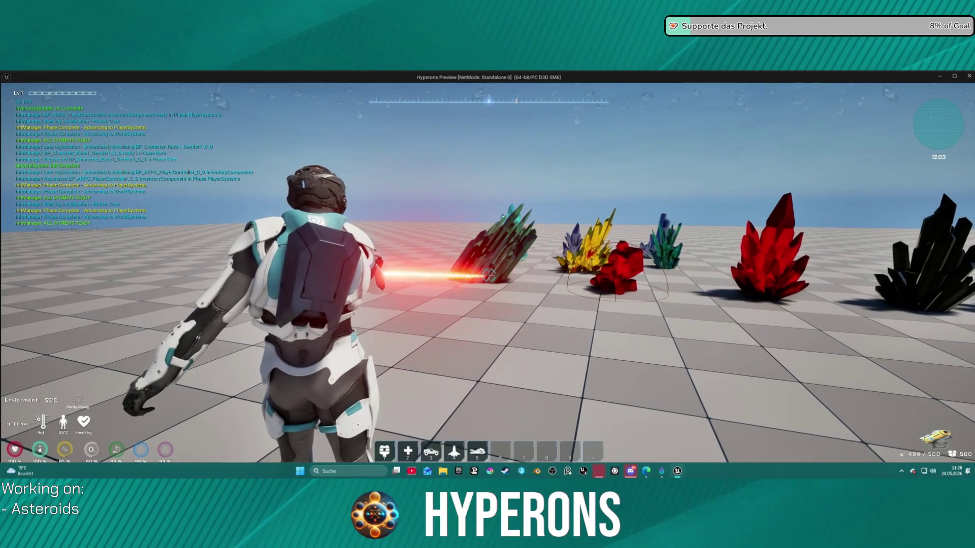
key("w")
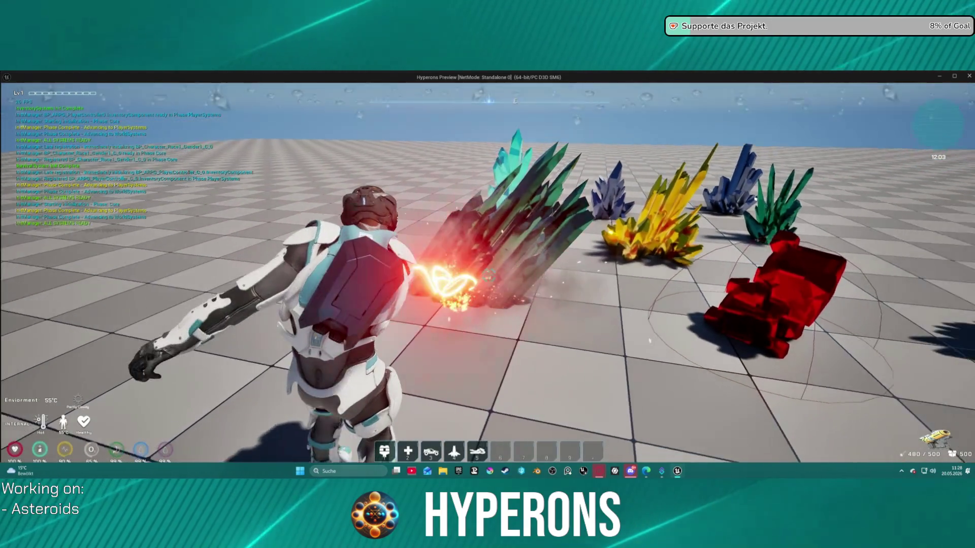
key("Escape")
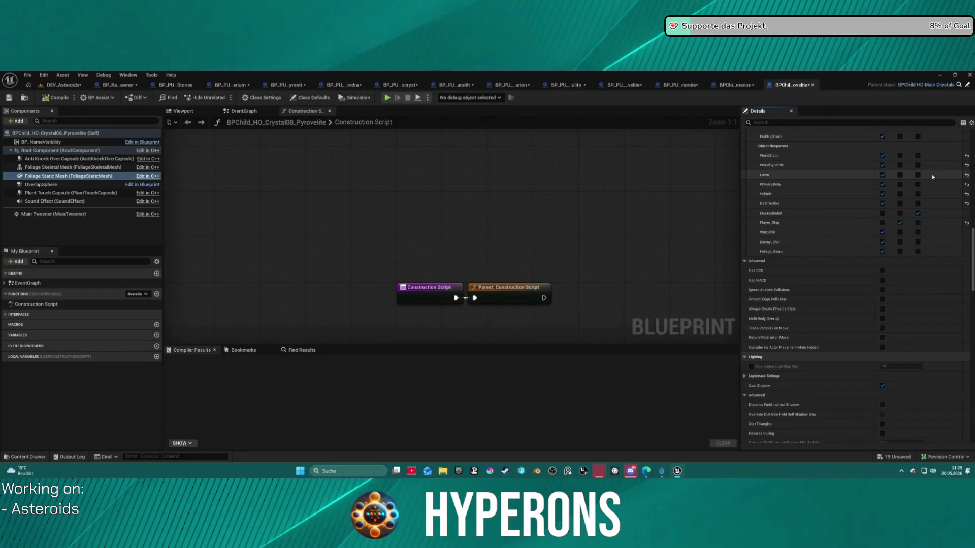
Scroll back up to Collision Presets and start a new standalone play preview.
scroll(923, 178, "up", 5)
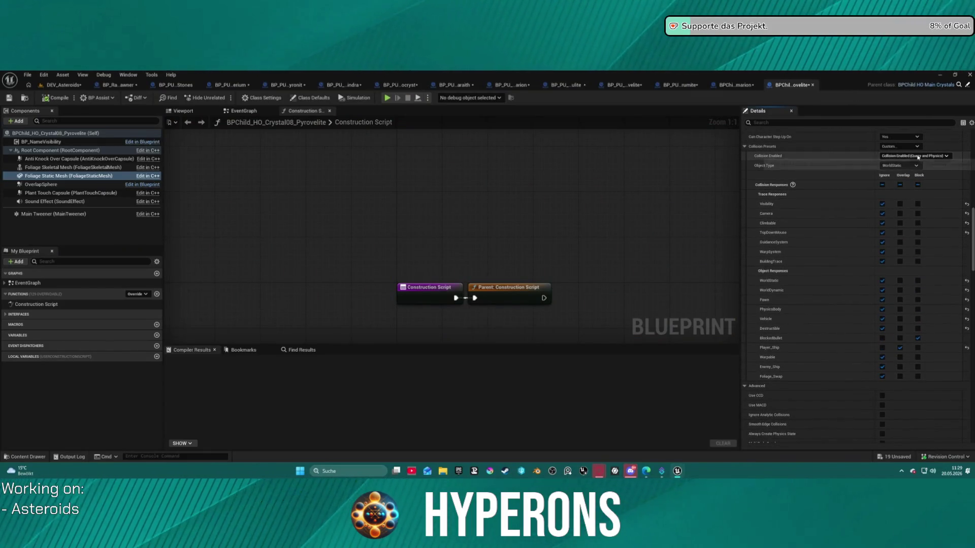
scroll(918, 157, "up", 2)
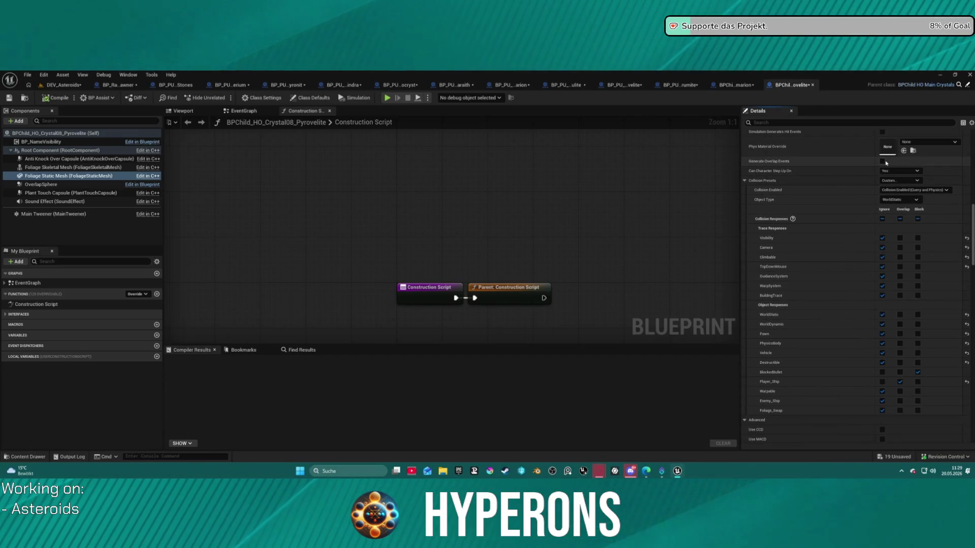
left_click(388, 98)
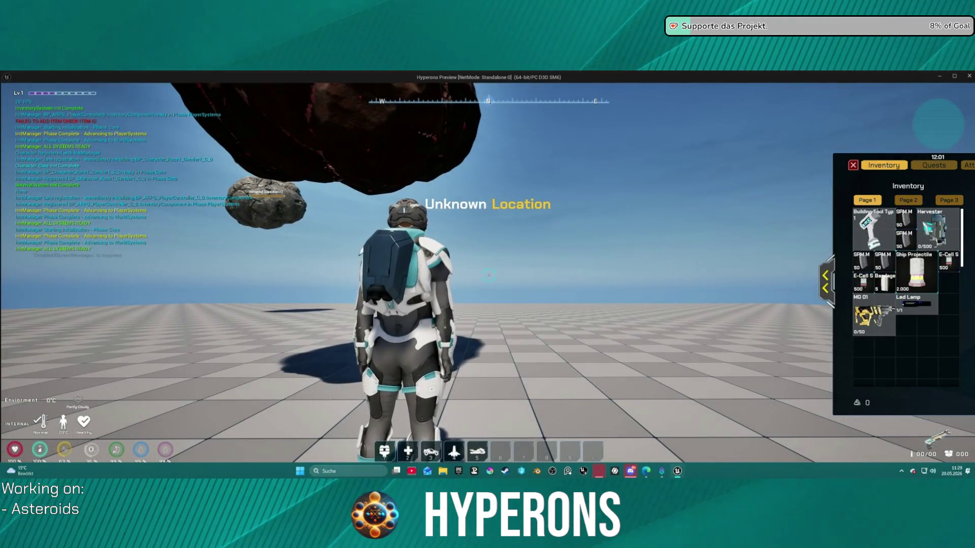
Close the inventory, walk to the green crystal firing the laser at it, then stop playing.
key("i")
key("w")
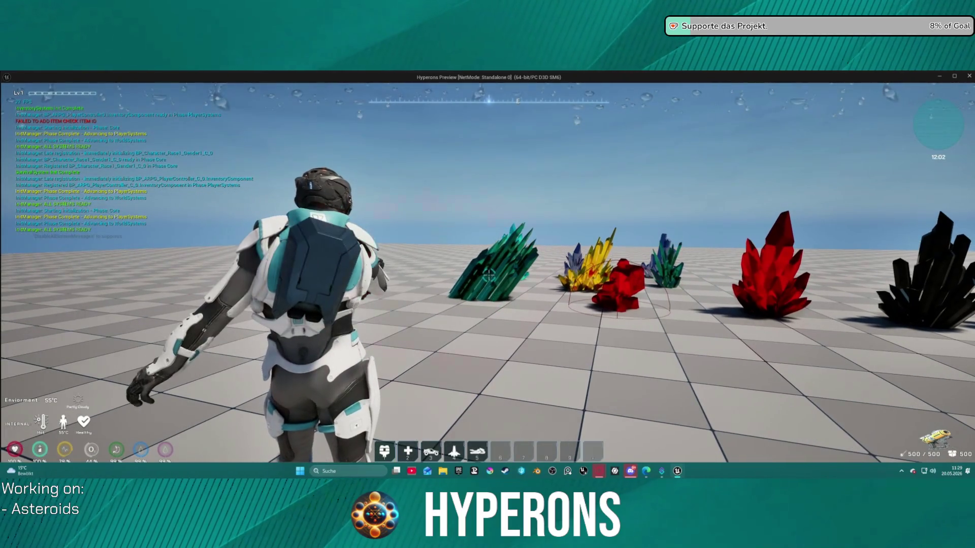
left_click(489, 274)
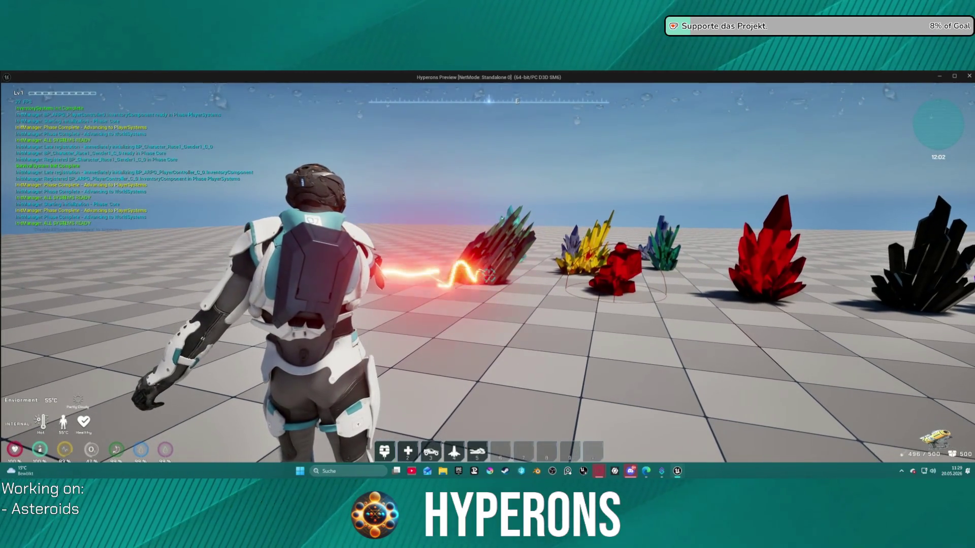
key("w")
key("w")
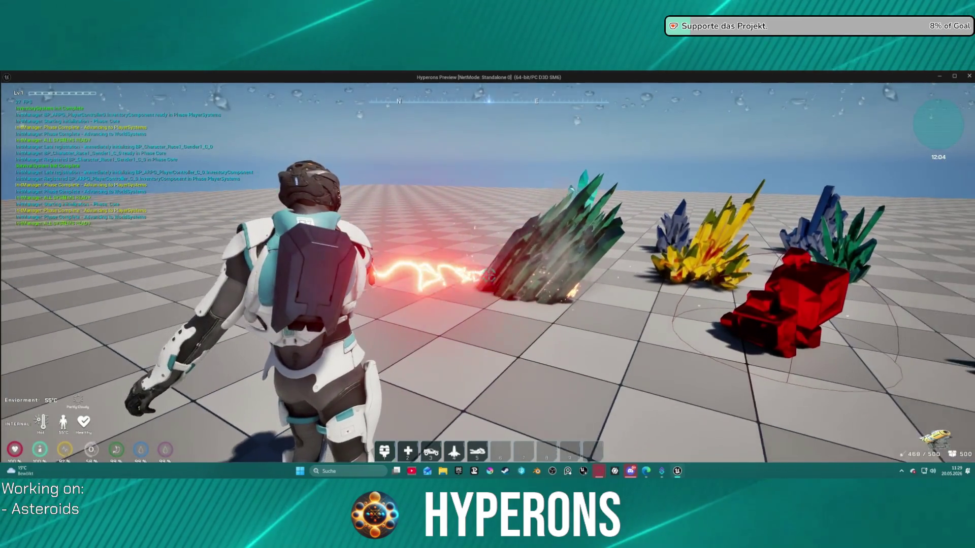
key("Escape")
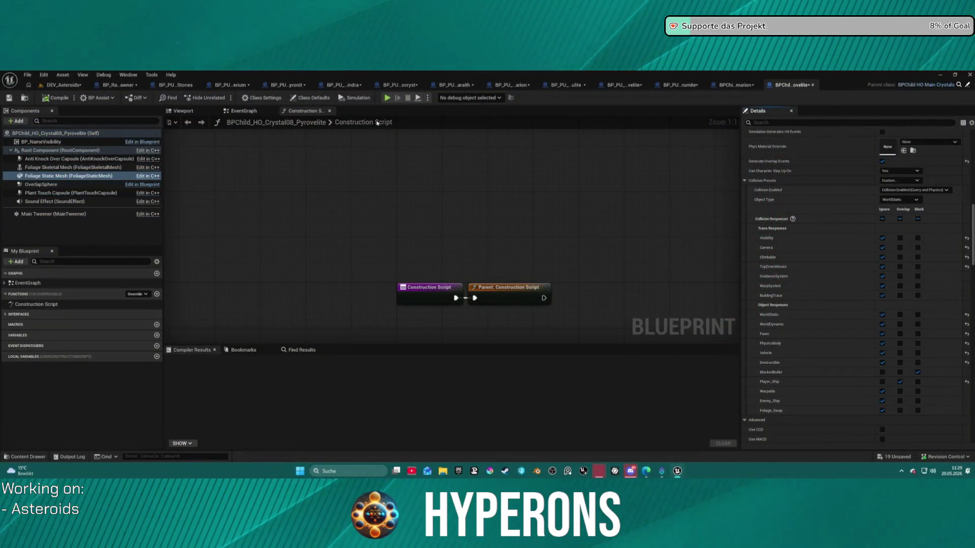
Reset Pyrovelite's Health to its default 1.0 in Class Defaults, then go back to DEV_Asteroids.
left_click(310, 97)
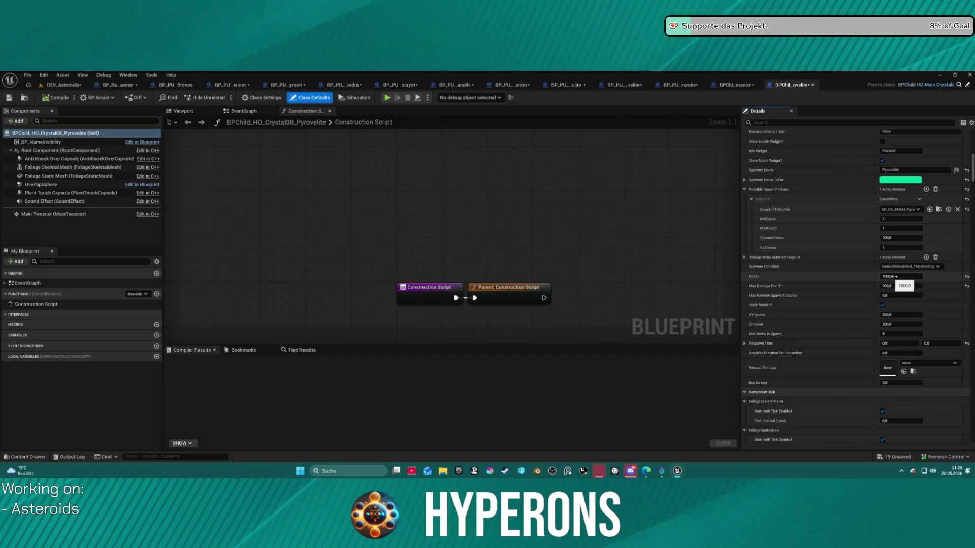
left_click(967, 276)
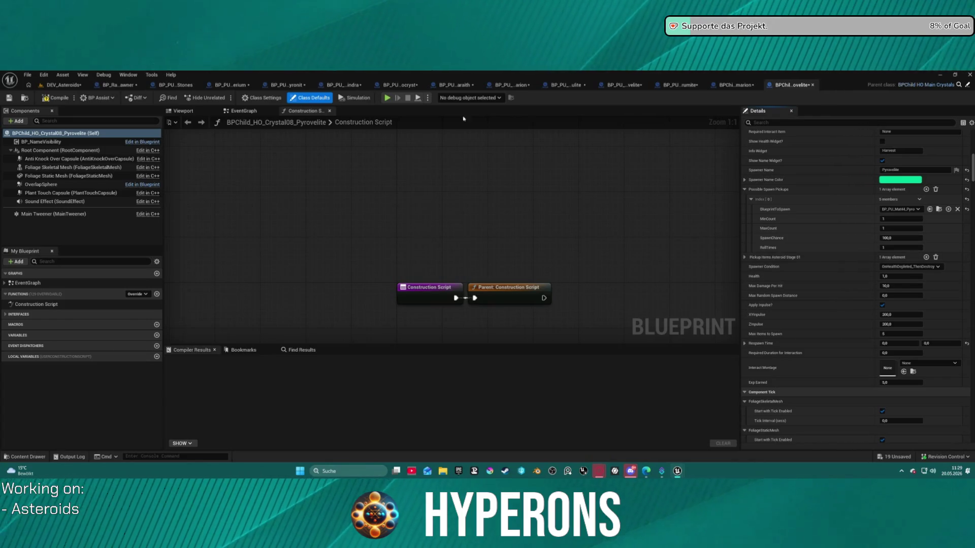
left_click(722, 86)
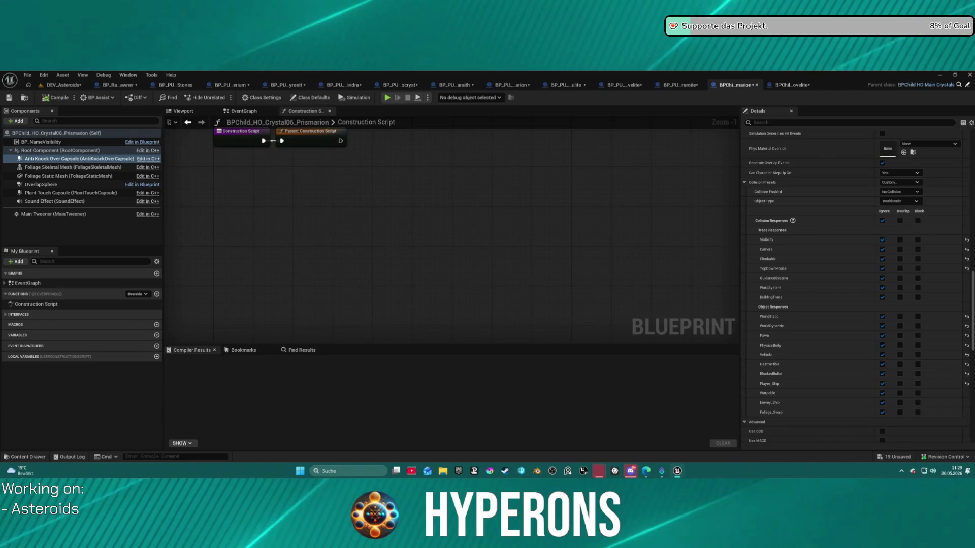
left_click(58, 87)
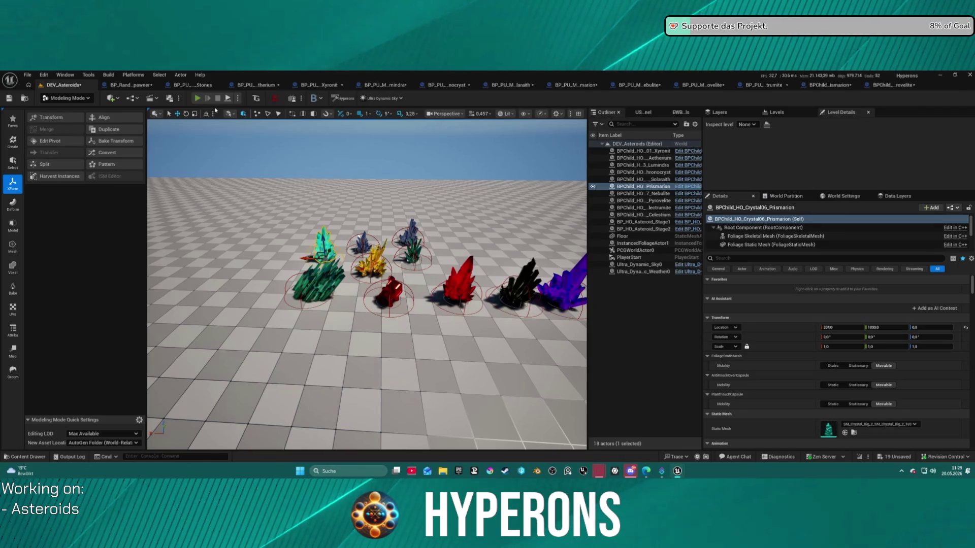
Play the level in the editor, walk toward the crystals, then stop playing.
left_click(198, 98)
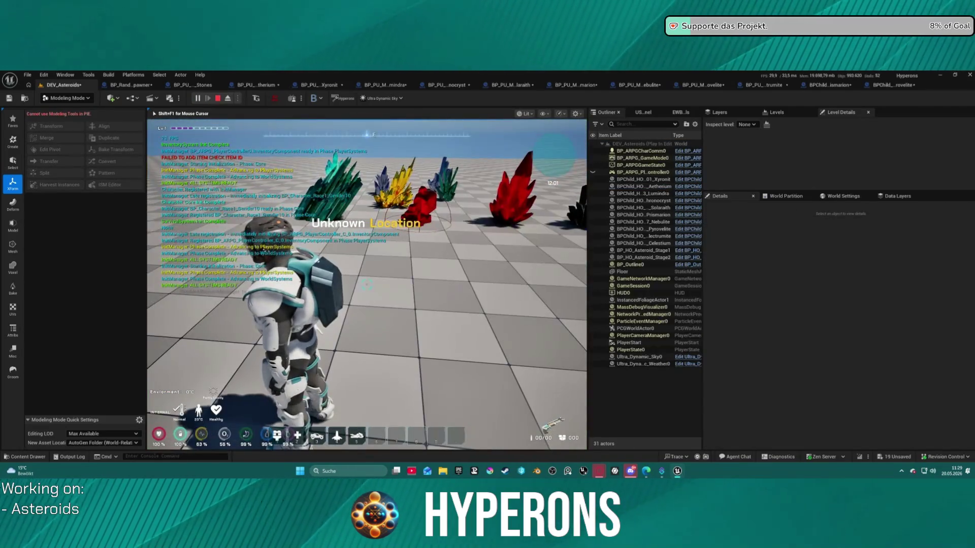
key("i")
key("i")
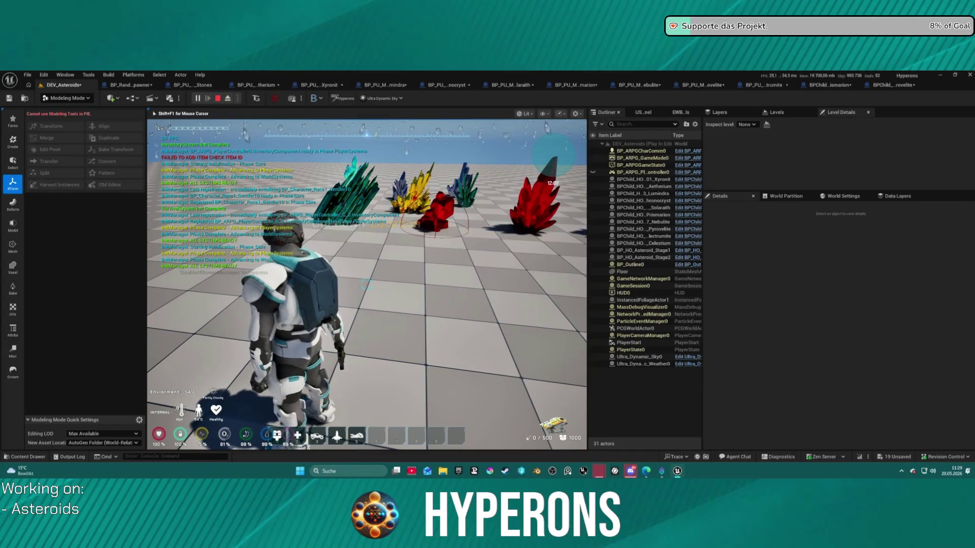
key("w")
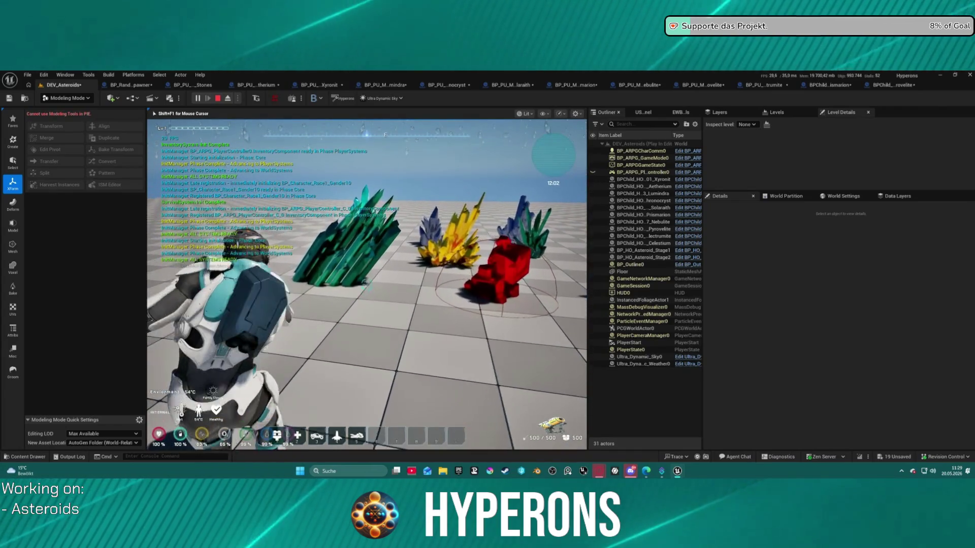
key("Escape")
left_click(363, 279)
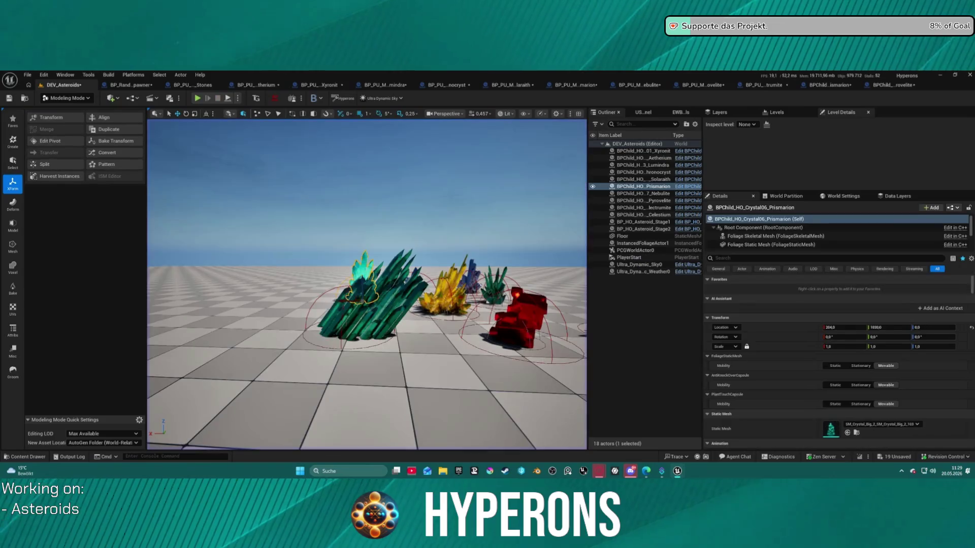
Switch the editor to Selection Mode and return to the Pyrovelite crystal blueprint.
left_click(58, 100)
left_click(67, 122)
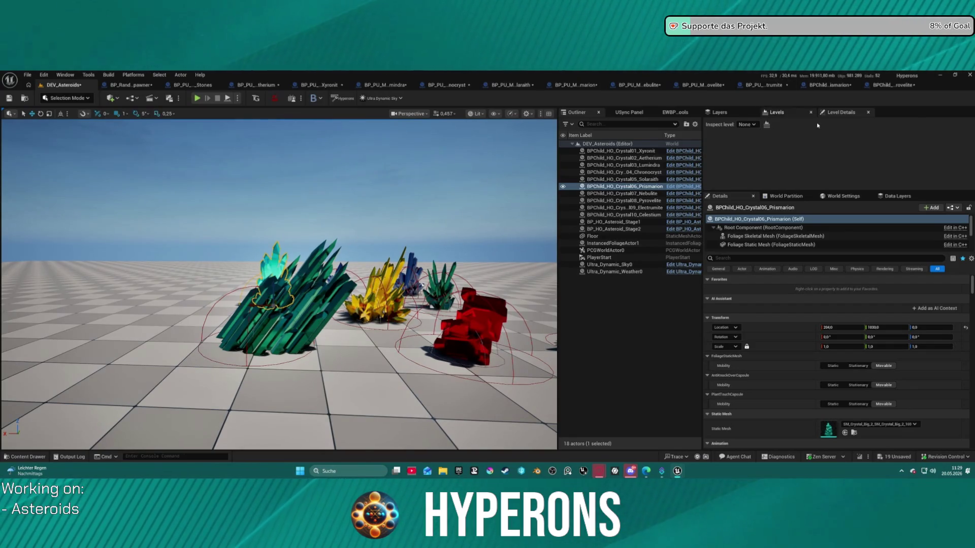
left_click(901, 91)
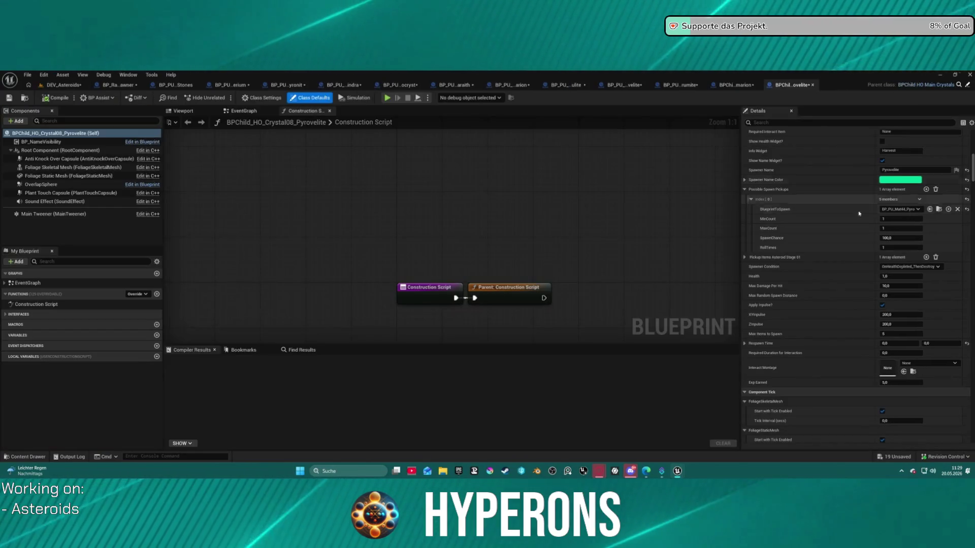
Set Foliage Static Mesh to overlap BlockedBullet with overlap events off, compile, and return to DEV_Asteroids.
left_click(102, 176)
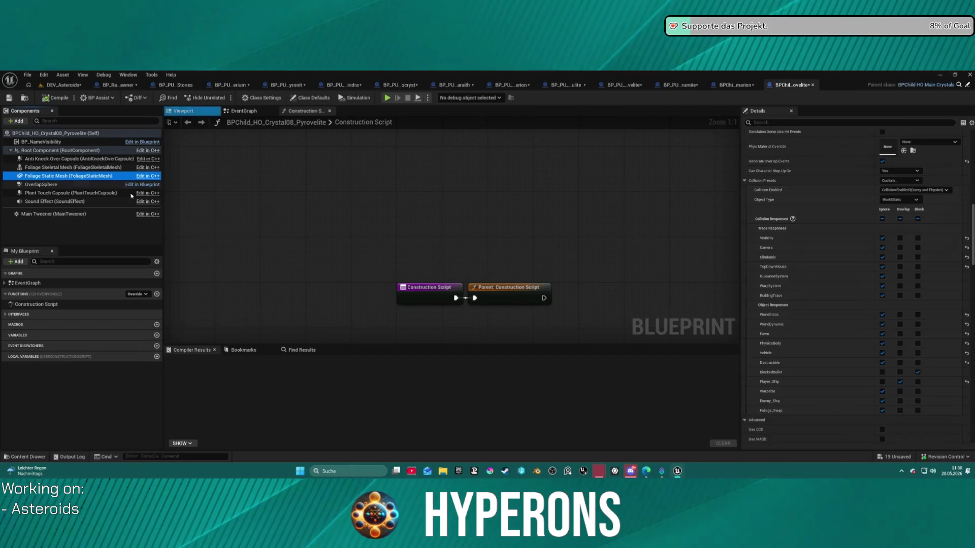
left_click(899, 372)
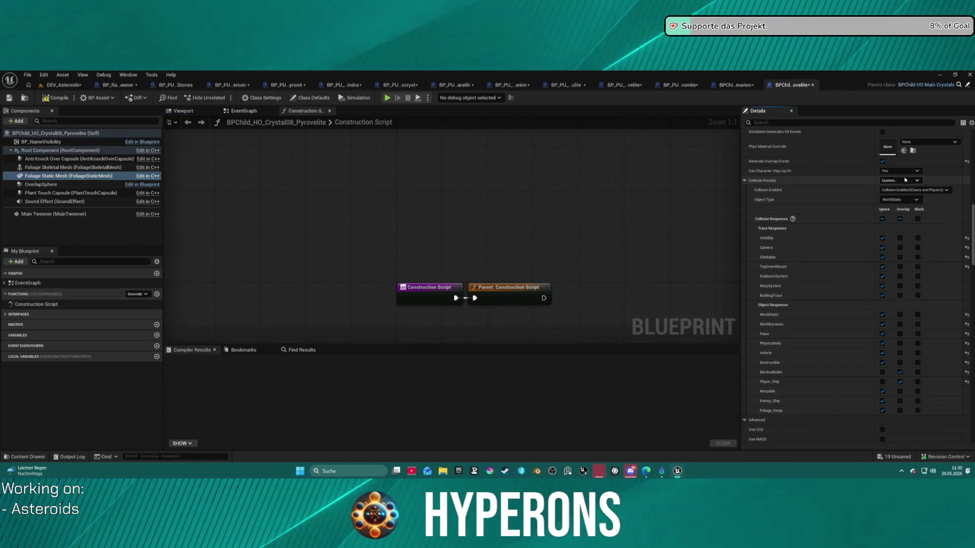
left_click(882, 162)
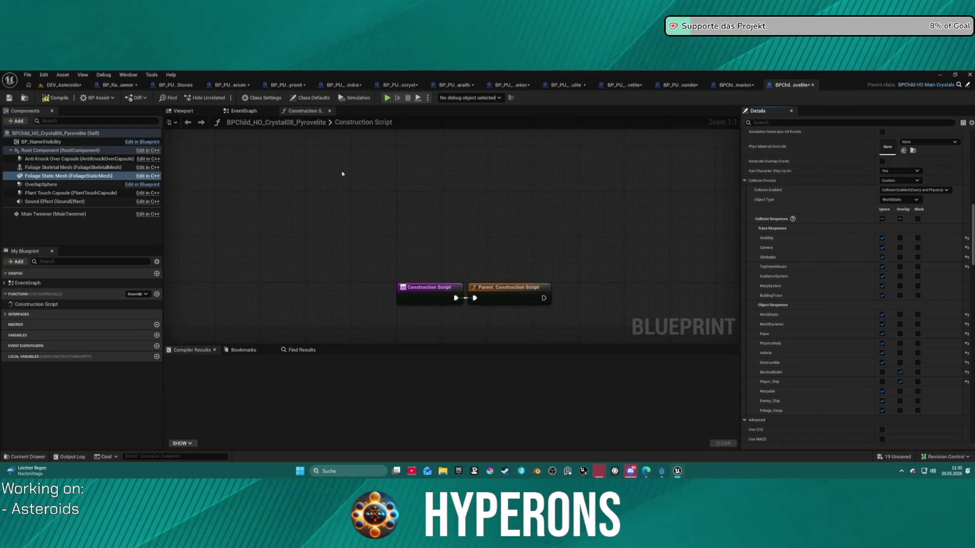
left_click(56, 97)
left_click(63, 85)
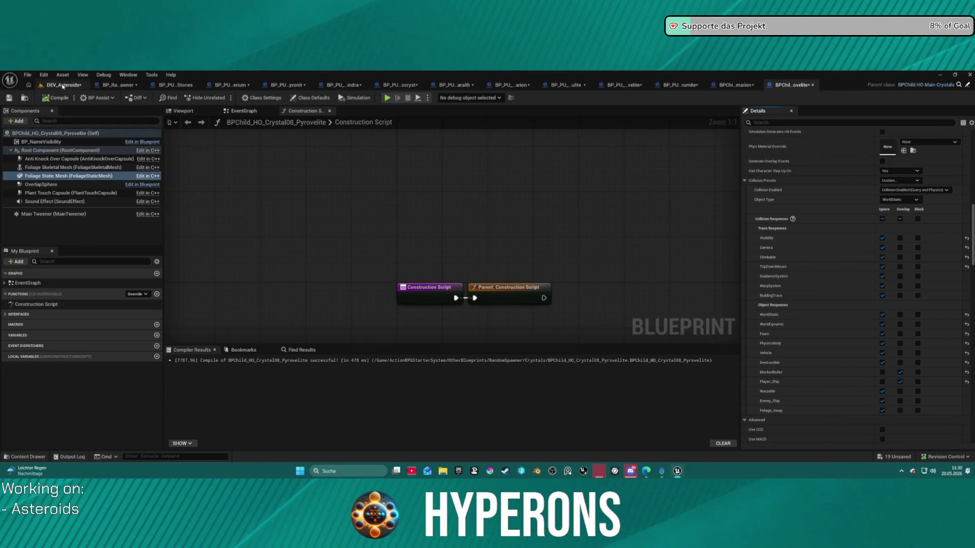
mouse_move(275, 225)
left_mouse_down()
mouse_move(275, 274)
mouse_move(294, 289)
left_mouse_up()
Delete the ten crystal actors from the DEV_Asteroids level.
scroll(278, 284, "up", 10)
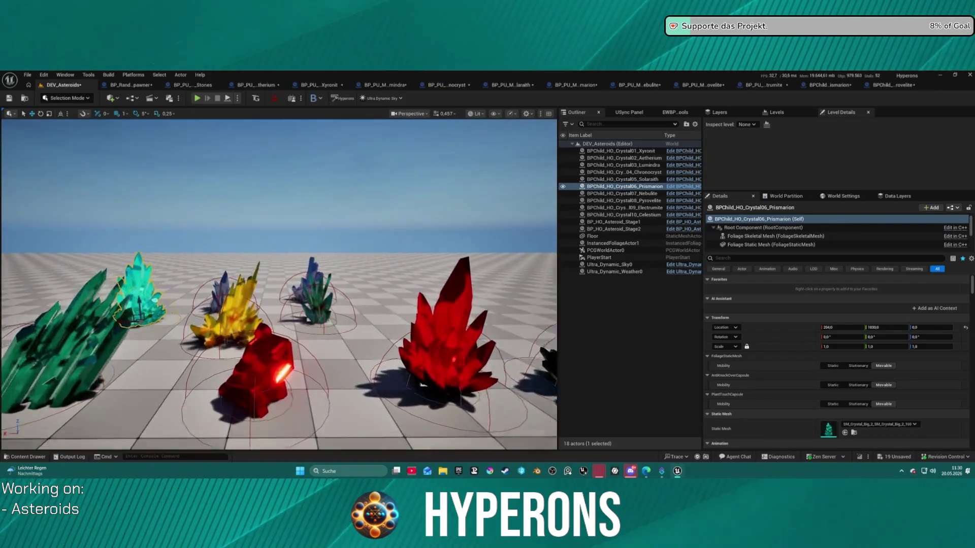
scroll(279, 284, "down", 10)
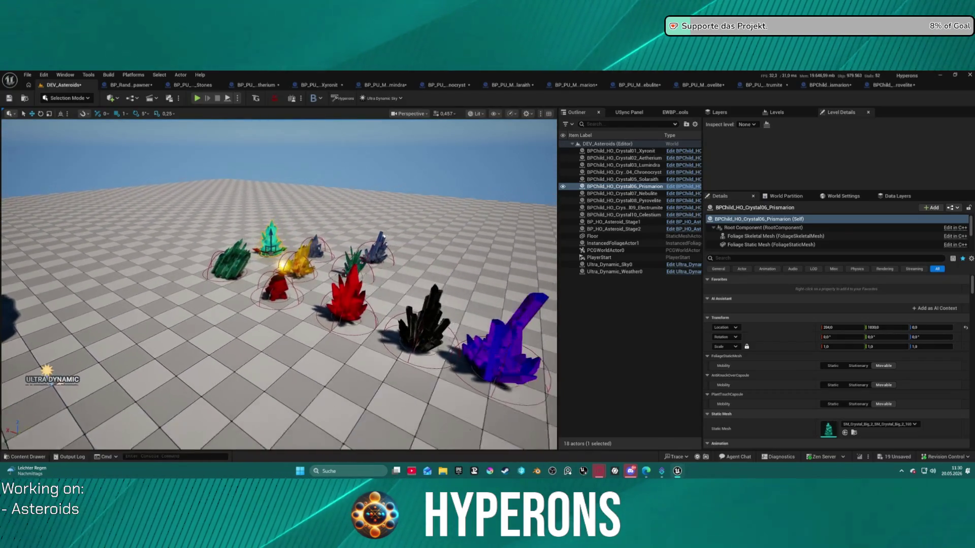
left_click(609, 215)
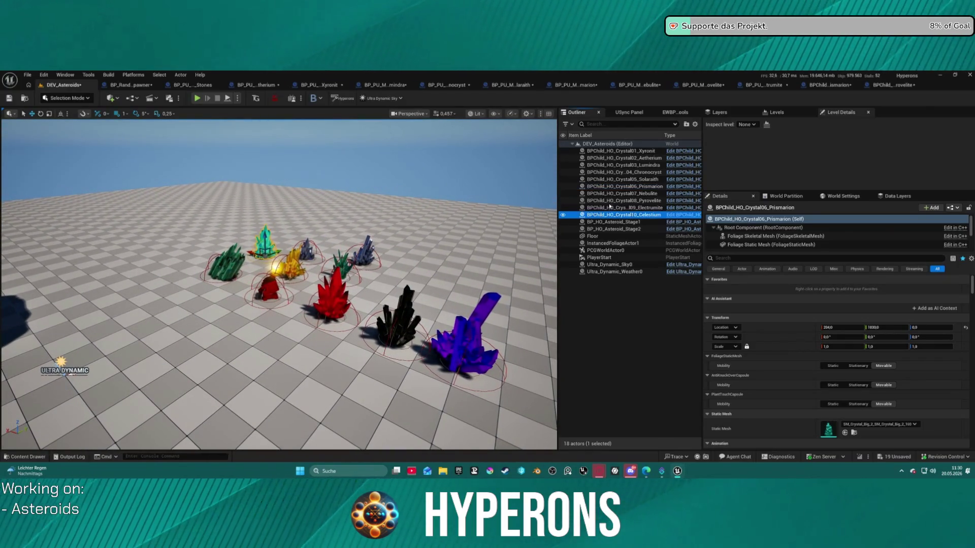
left_click(617, 152, "shift")
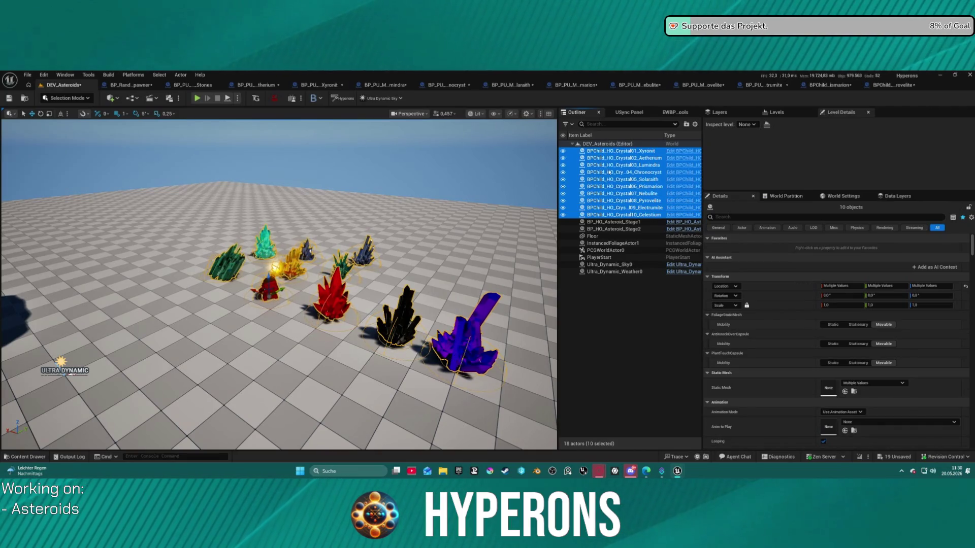
key("Delete")
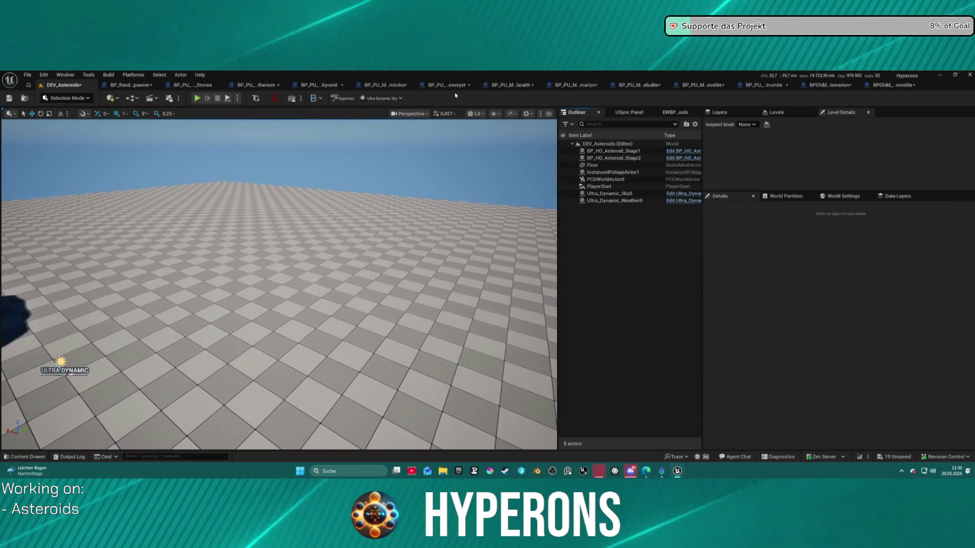
Drag all ten crystal blueprints into the level, undo the placement, and open the Chronocryst pickup blueprint.
key("ctrl+space")
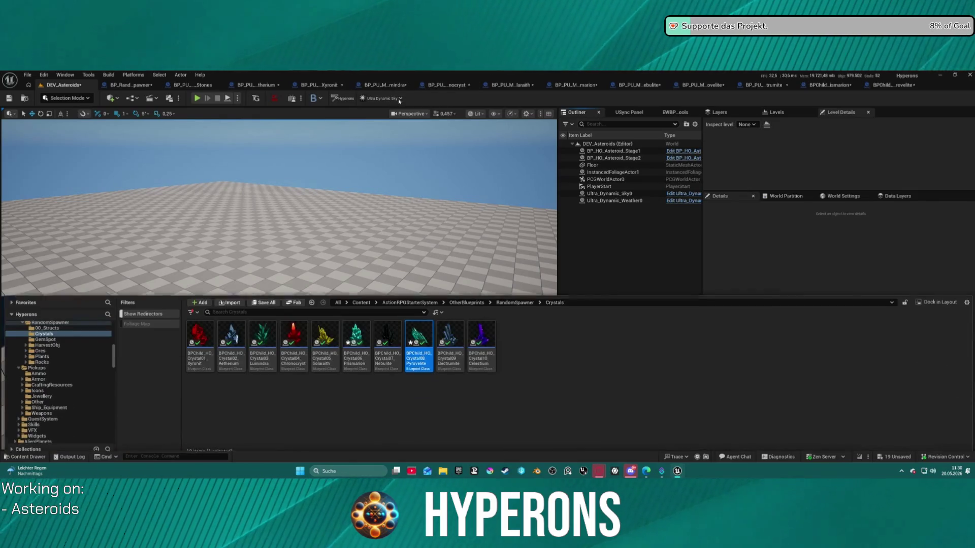
left_click(199, 335)
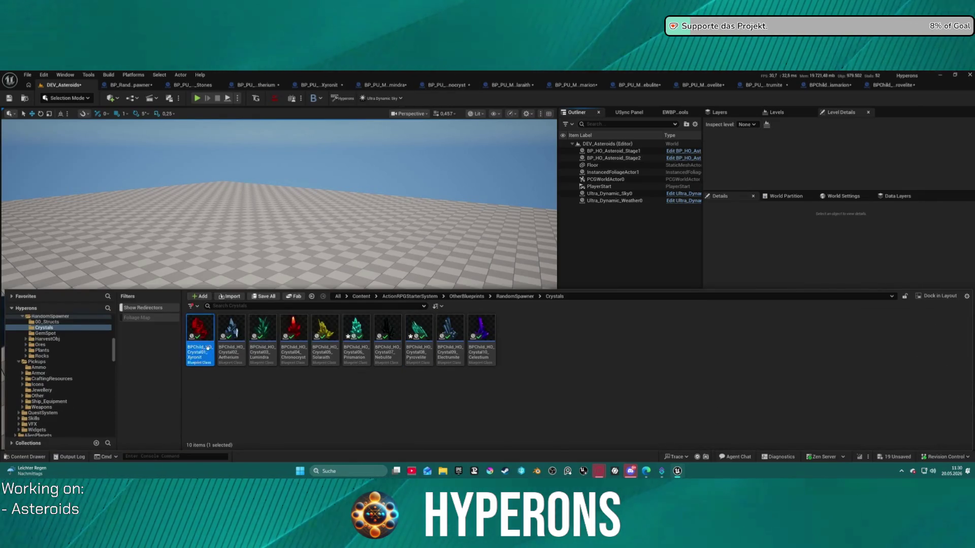
left_click(474, 338, "shift")
mouse_move(414, 325)
left_mouse_down()
mouse_move(365, 233)
mouse_move(341, 315)
mouse_move(363, 338)
left_mouse_up()
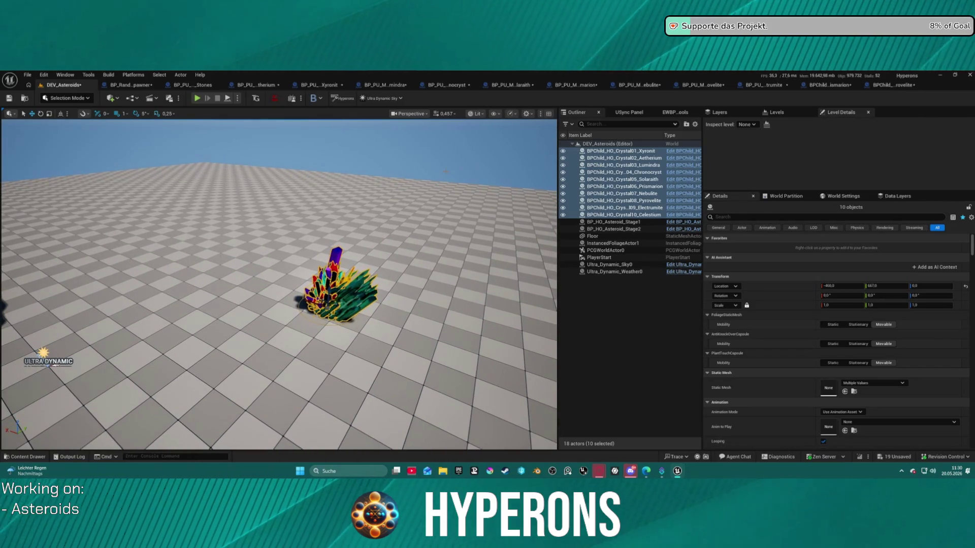
key("ctrl+z")
key("ctrl+space")
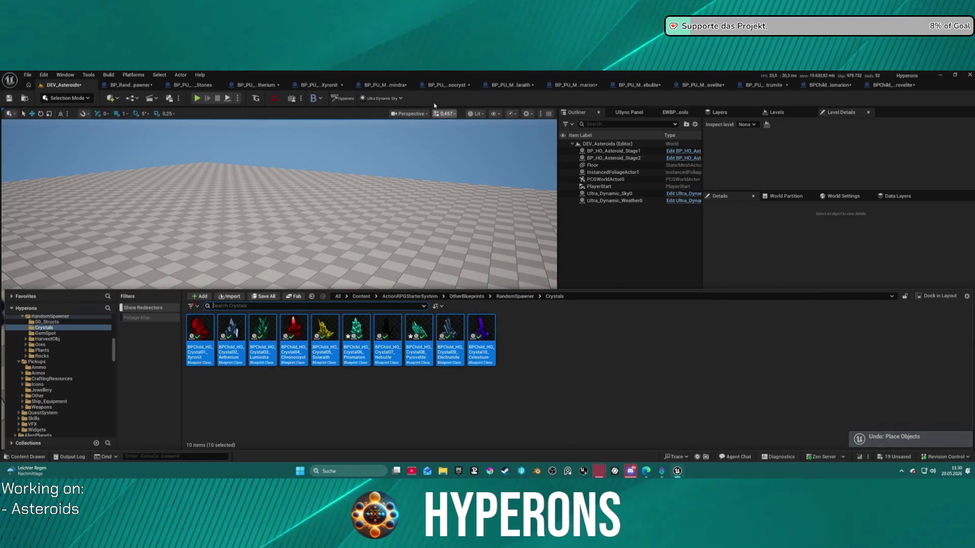
left_click(447, 85)
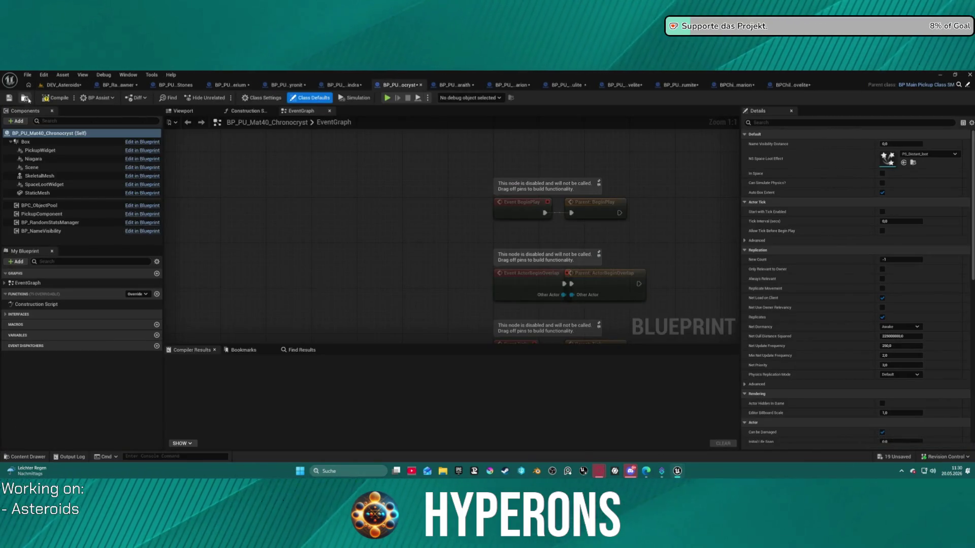
Place the ten pickups BP_PU_Mat37 through Mat46 from CraftingResources into DEV_Asteroids.
left_click(26, 98)
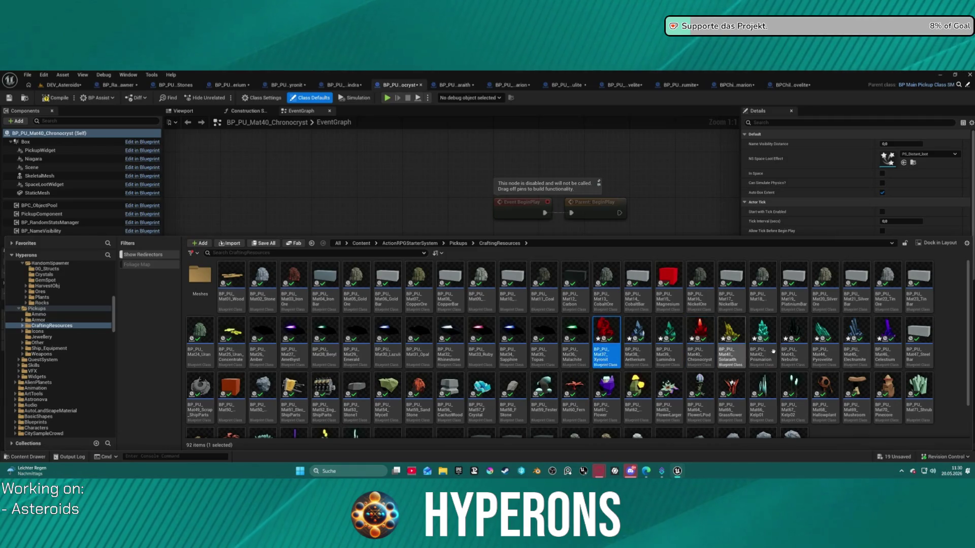
left_click(888, 338, "shift")
left_click(63, 85)
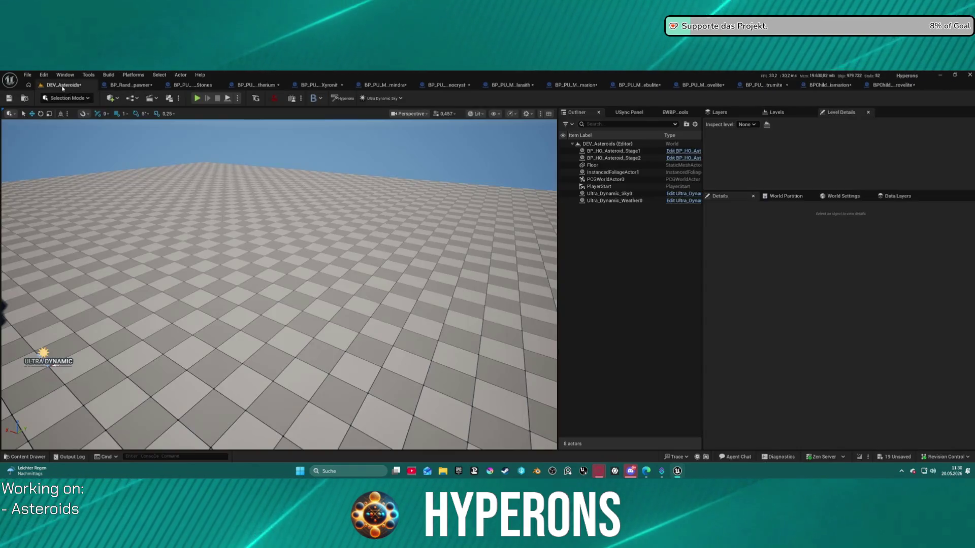
left_click(25, 457)
left_click_drag(701, 403, 410, 206)
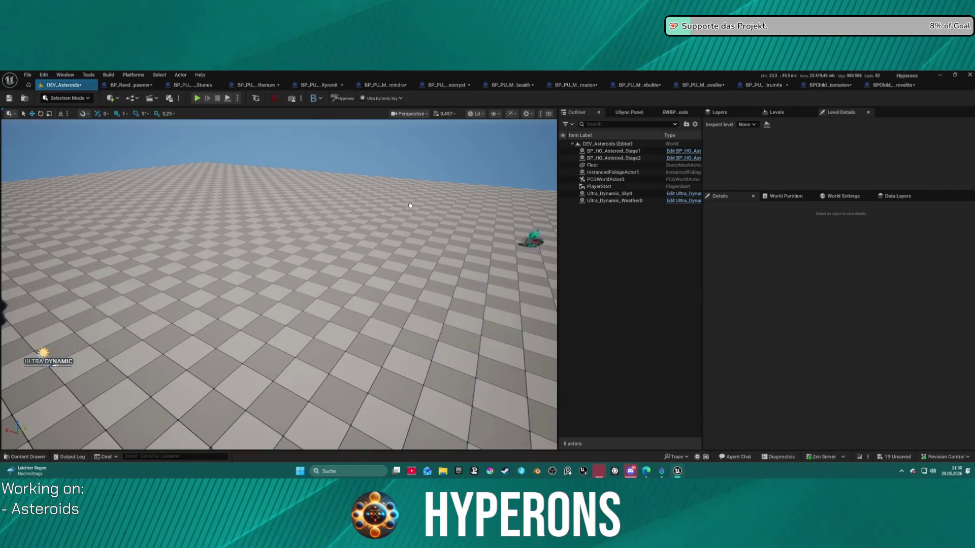
Move the red pickup onto the floor next to the crystals.
mouse_move(265, 258)
left_mouse_down()
mouse_move(313, 316)
mouse_move(301, 321)
mouse_move(301, 301)
mouse_move(243, 225)
mouse_move(400, 255)
left_mouse_up()
mouse_move(462, 274)
left_mouse_down()
mouse_move(454, 231)
mouse_move(391, 236)
mouse_move(391, 206)
mouse_move(360, 255)
mouse_move(322, 254)
left_mouse_up()
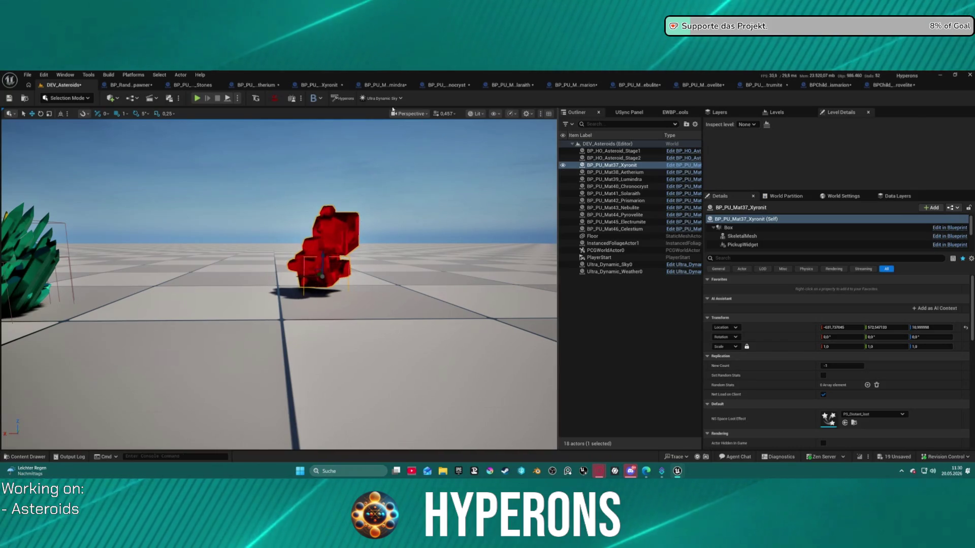
key("ctrl+space")
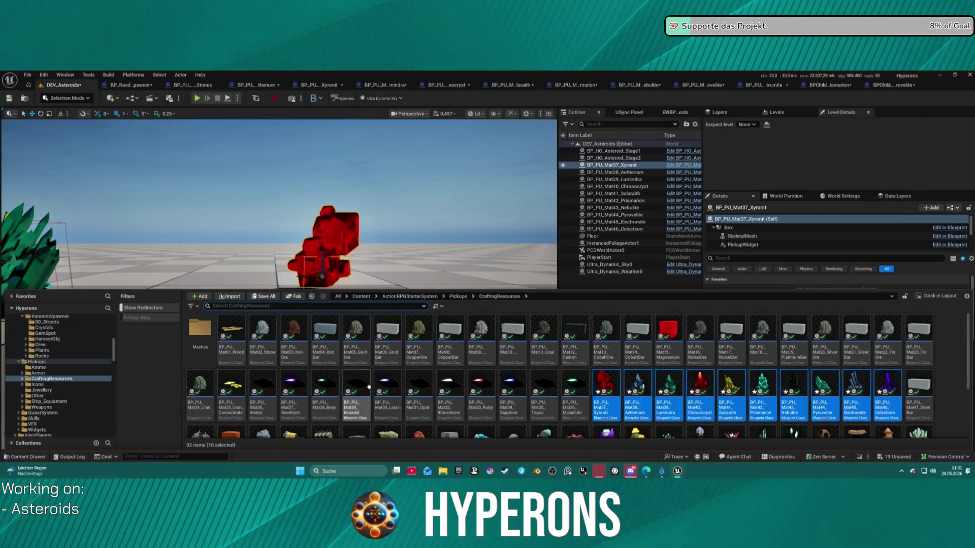
Tick Auto Box Extent in the ten pickups' shared defaults, save them, and return to DEV_Asteroids.
right_click(615, 390)
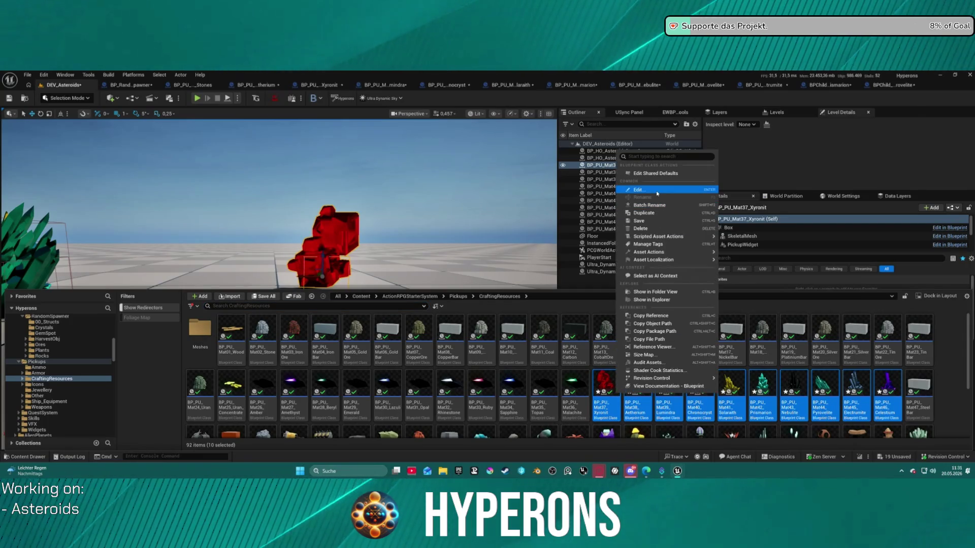
left_click(655, 173)
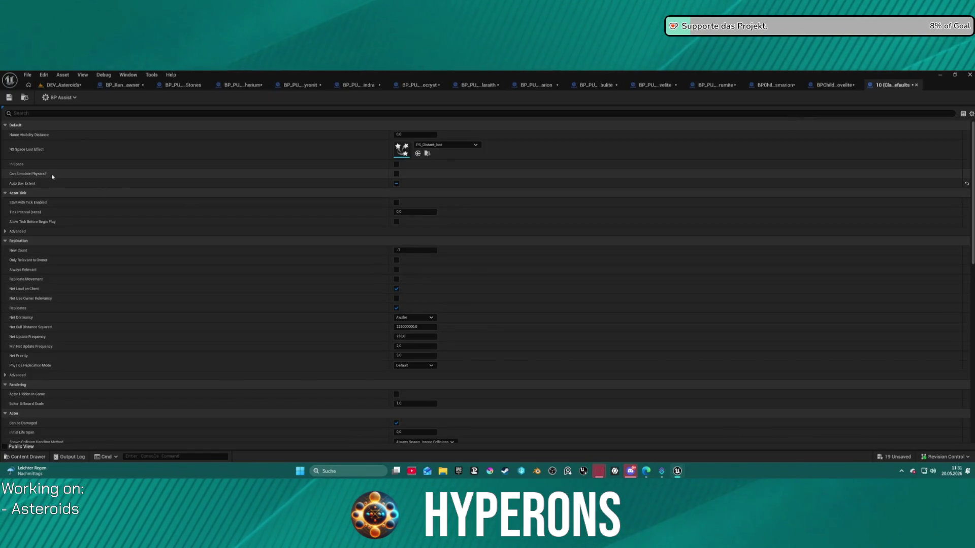
left_click(395, 183)
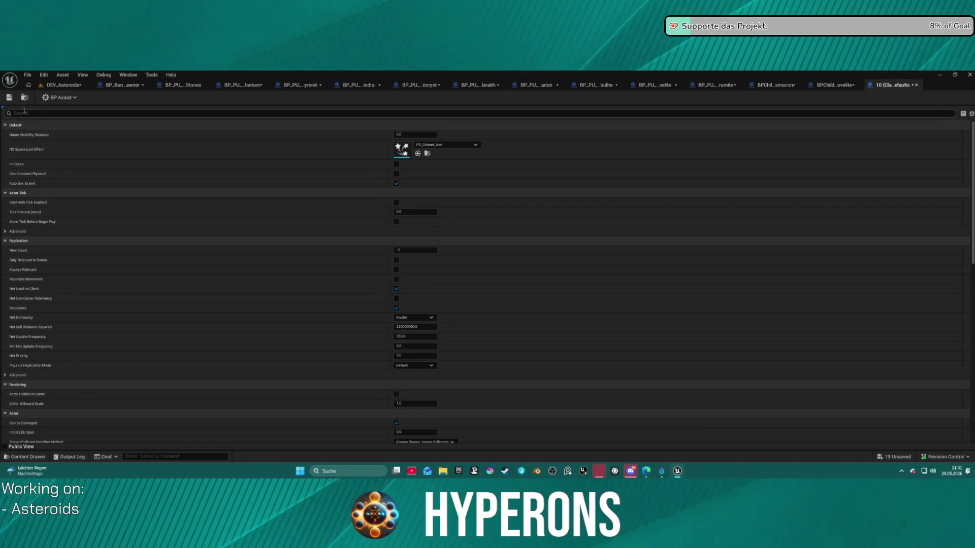
left_click(9, 101)
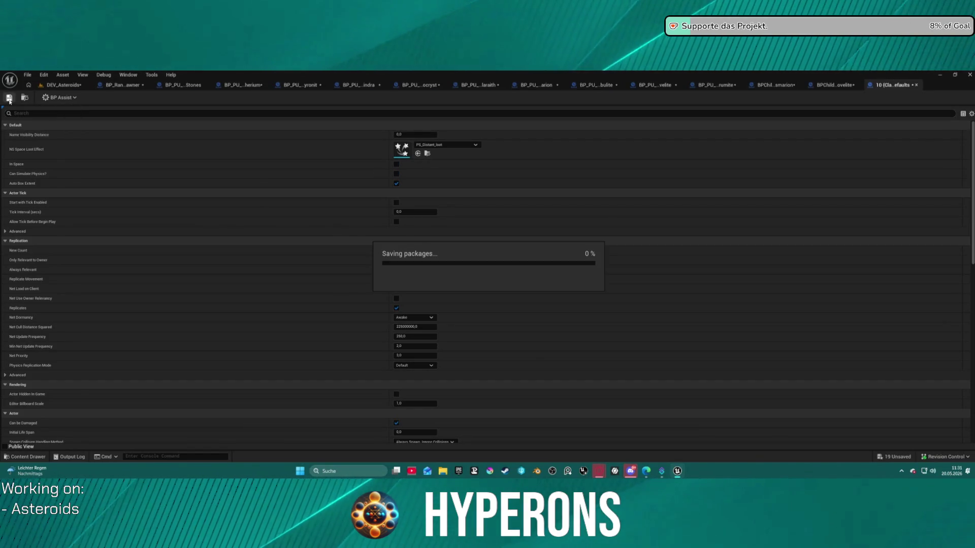
left_click(61, 90)
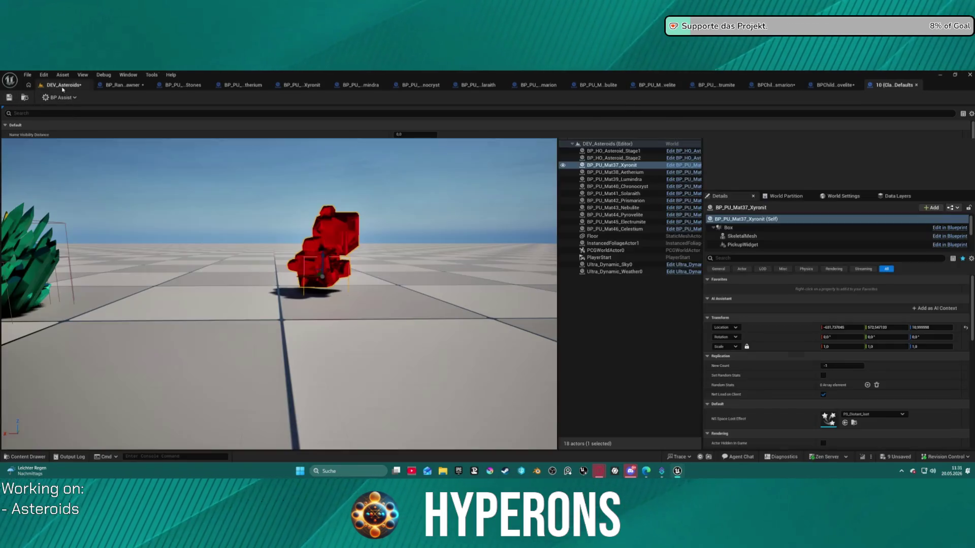
left_click_drag(296, 224, 296, 253)
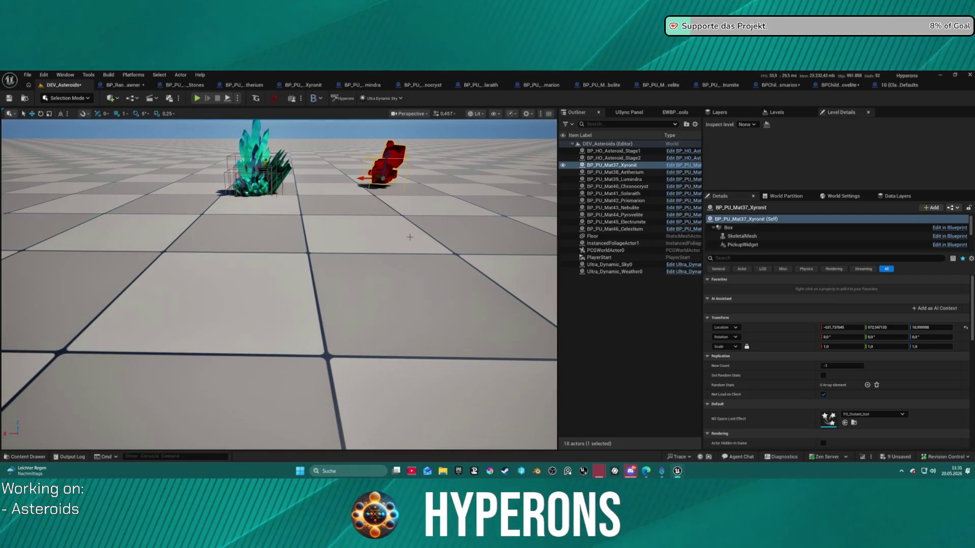
Undo the Auto Box Extent edit and the pickup placement in the level.
key("ctrl+z")
key("ctrl+z")
key("ctrl+z")
key("ctrl+z")
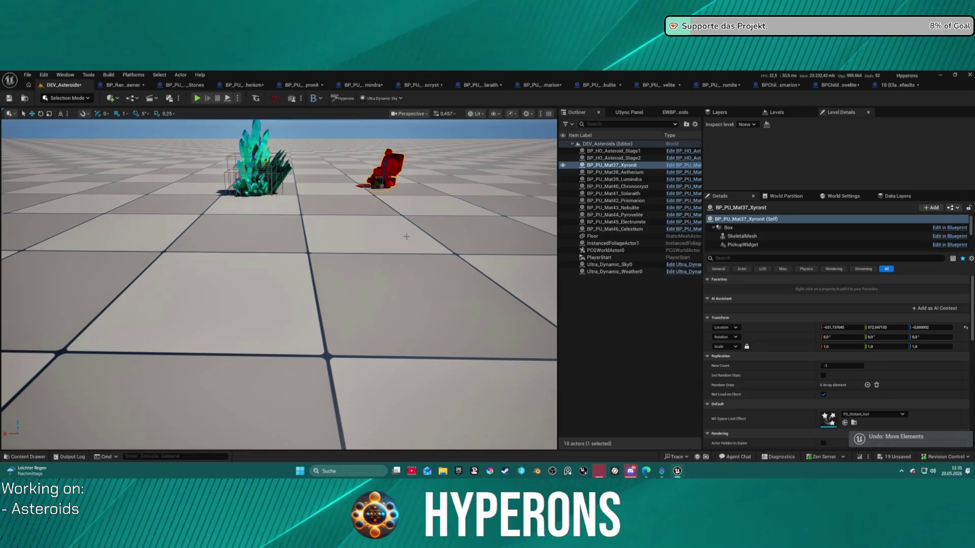
key("ctrl+z")
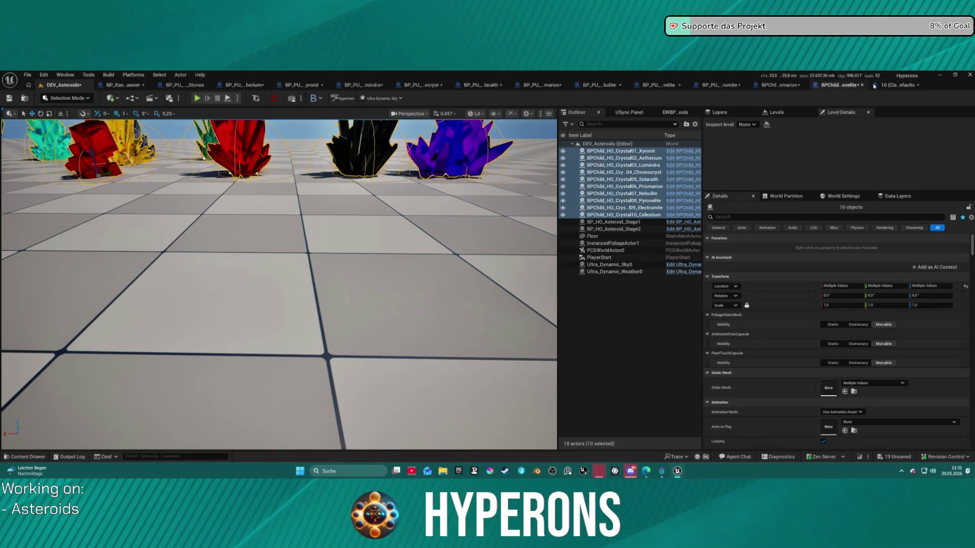
left_click(873, 86)
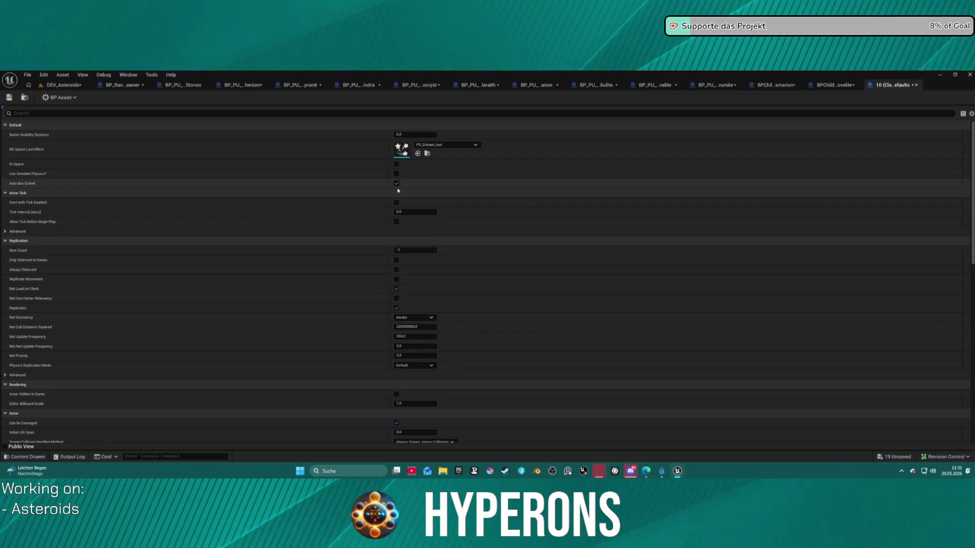
left_click(916, 86)
Edit shared defaults of the selected pickup assets, then play-test DEV_Asteroids.
key("ctrl+space")
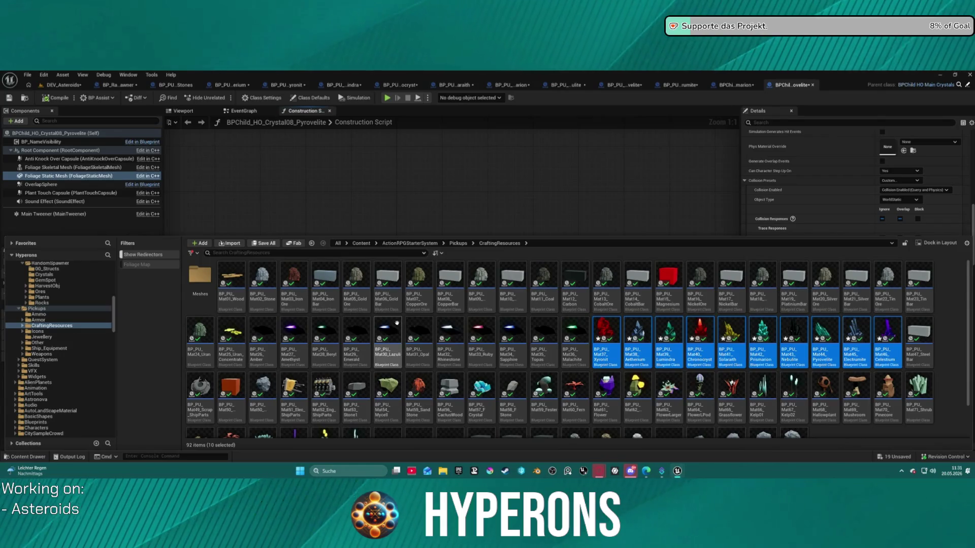
right_click(609, 362)
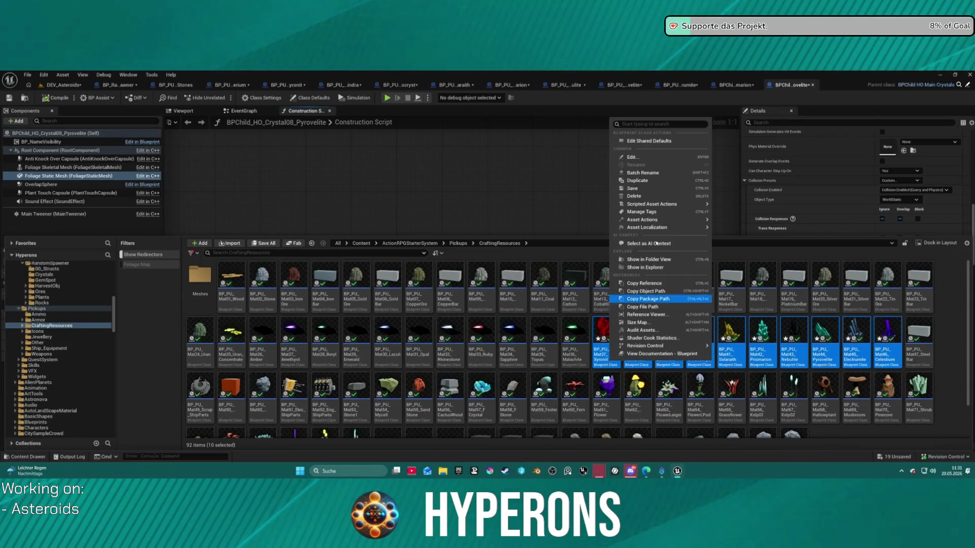
left_click(655, 141)
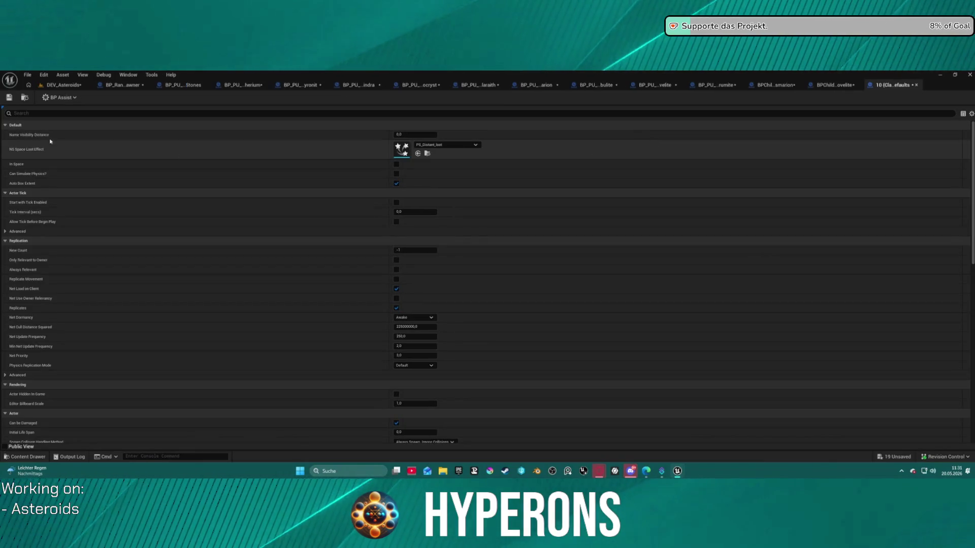
left_click(49, 86)
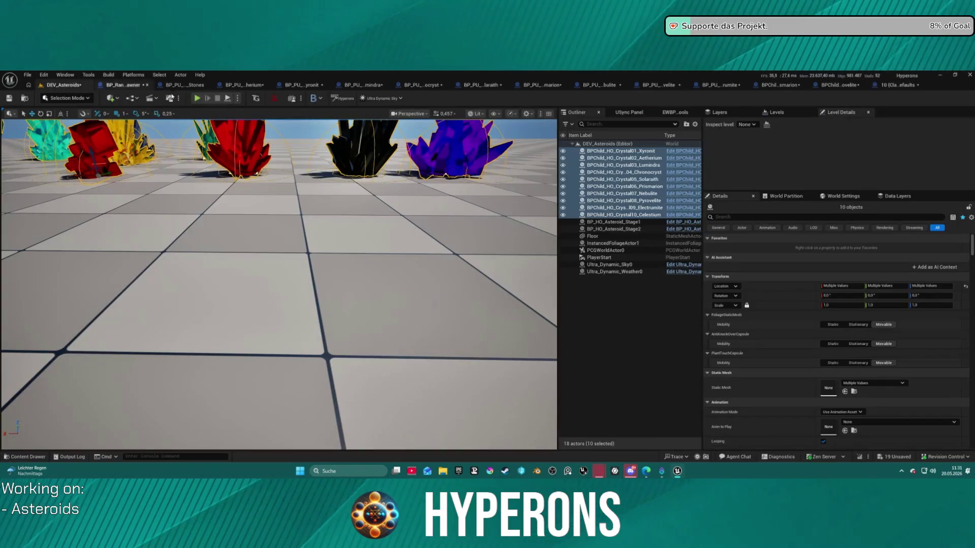
key("alt+p")
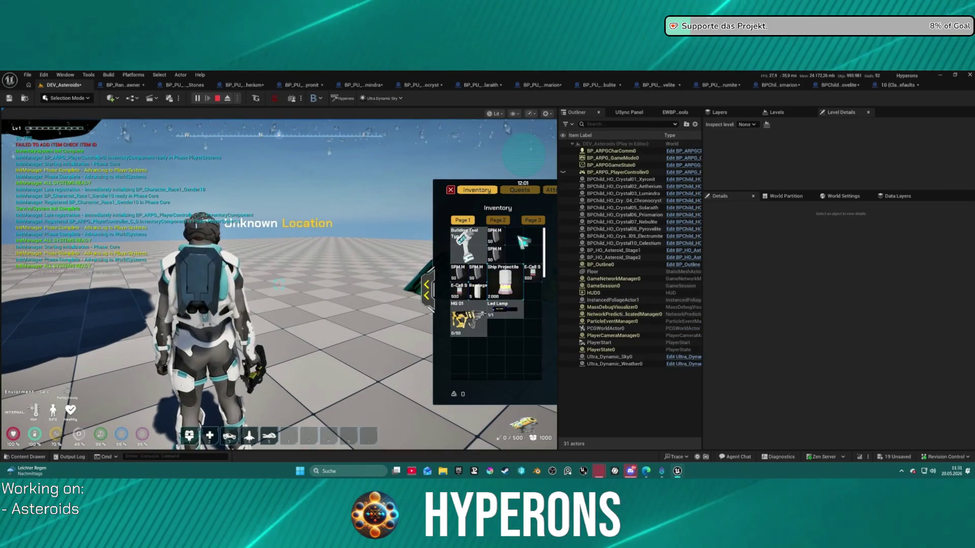
Shoot the red, black and purple crystals, end the session, and open BP_PU_Mat40_Chronocryst.
key("i")
key("w")
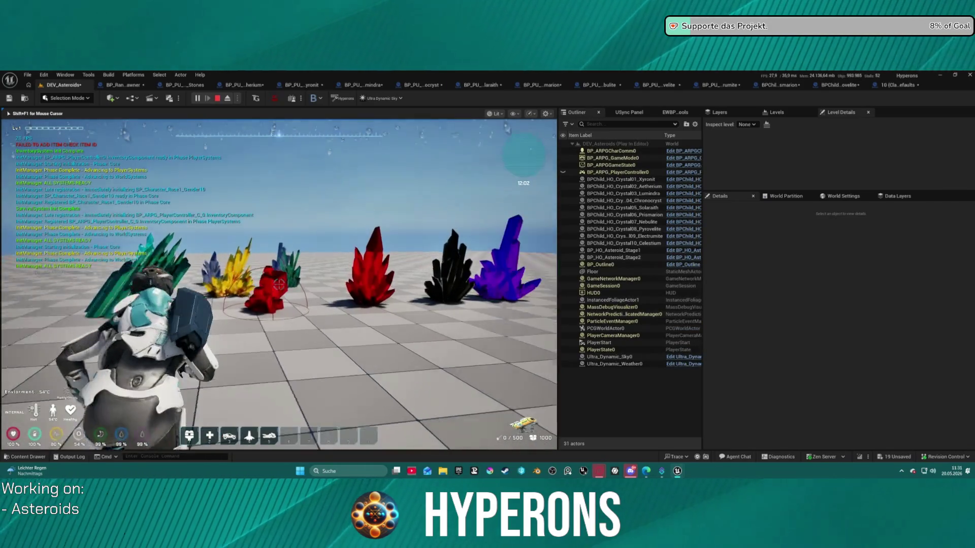
left_click(280, 284)
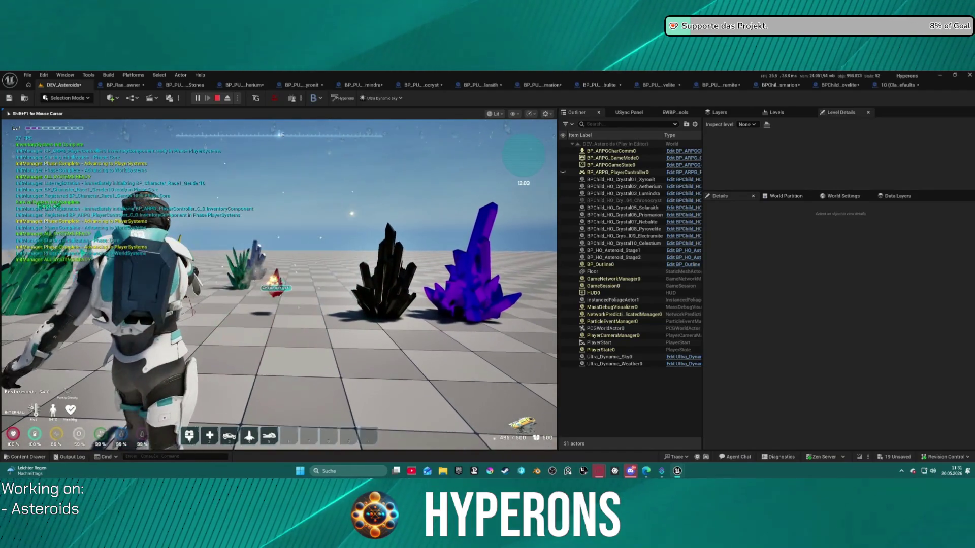
left_click(280, 284)
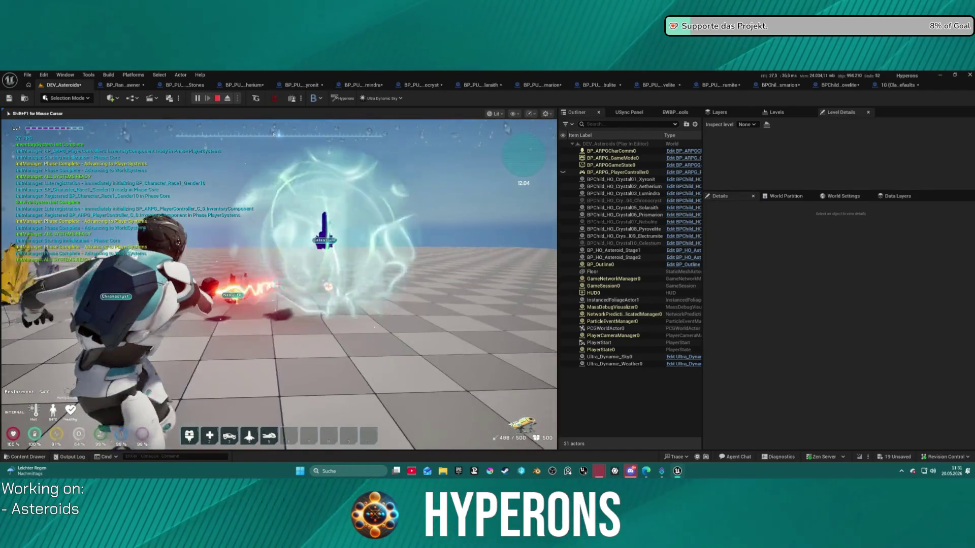
left_click(280, 285)
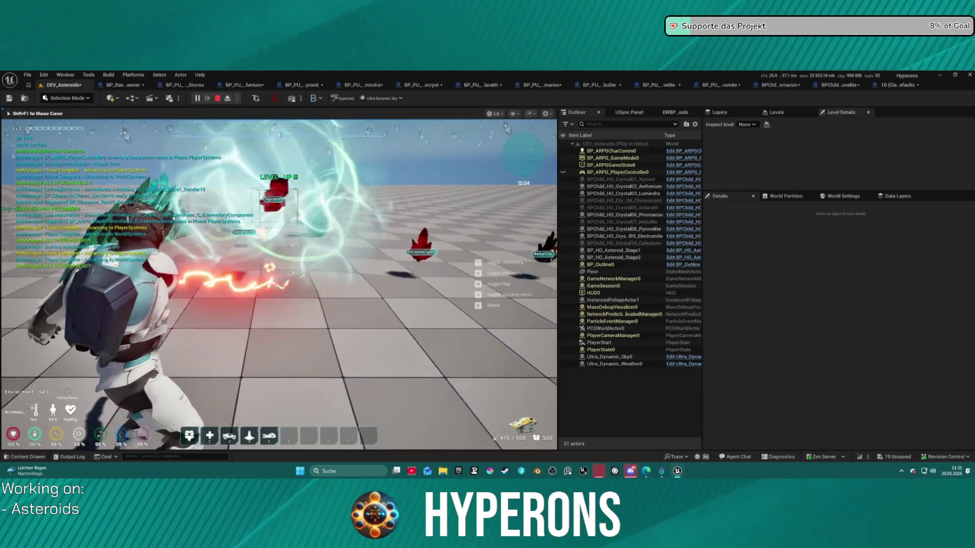
left_click(280, 284)
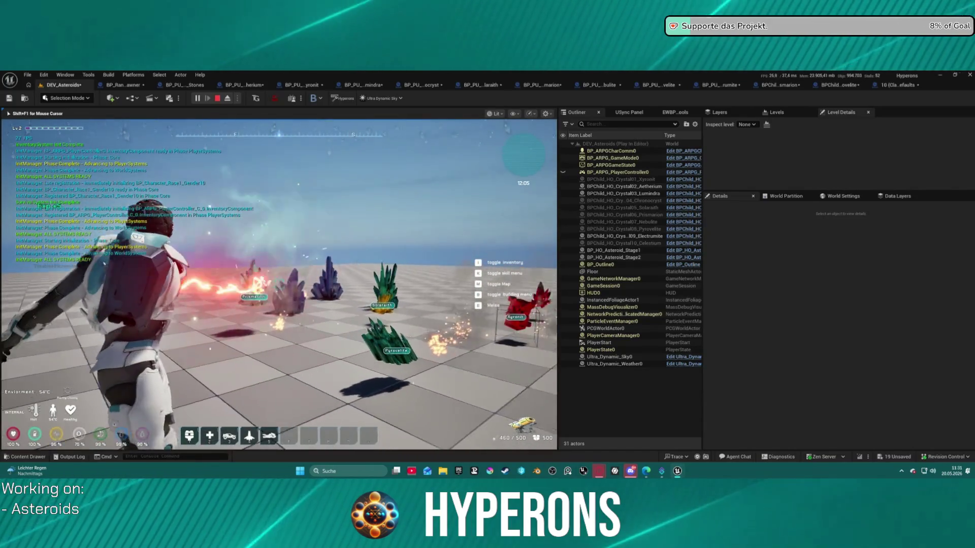
left_click(280, 285)
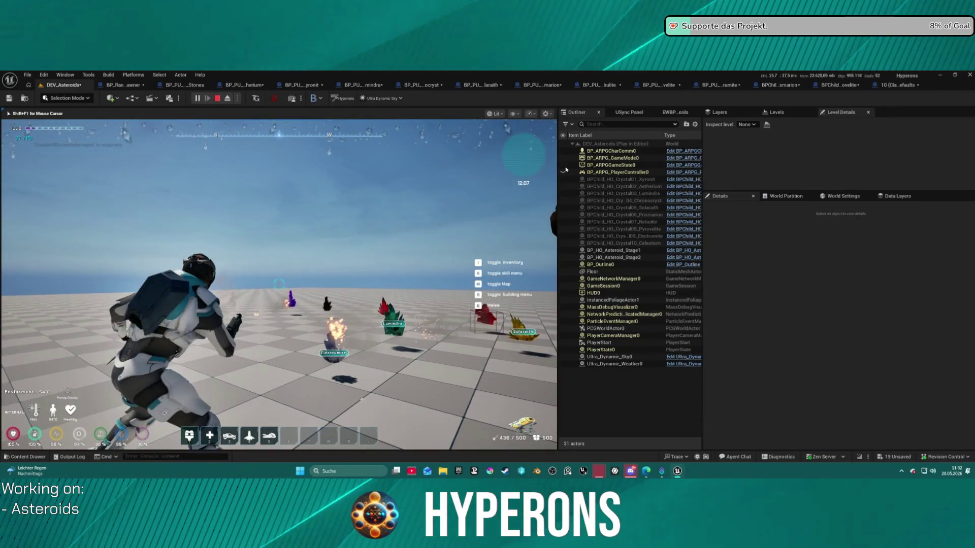
key("Escape")
left_click(405, 86)
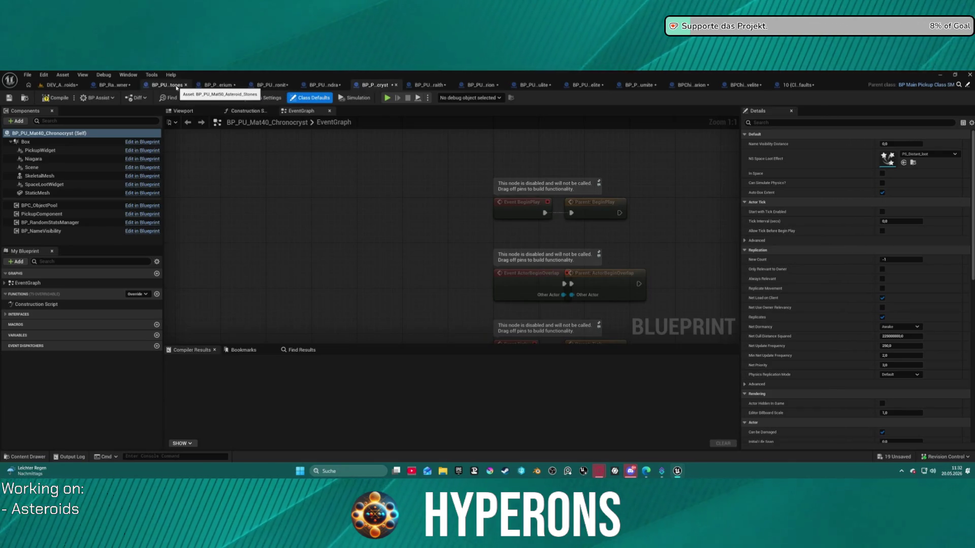
Review the BP_PU_Mat38_Aetherium and BP_PU_Mat37_Xyronit blueprints, then go back to DEV_Asteroids.
left_click(225, 86)
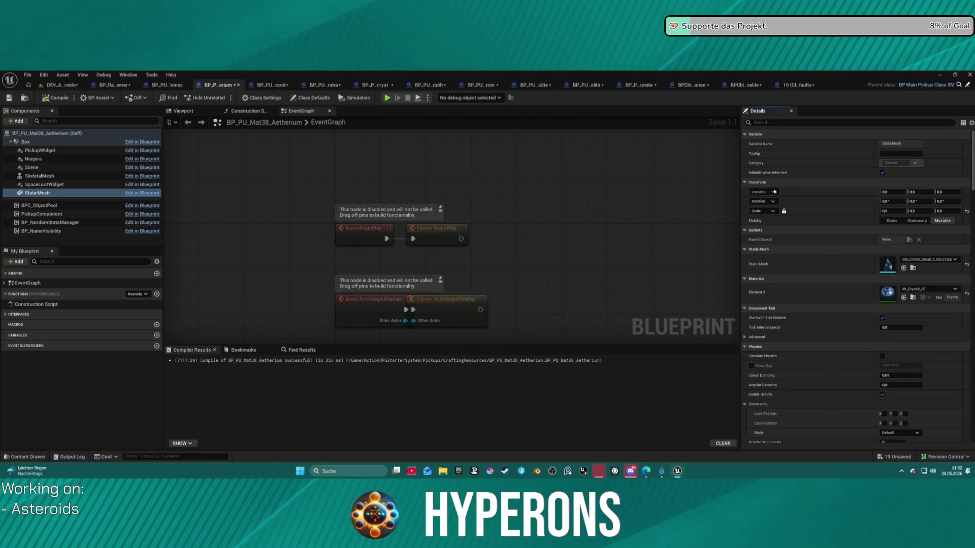
left_click(269, 85)
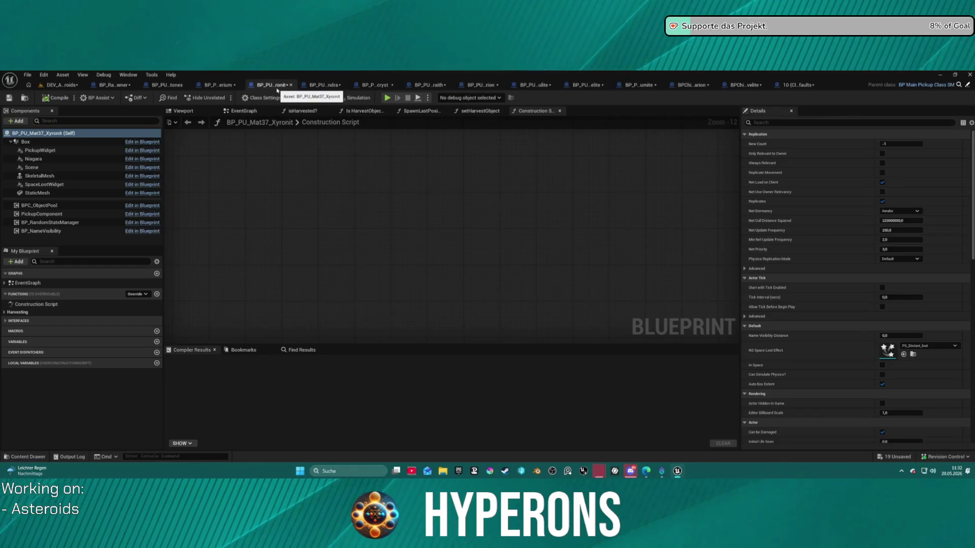
left_click(76, 86)
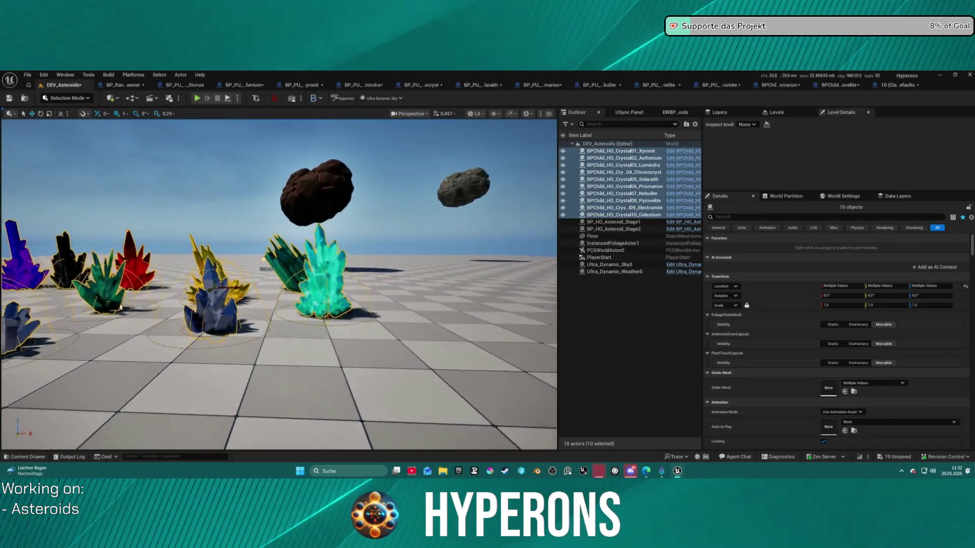
key("alt+p")
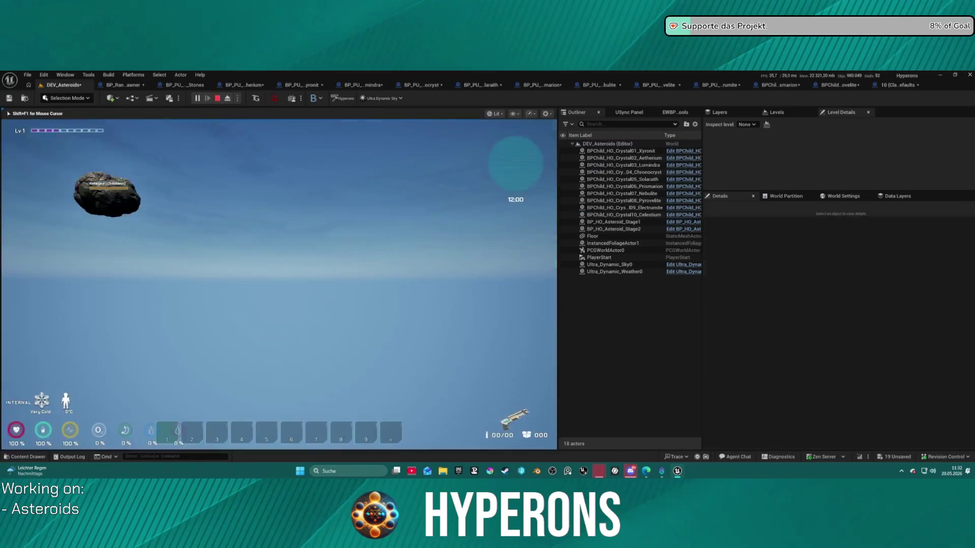
key("i")
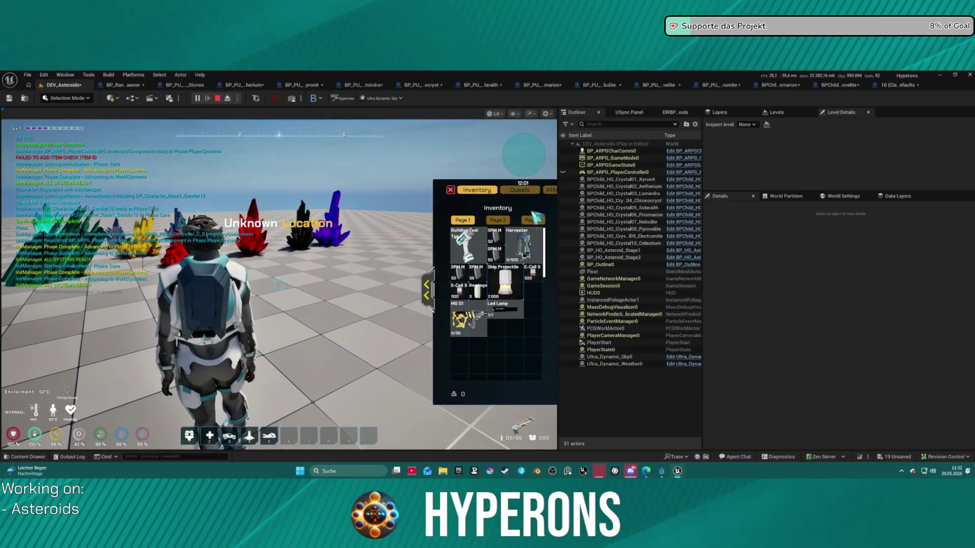
key("i")
key("w")
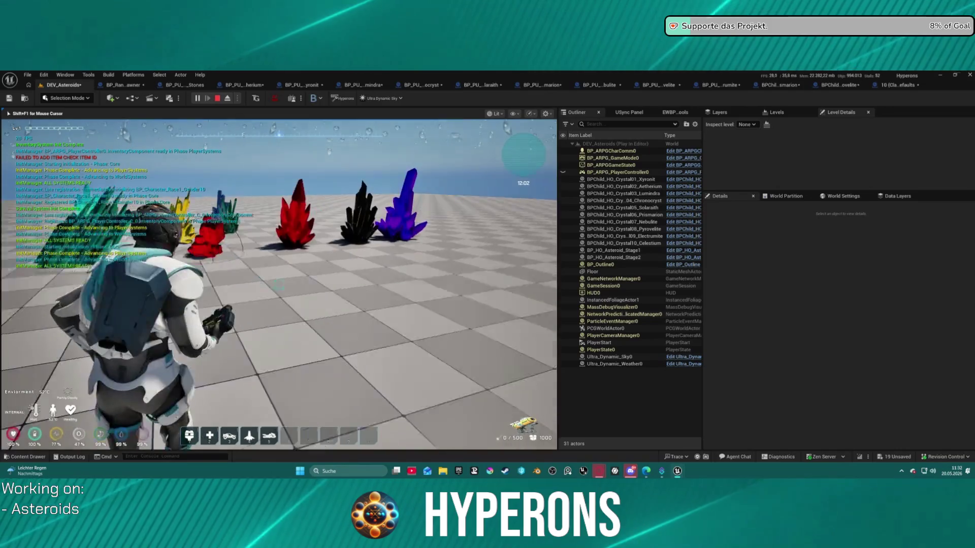
left_click(279, 285)
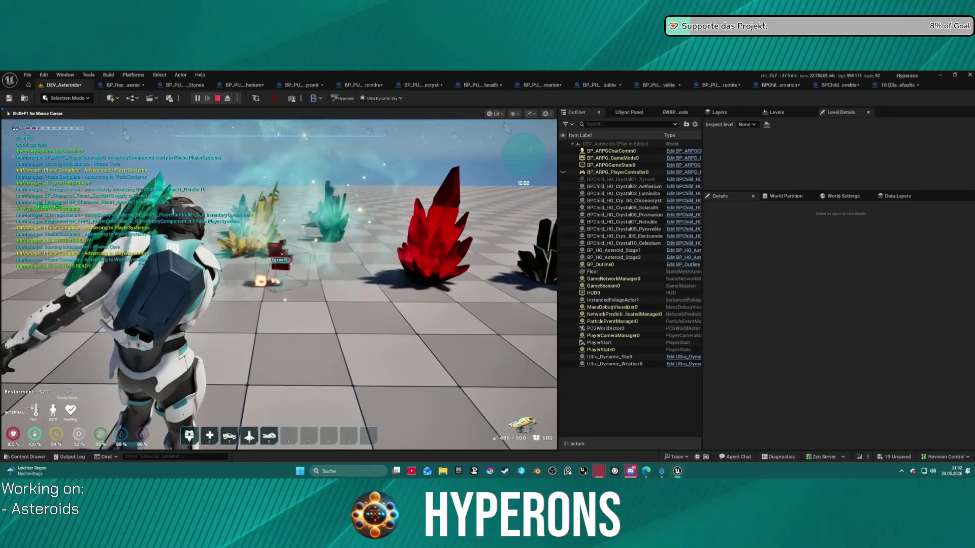
key("w")
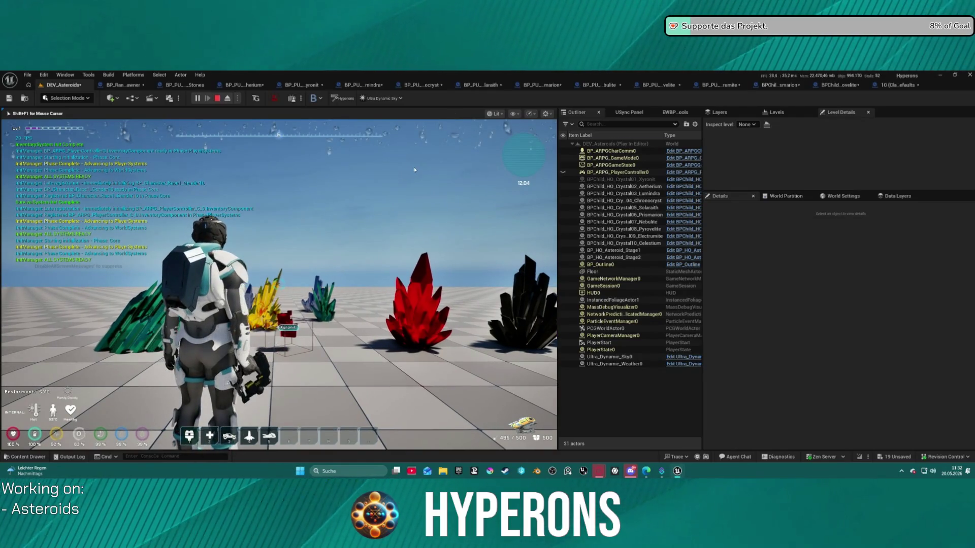
key("Escape")
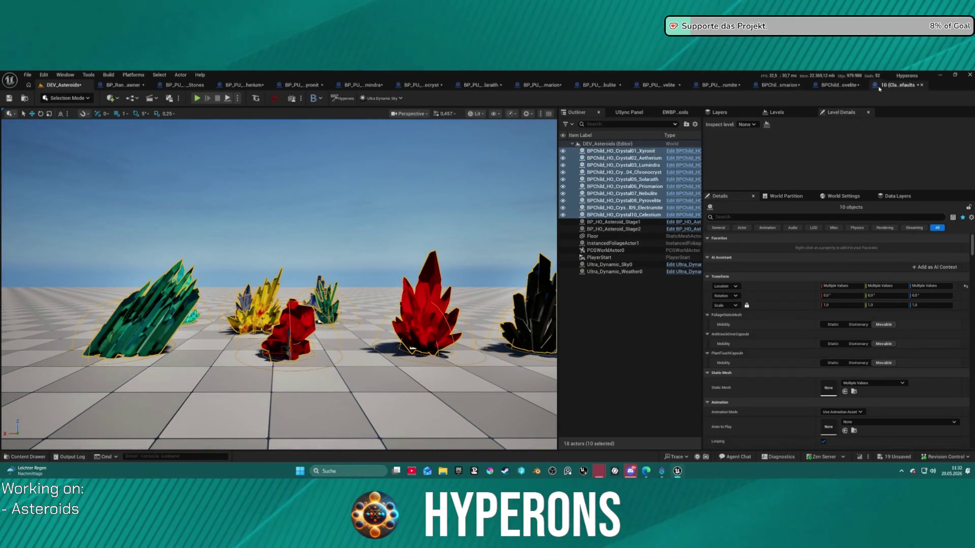
Check the crystal class defaults and Xyronit Details, then run the game standalone with inventory open.
left_click(889, 87)
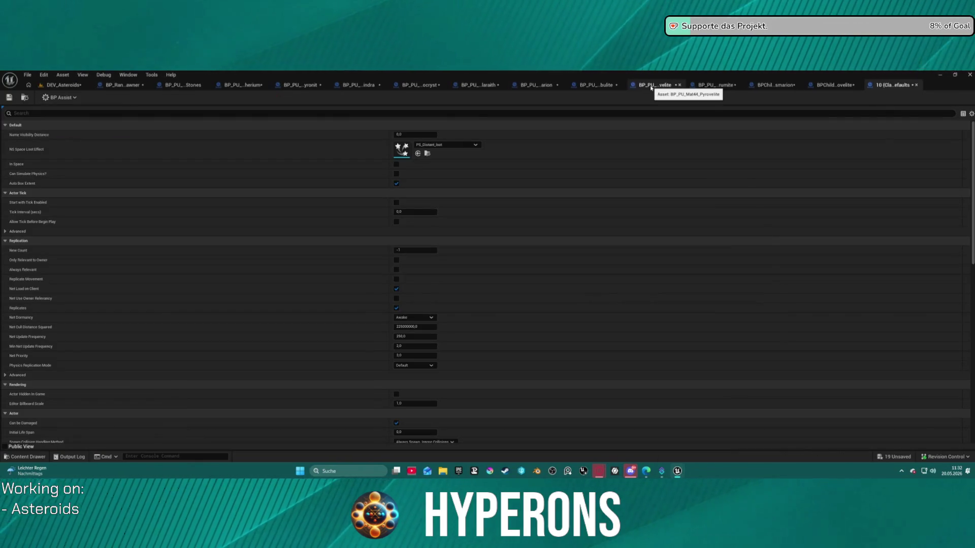
left_click(305, 87)
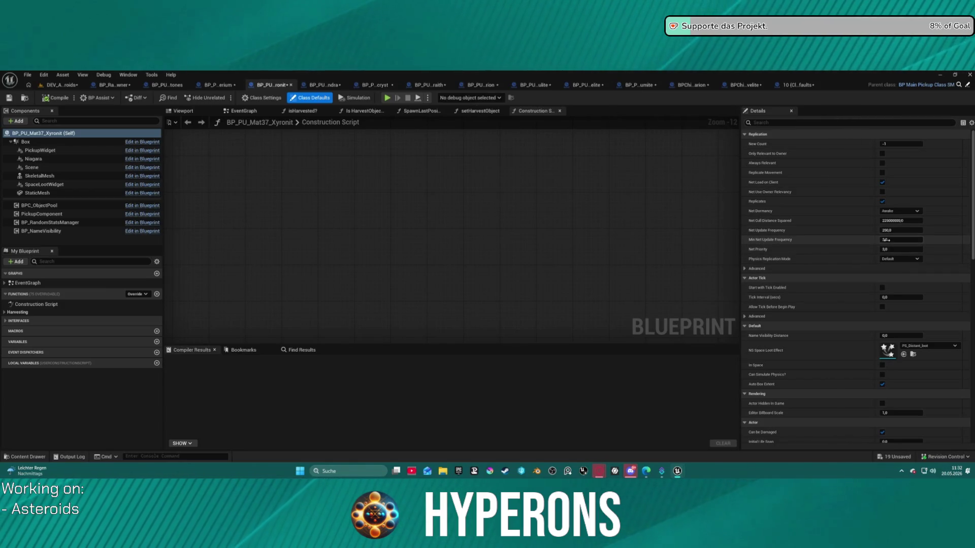
scroll(893, 251, "down", 5)
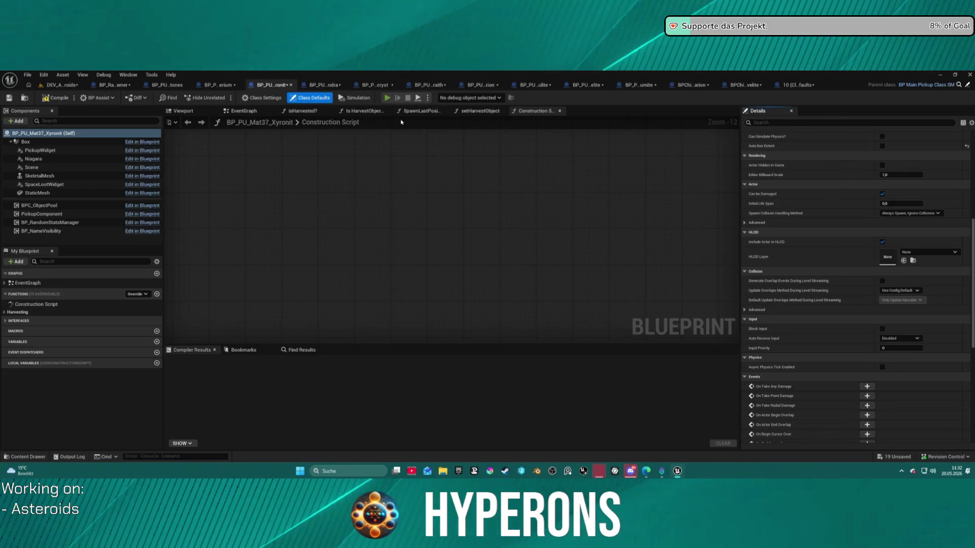
key("alt+Tab")
key("i")
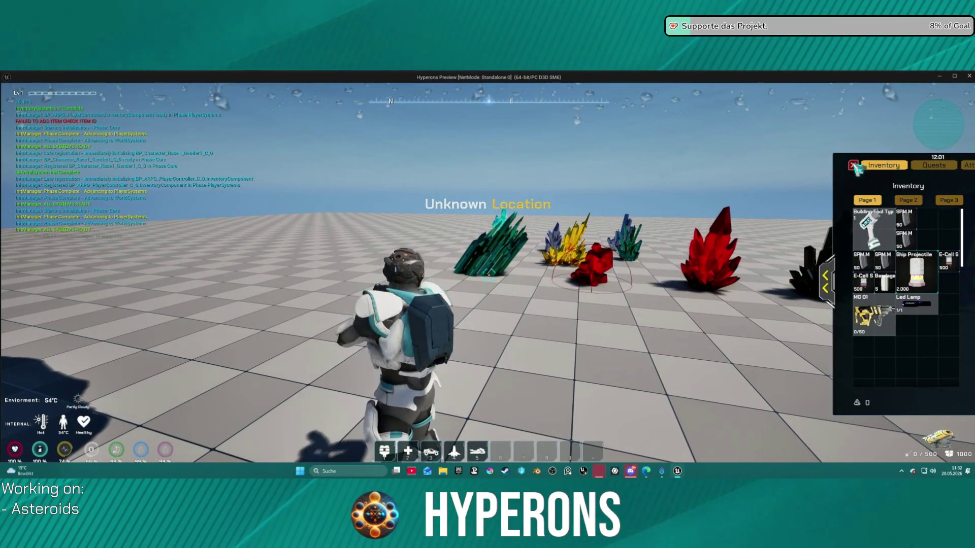
Walk up to the red Xyronit crystal, shoot it until it breaks, then exit the preview.
key("i")
key("w")
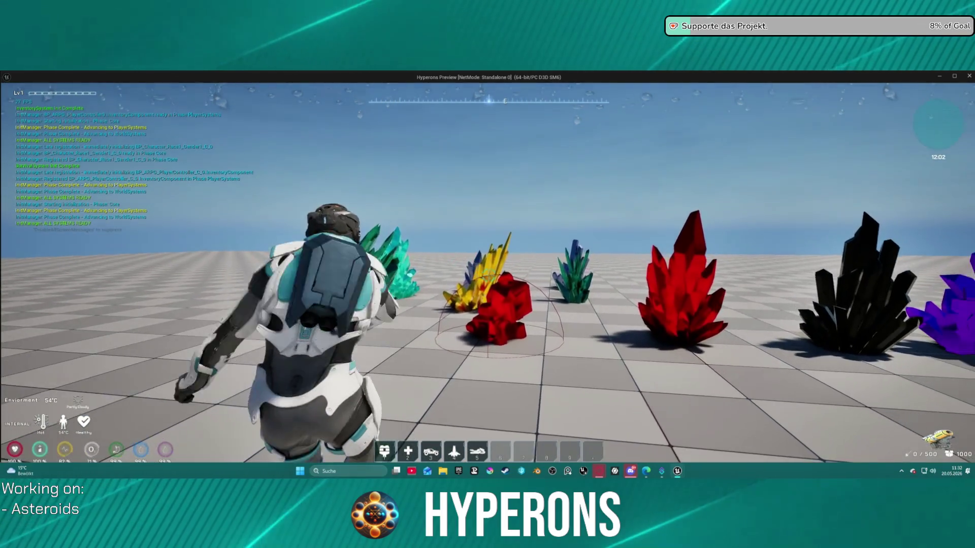
left_click(488, 275)
left_click_drag(488, 275, 489, 276)
key("w")
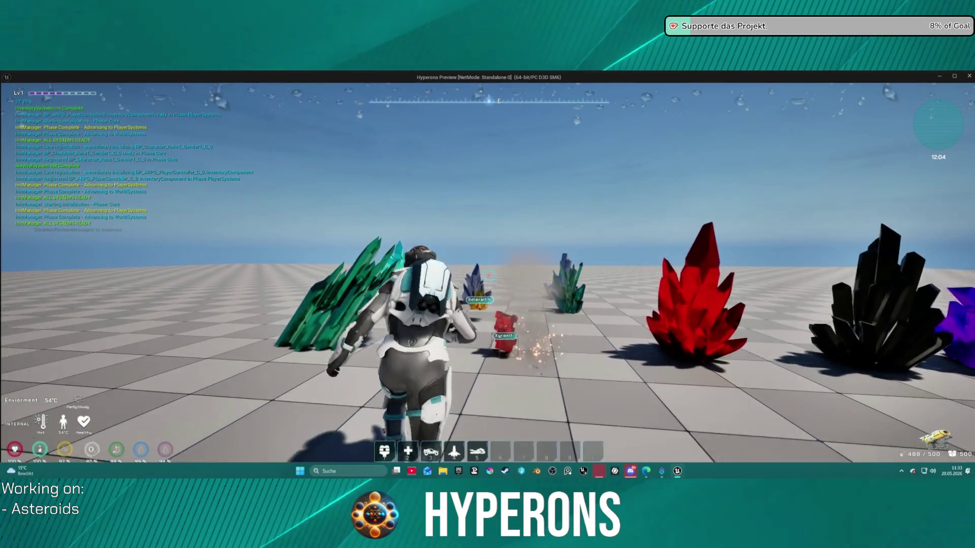
key("Escape")
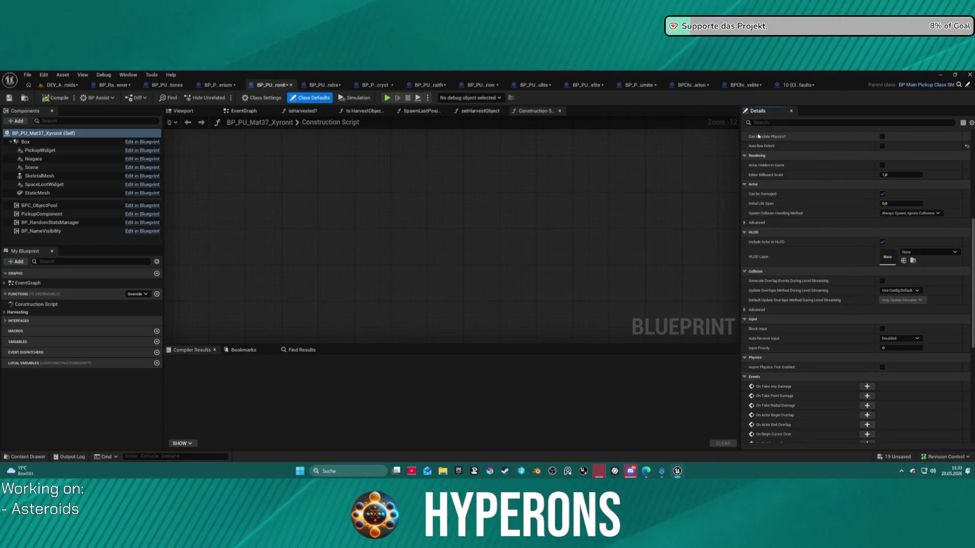
Resize the Xyronit box collision: X extent slightly wider, height lowered to about 27.
left_click(163, 111)
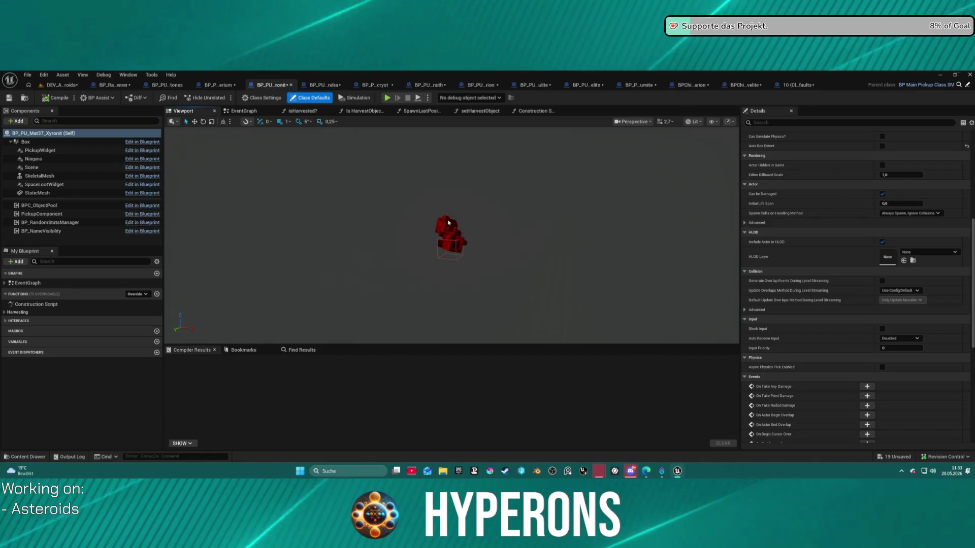
left_click(28, 143)
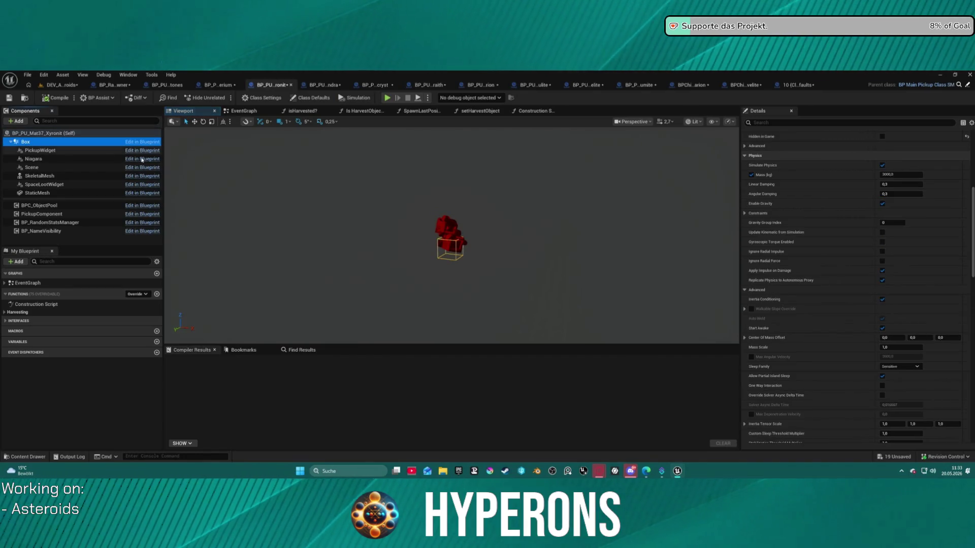
left_click(463, 243)
key("f")
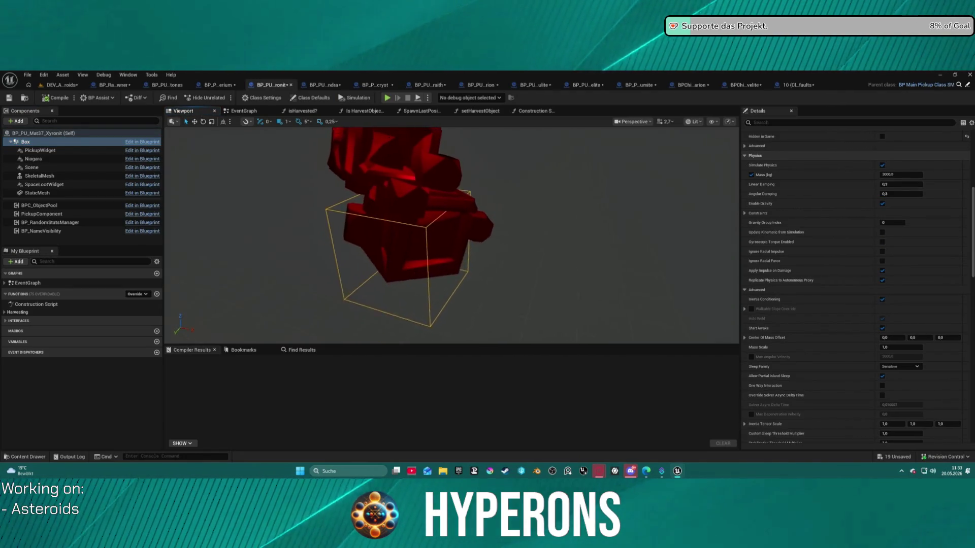
scroll(451, 235, "down", 5)
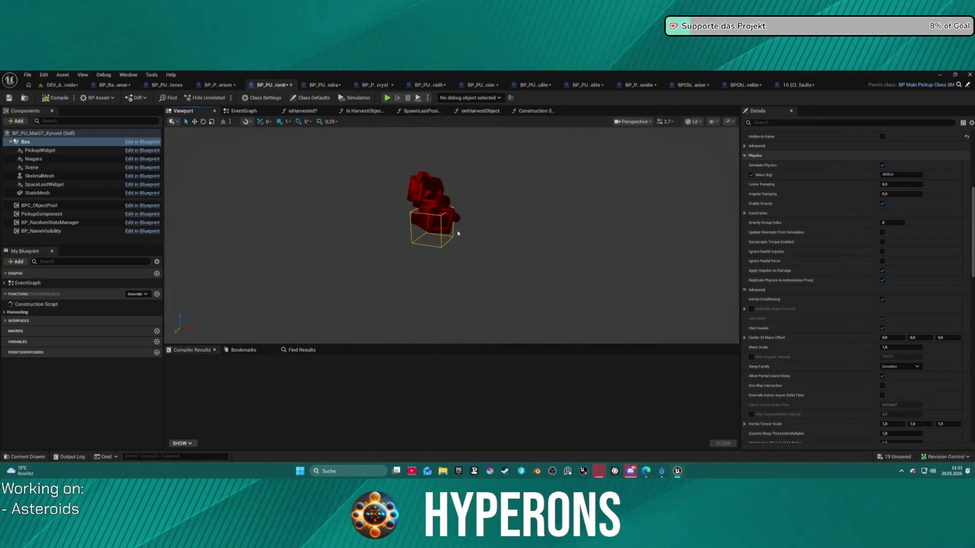
left_click(434, 216)
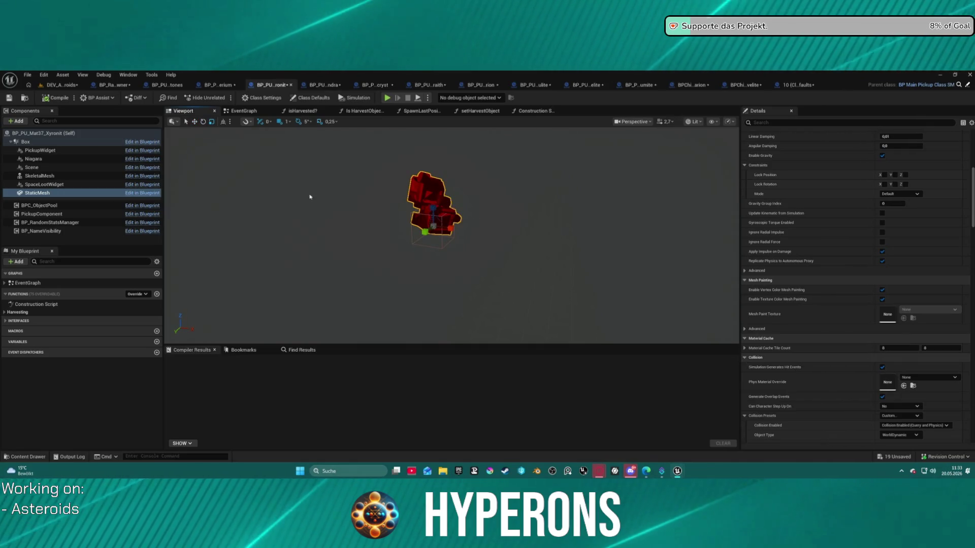
left_click(51, 143)
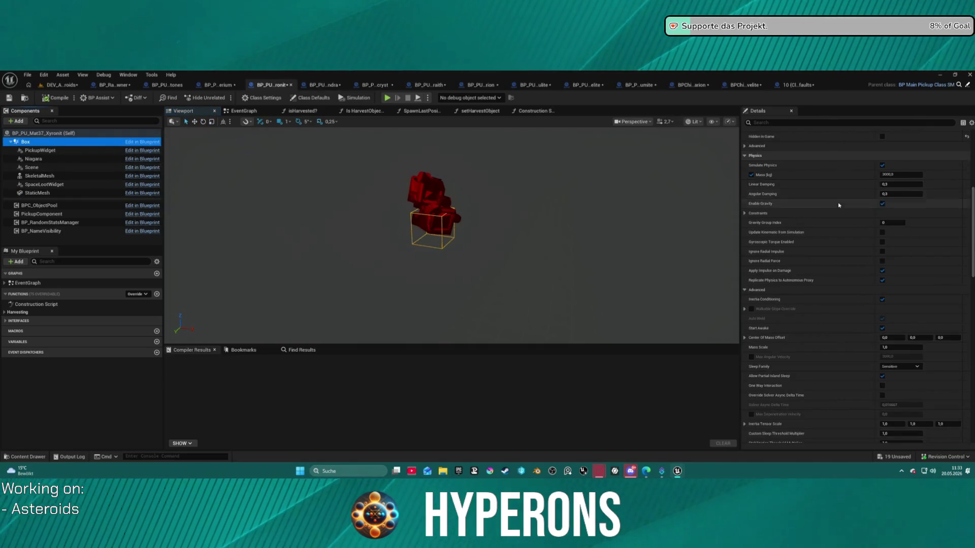
scroll(863, 213, "up", 5)
left_click_drag(892, 239, 895, 240)
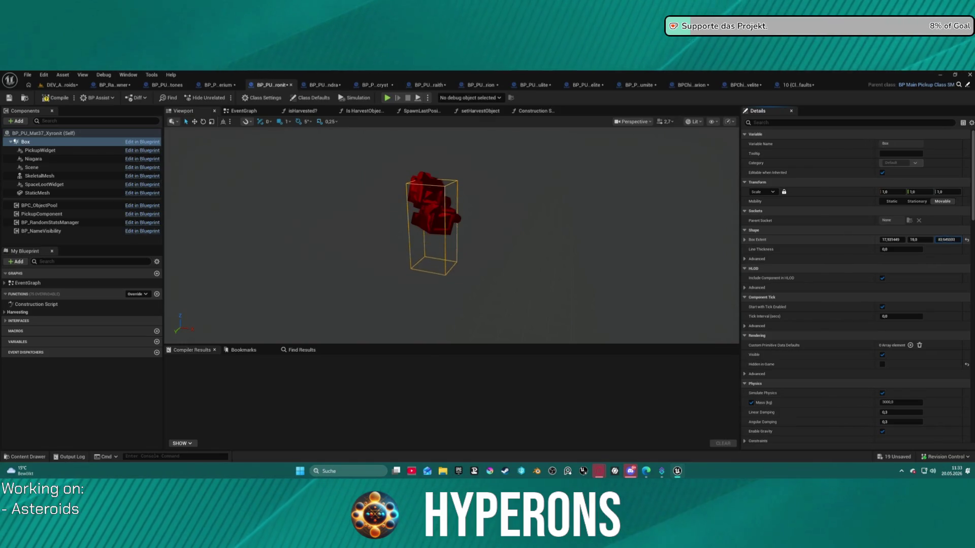
left_click_drag(947, 240, 939, 240)
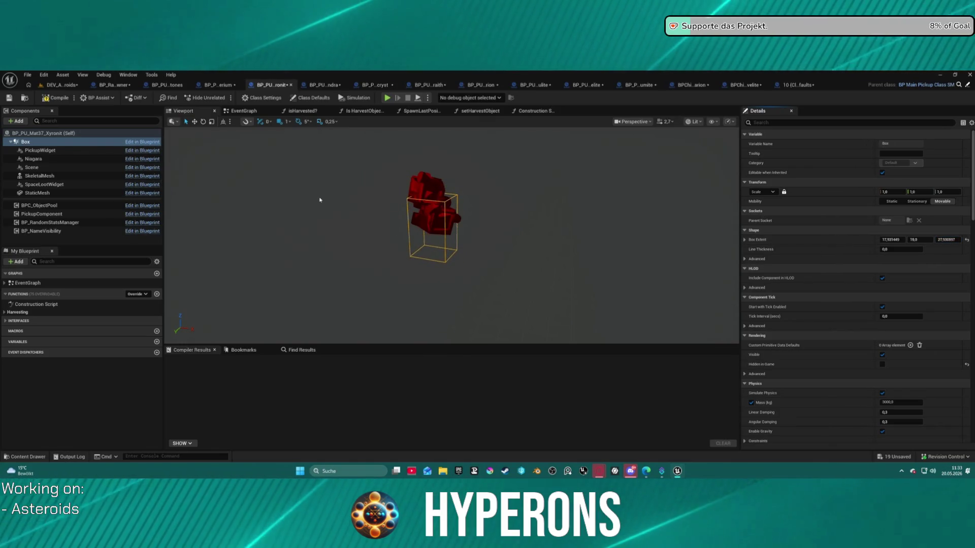
left_click(74, 143)
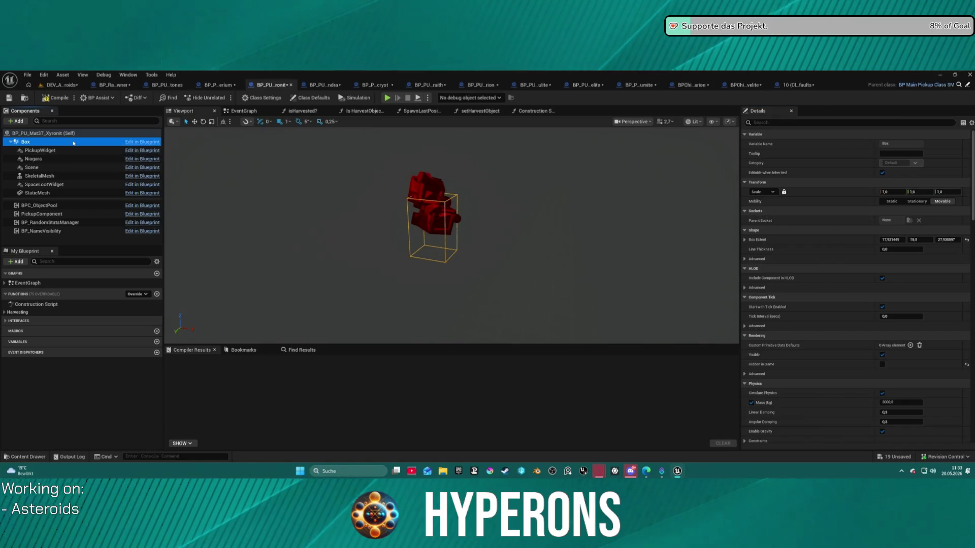
Lower the StaticMesh crystal about 21 units to Z -21.8 and orbit to inspect it.
left_click(71, 177)
left_click(94, 193)
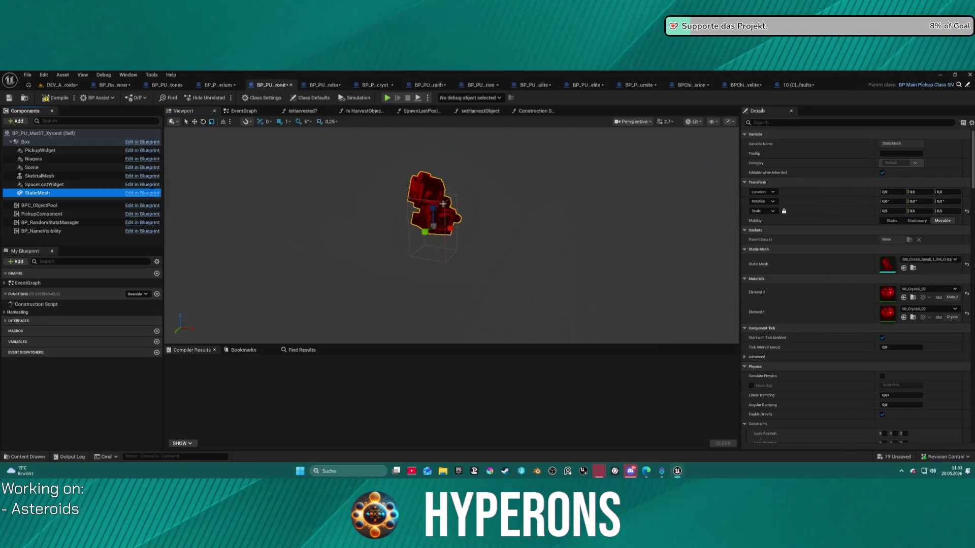
left_click(425, 195)
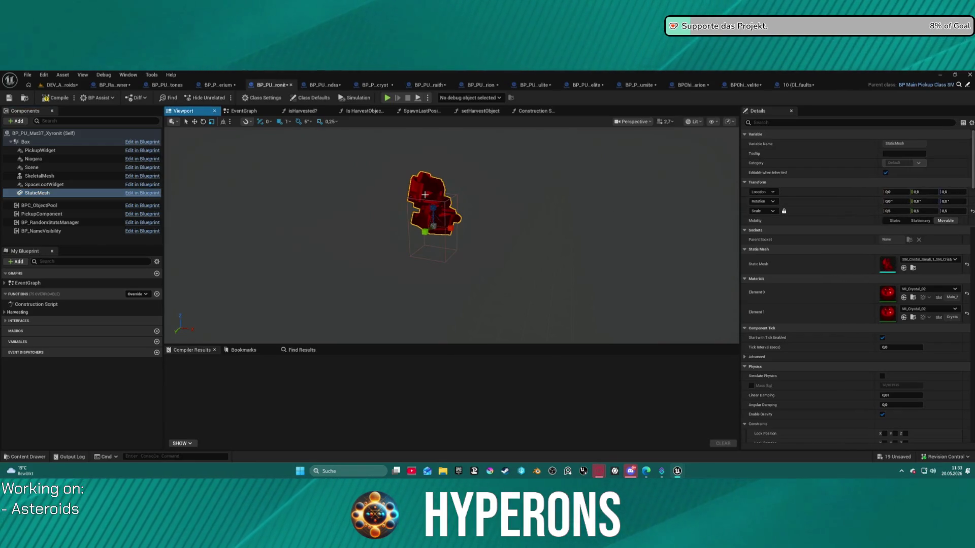
left_click_drag(432, 205, 433, 226)
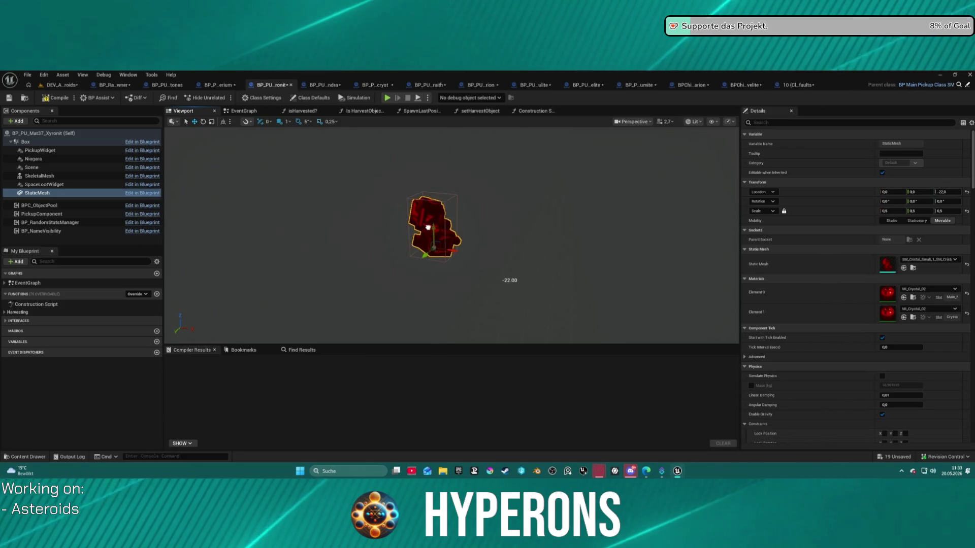
scroll(452, 235, "down", 5)
mouse_move(451, 236)
left_mouse_down()
mouse_move(482, 213)
mouse_move(518, 208)
mouse_move(386, 203)
left_mouse_up()
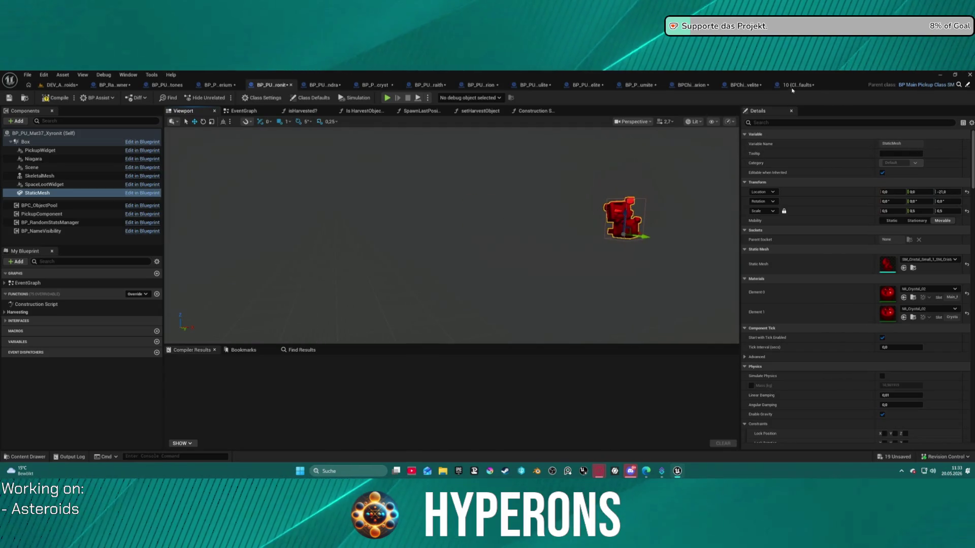
Turn off Auto Box Extent in class defaults, then close the defaults and Xyronit tabs.
left_click(792, 86)
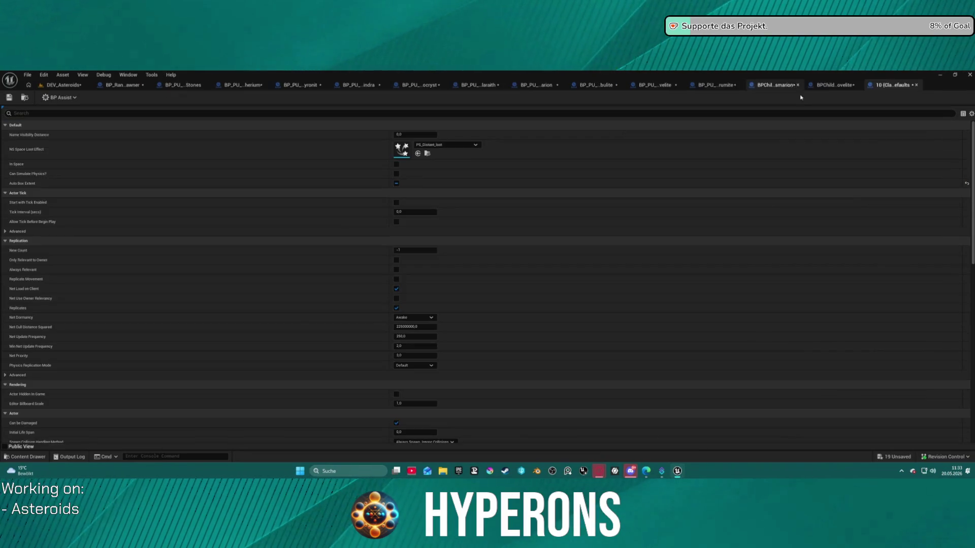
left_click(396, 184)
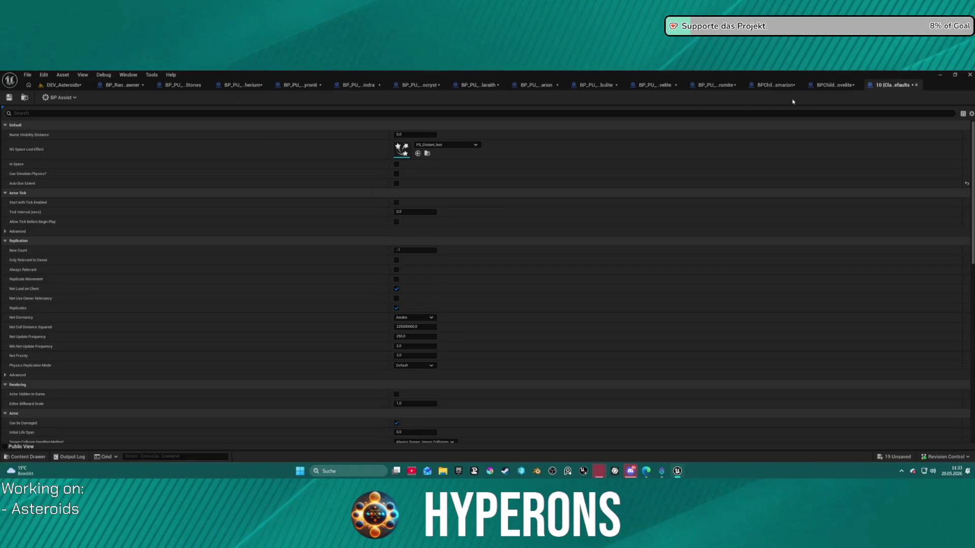
middle_click(876, 92)
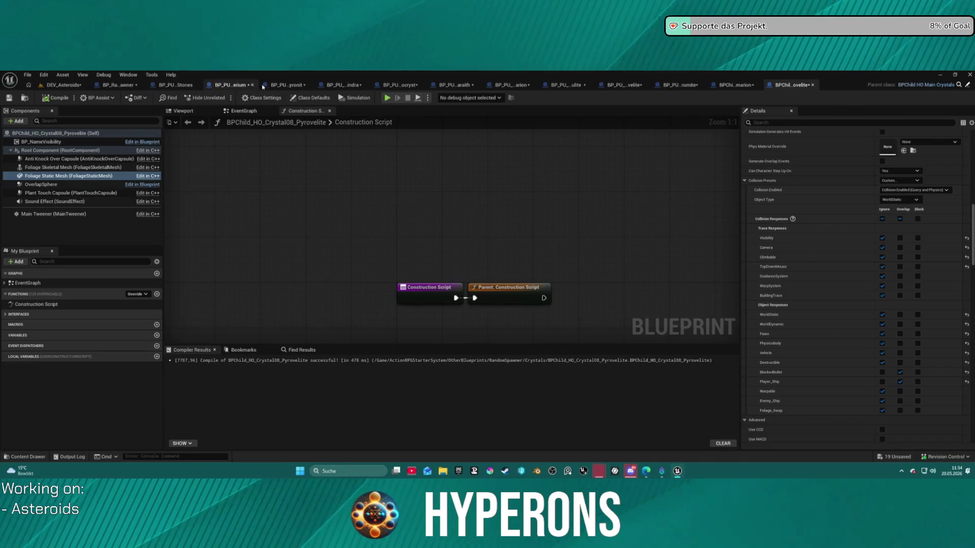
left_click(284, 85)
middle_click(287, 86)
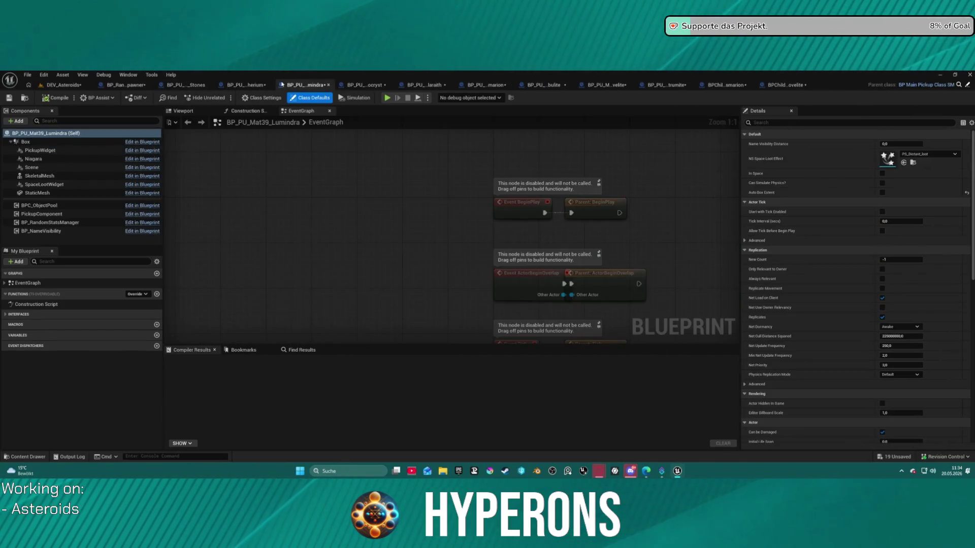
Make the Aetherium collision box taller and wider, lower its crystal to about -24, and close it.
left_click(197, 111)
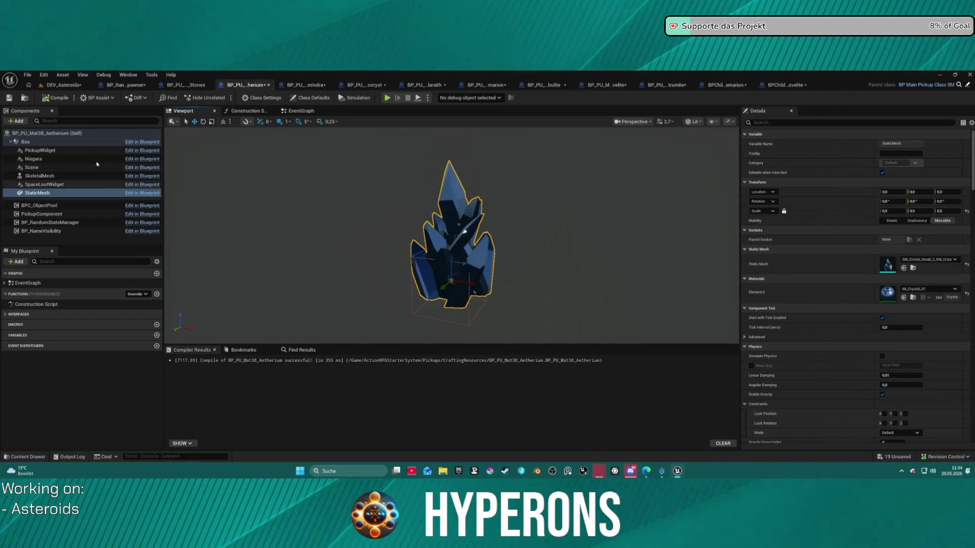
left_click_drag(449, 258, 447, 281)
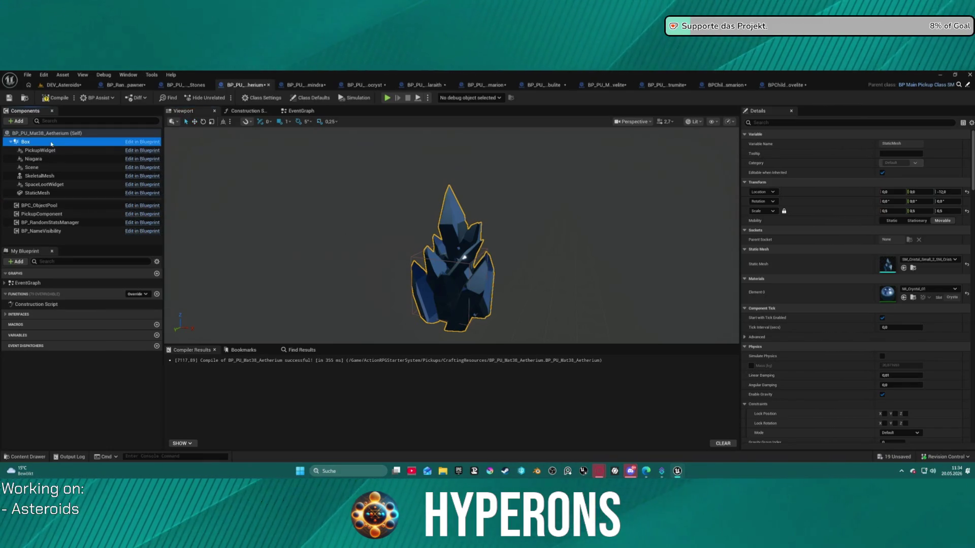
left_click(30, 142)
mouse_move(947, 240)
left_mouse_down()
mouse_move(960, 240)
mouse_move(932, 247)
left_mouse_up()
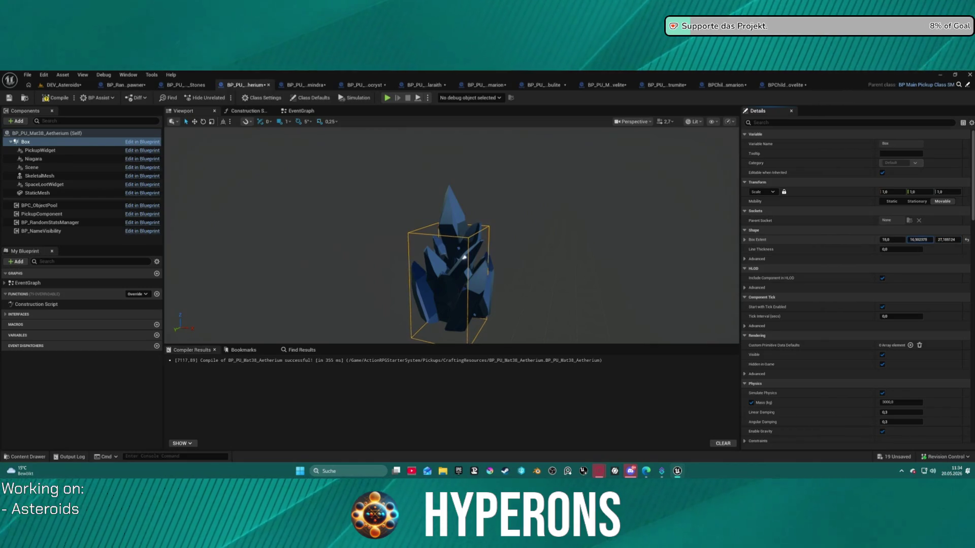
left_click_drag(897, 239, 909, 239)
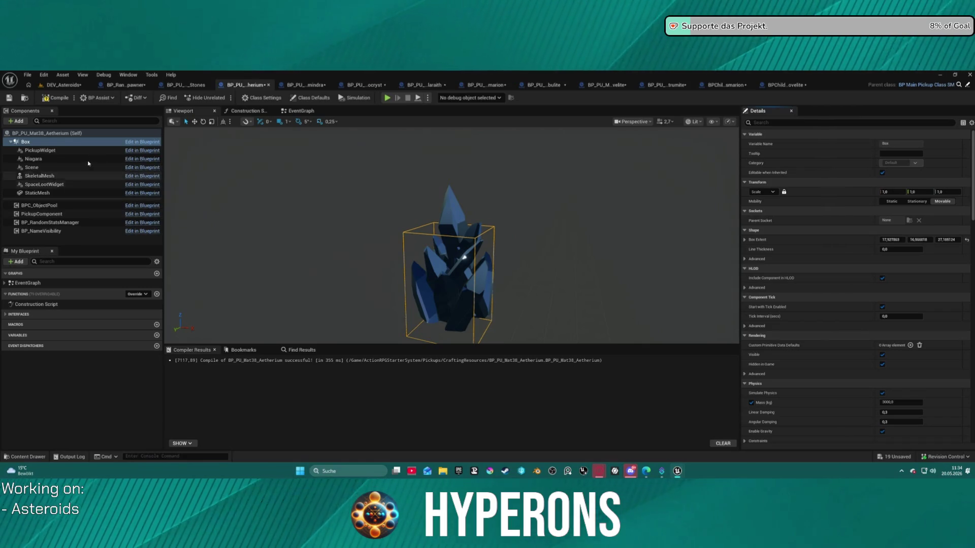
left_click(448, 220)
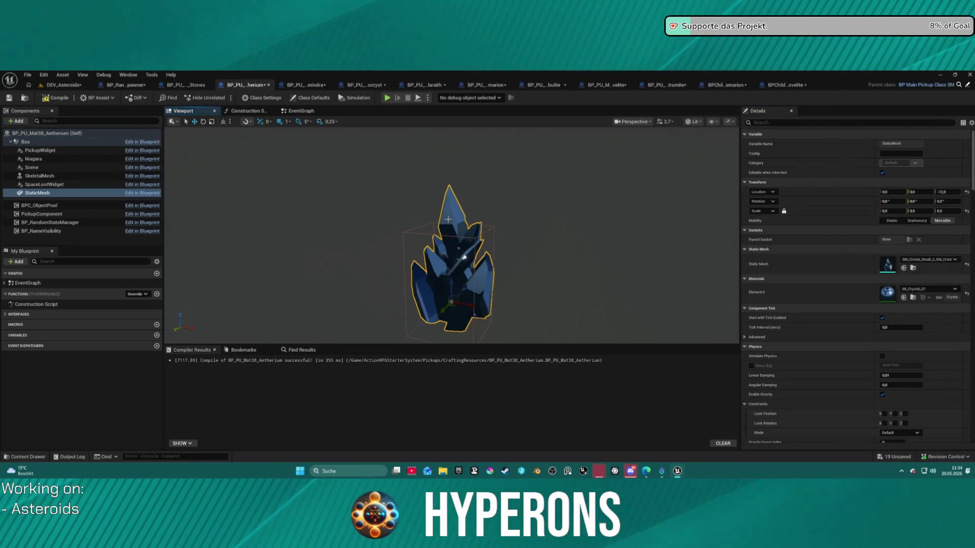
left_click_drag(448, 286, 445, 335)
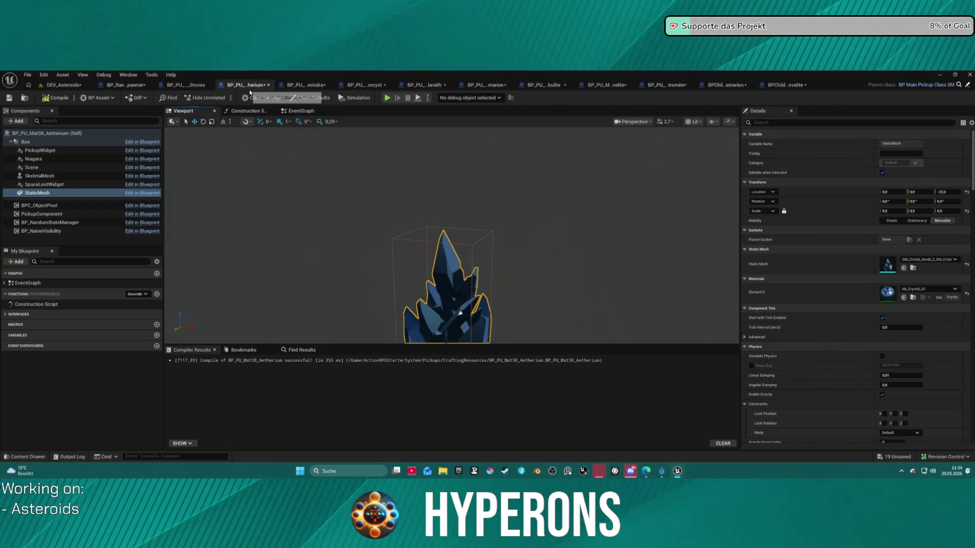
middle_click(219, 89)
left_click(184, 111)
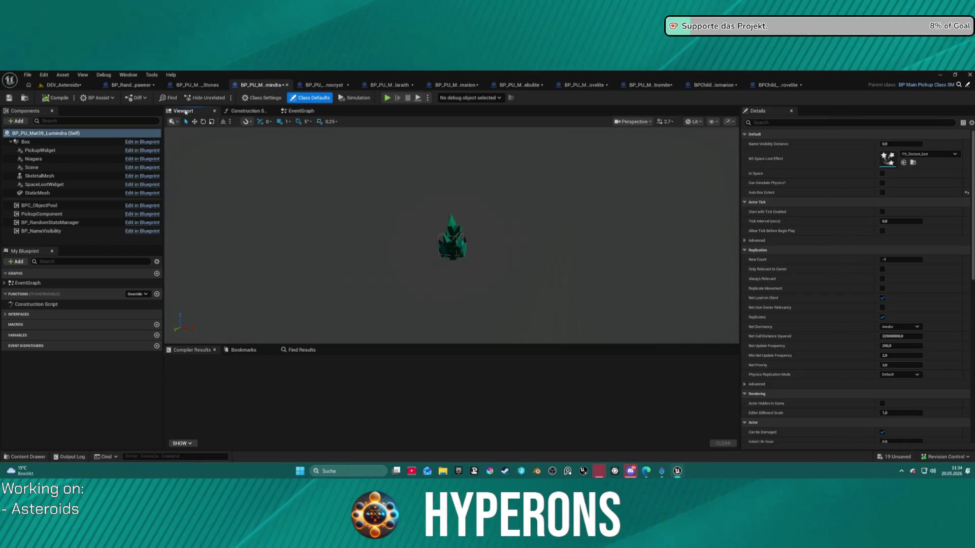
Set the Lumindra Box Extent to 20, 20, 30.
scroll(434, 248, "up", 3)
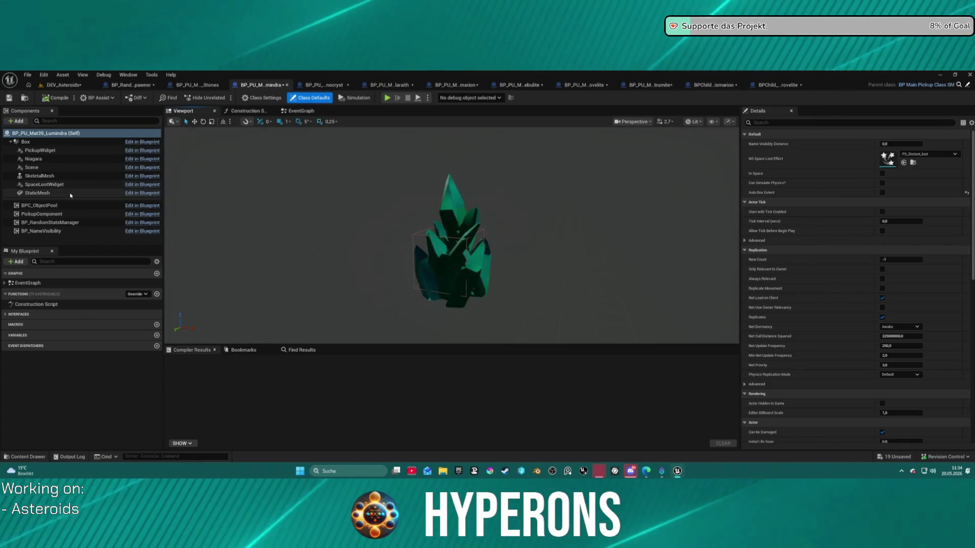
left_click(28, 142)
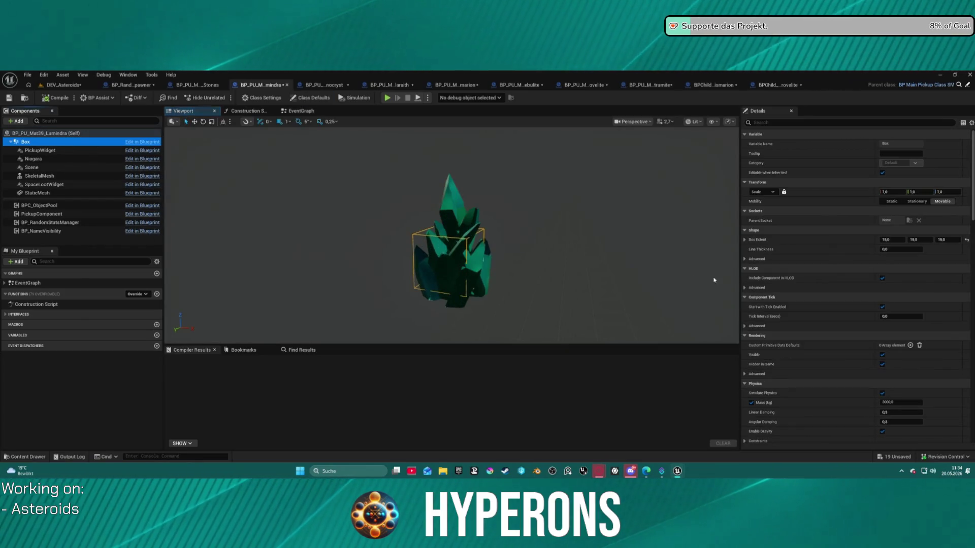
left_click(914, 239)
type("2")
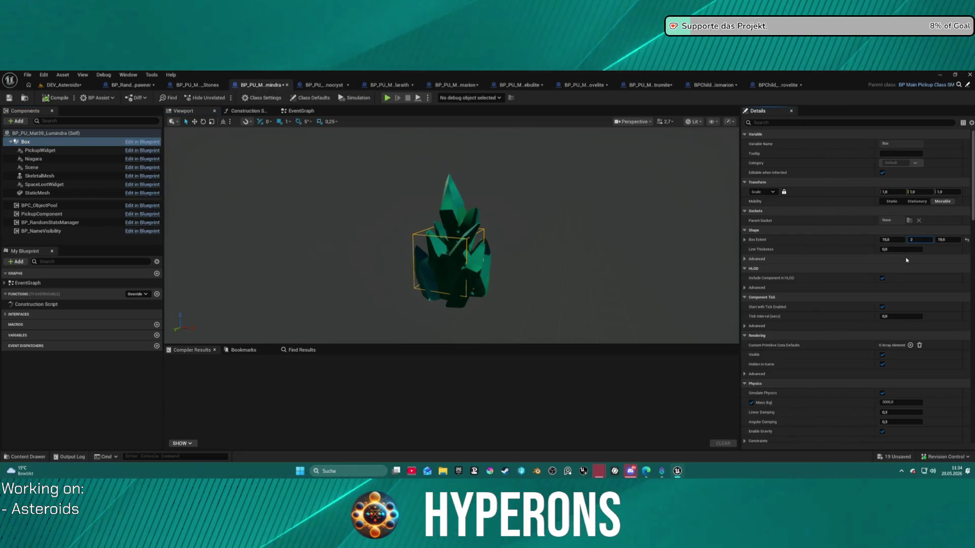
type("0")
key("Return")
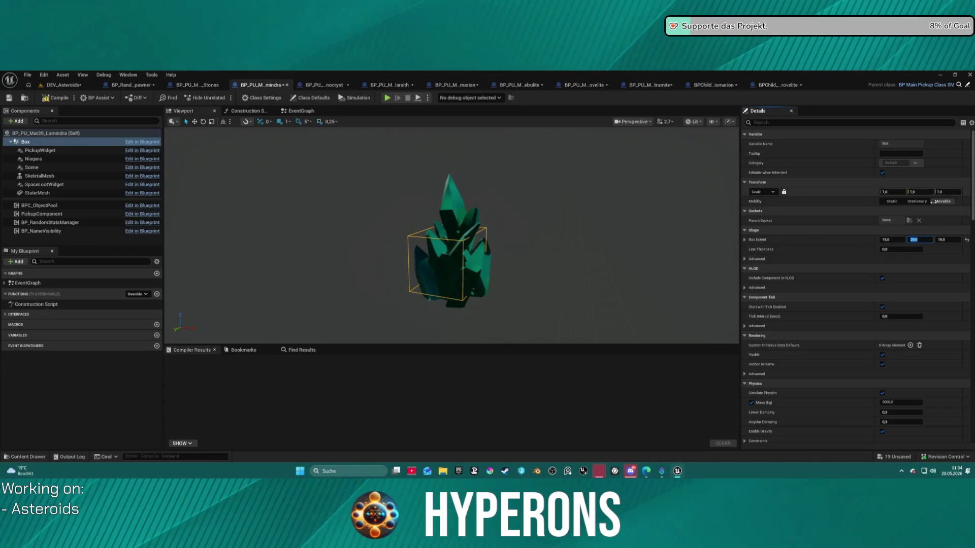
type("0")
key("Return")
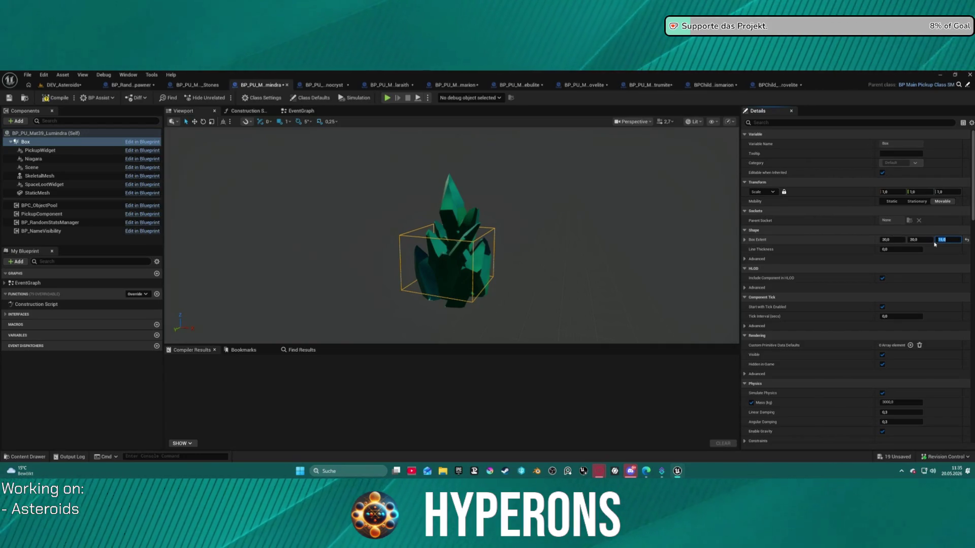
type("30")
key("Return")
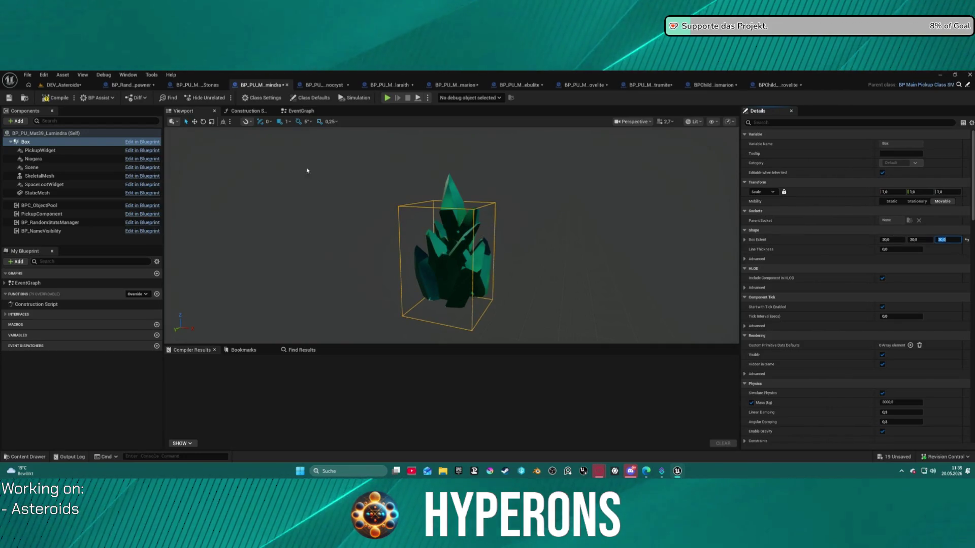
left_click(30, 142)
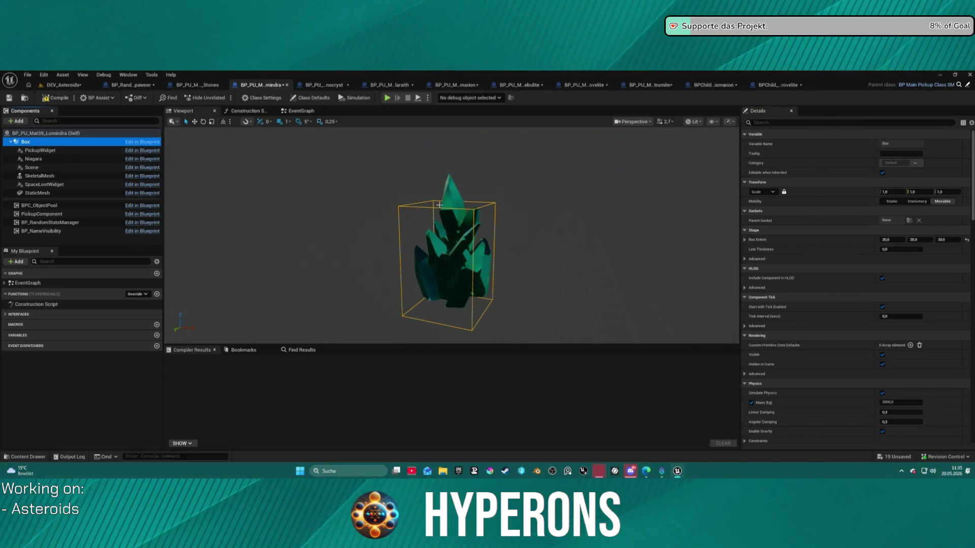
Lower the Lumindra crystal inside the box, compile, and close the blueprint.
left_click(454, 246)
mouse_move(452, 279)
left_mouse_down()
mouse_move(447, 266)
mouse_move(442, 283)
left_mouse_up()
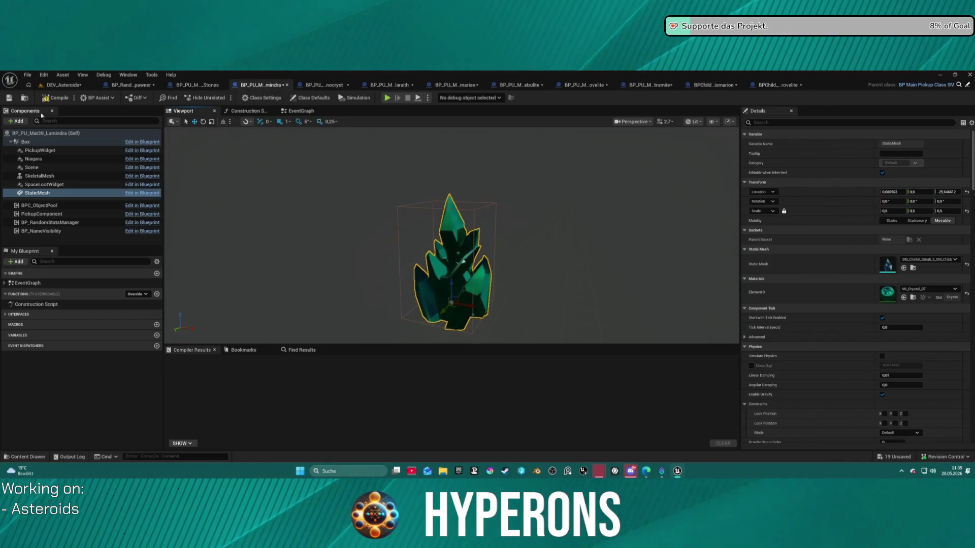
left_click(56, 97)
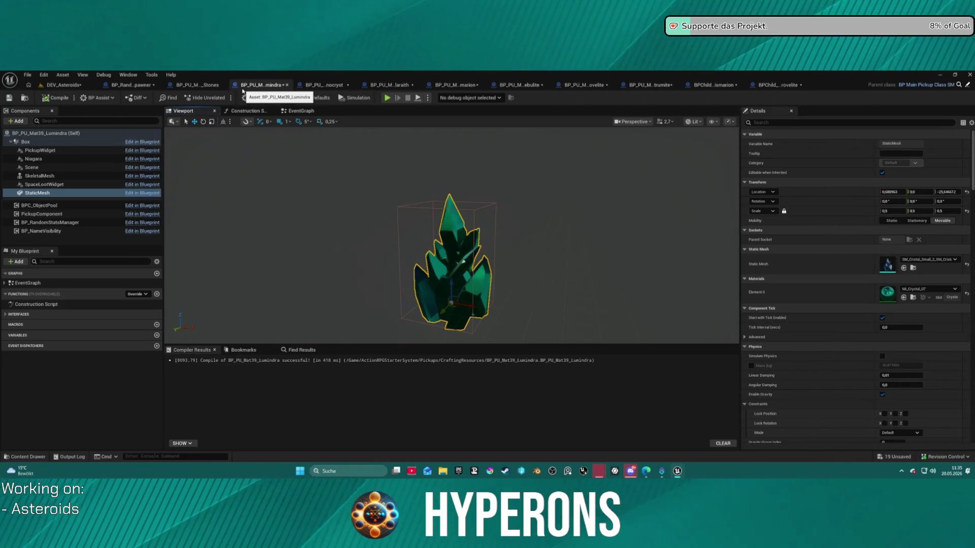
left_click(287, 84)
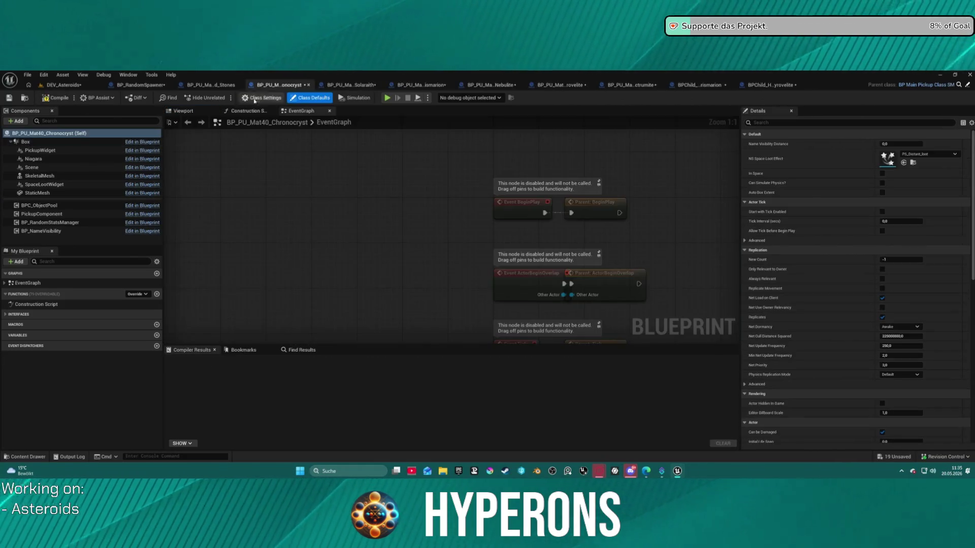
Raise the Chronocryst Box Extent Z to about 26.66.
left_click(97, 142)
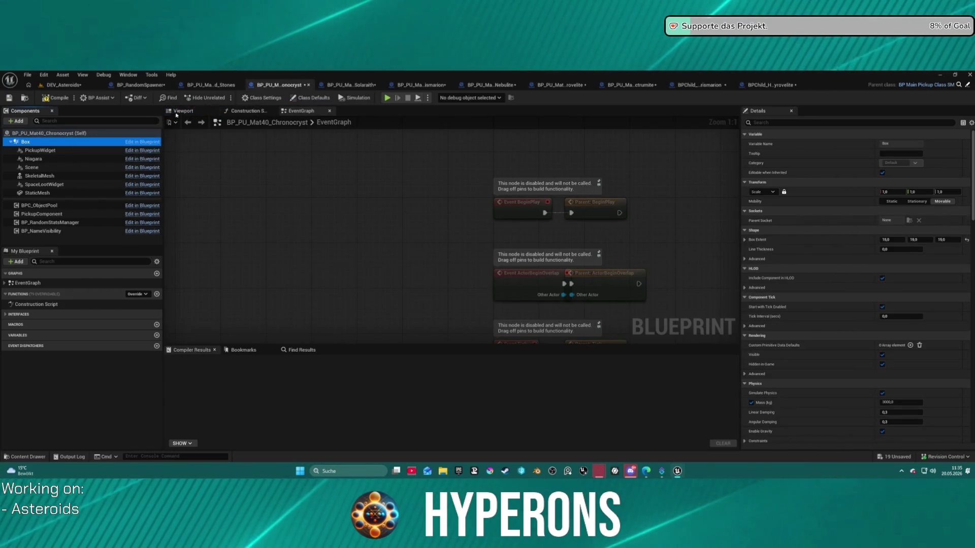
left_click(183, 111)
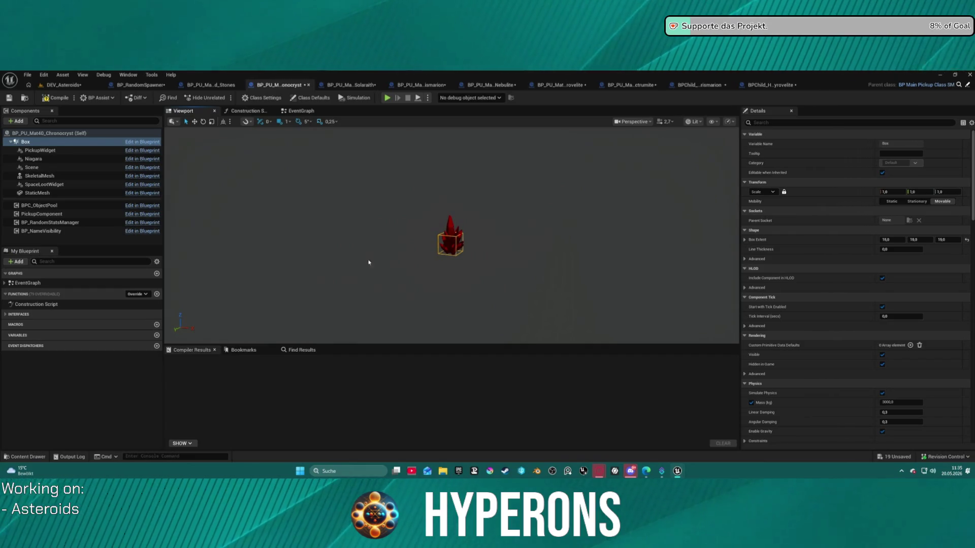
scroll(369, 263, "up", 5)
scroll(918, 246, "down", 1)
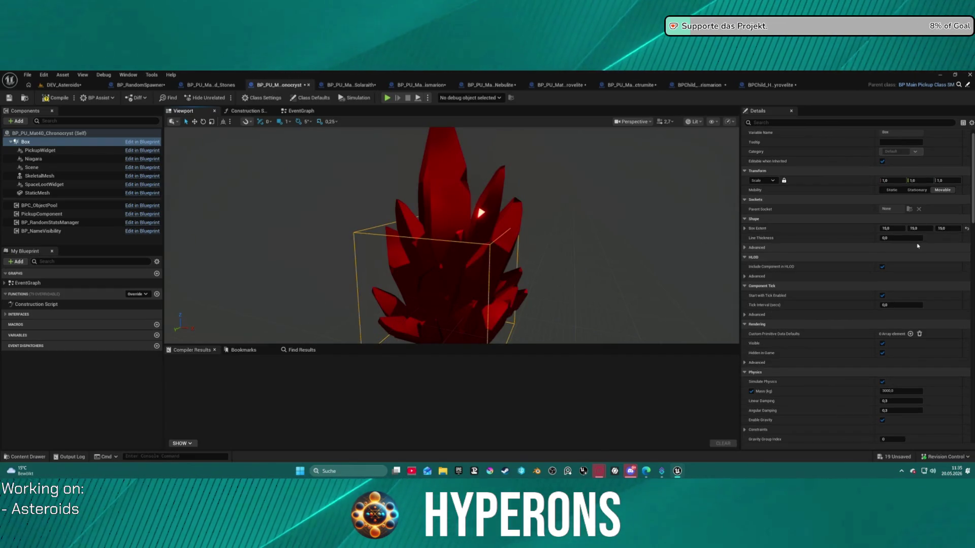
left_click_drag(942, 228, 968, 228)
scroll(484, 237, "down", 5)
Lower the red crystal mesh to about -26.6 and close the Chronocryst blueprint.
left_click(41, 151)
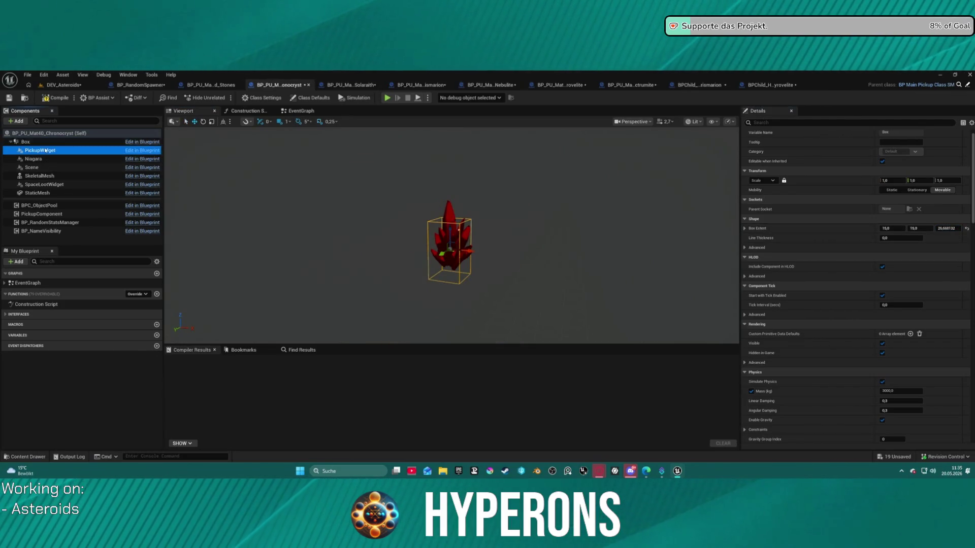
left_click(41, 193)
left_click_drag(449, 244, 449, 261)
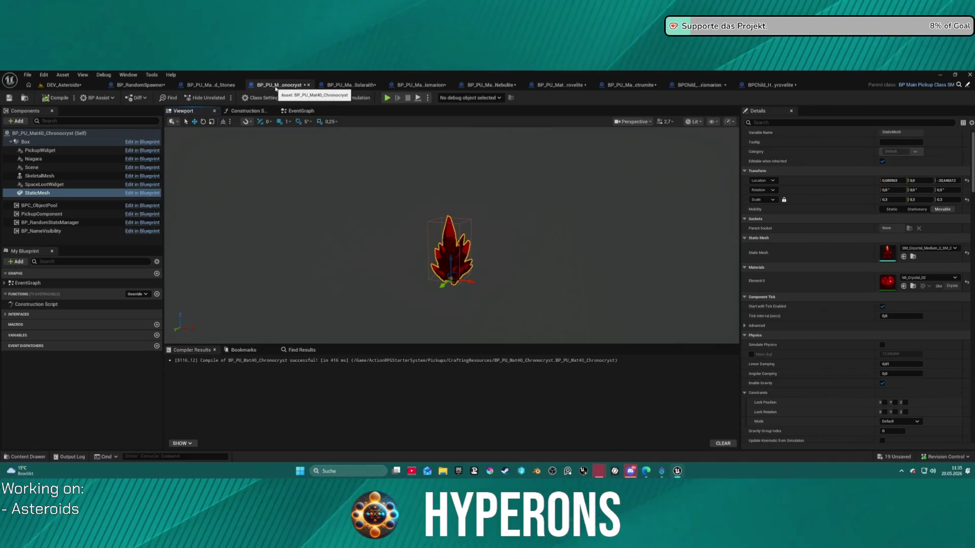
left_click(308, 84)
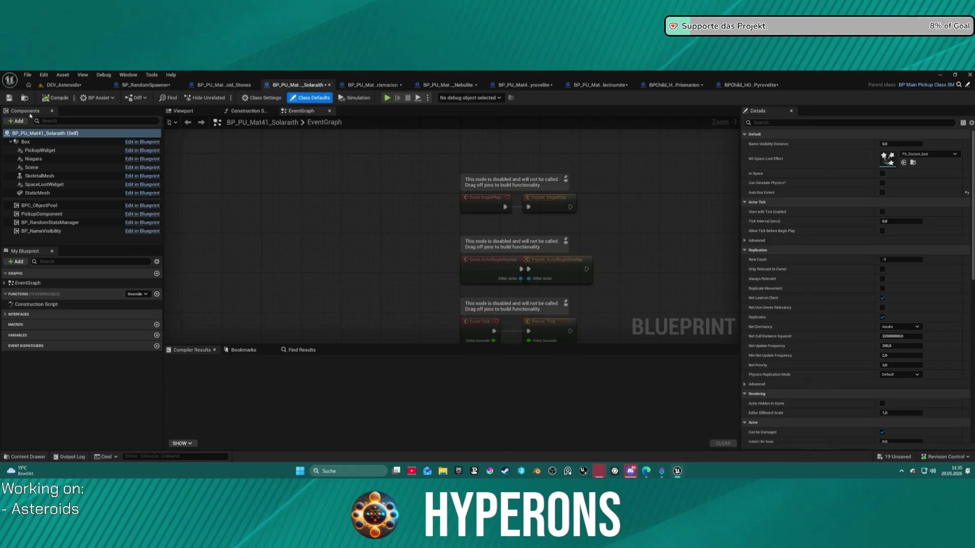
Set the Solaraith Box Extent X and Z to 18.
left_click(66, 150)
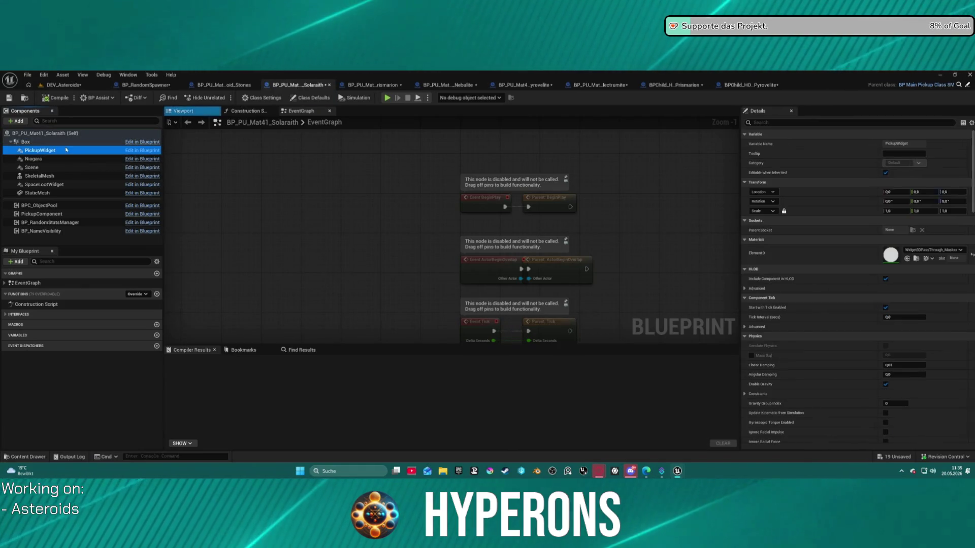
left_click(25, 141)
left_click(183, 111)
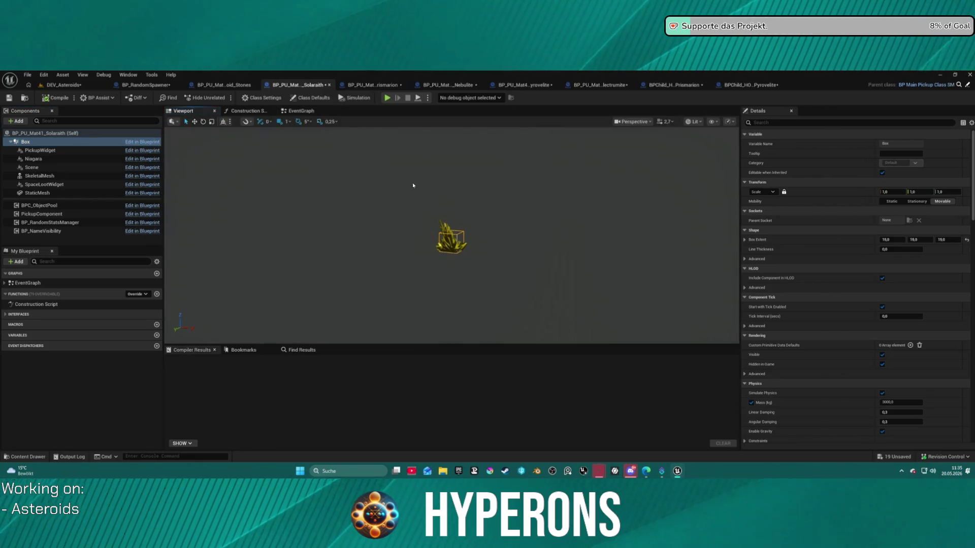
key("f")
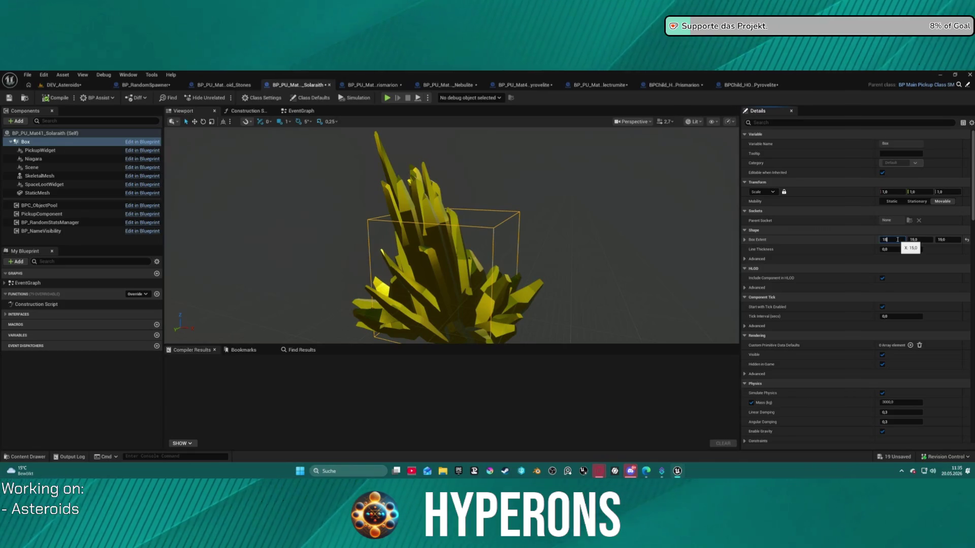
key("Tab")
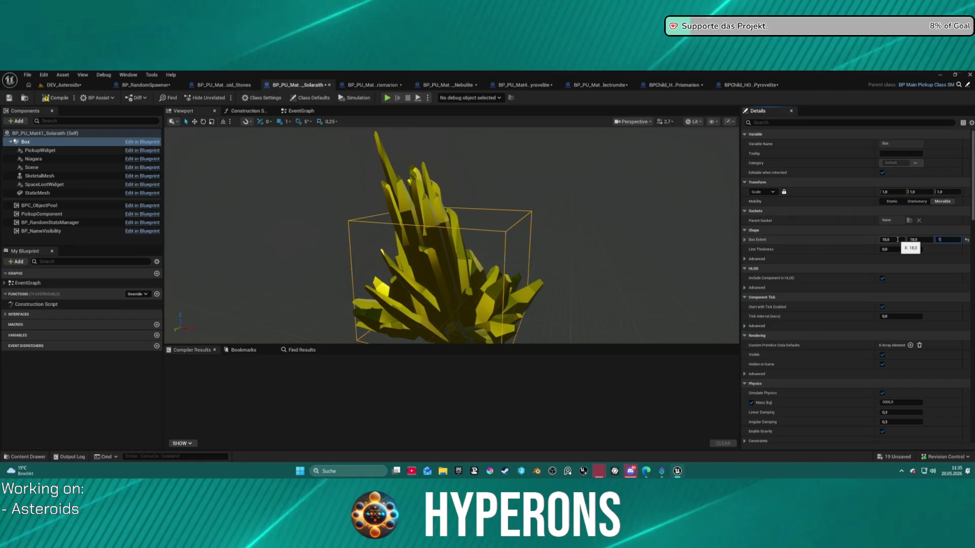
key("Return")
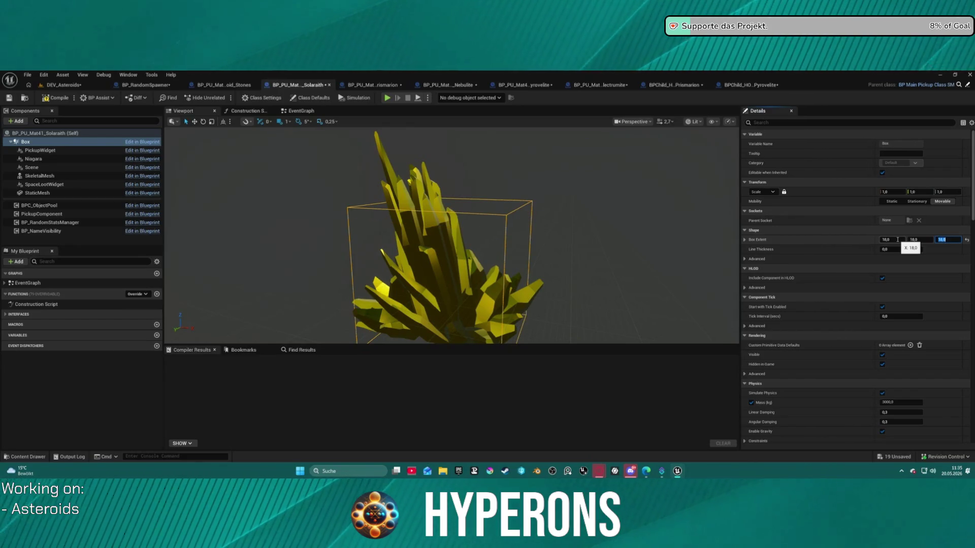
Lower the Solaraith crystal mesh, compile with F7, and close the blueprint.
left_click(447, 244)
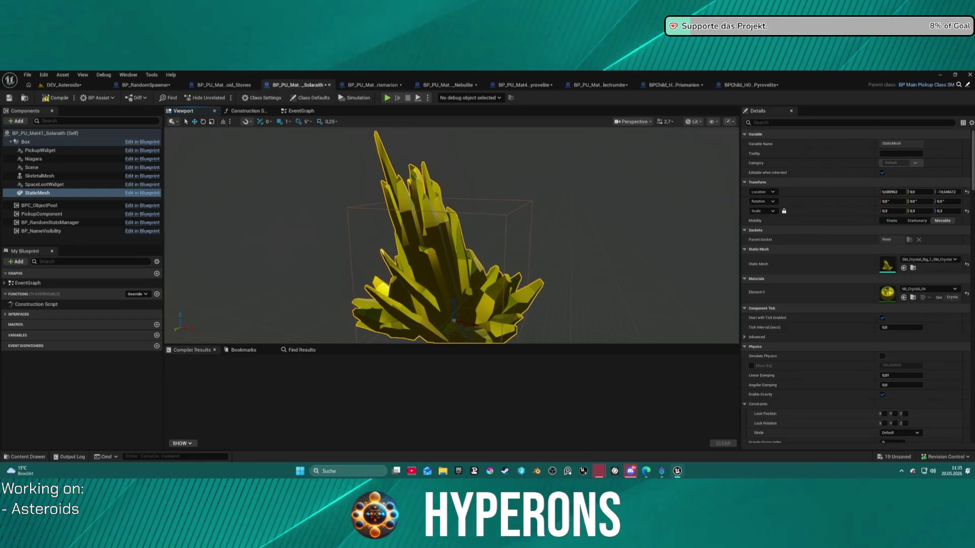
scroll(444, 276, "down", 5)
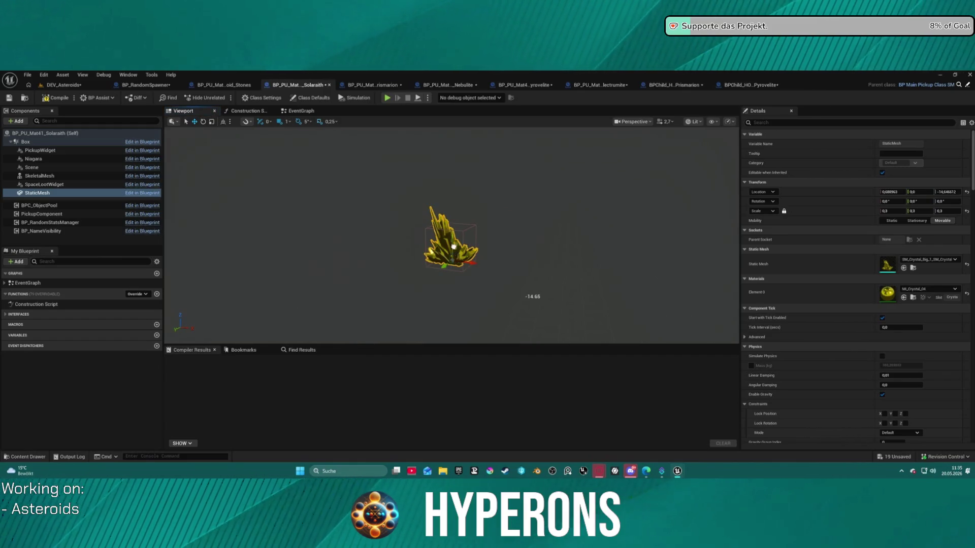
left_click_drag(454, 246, 453, 251)
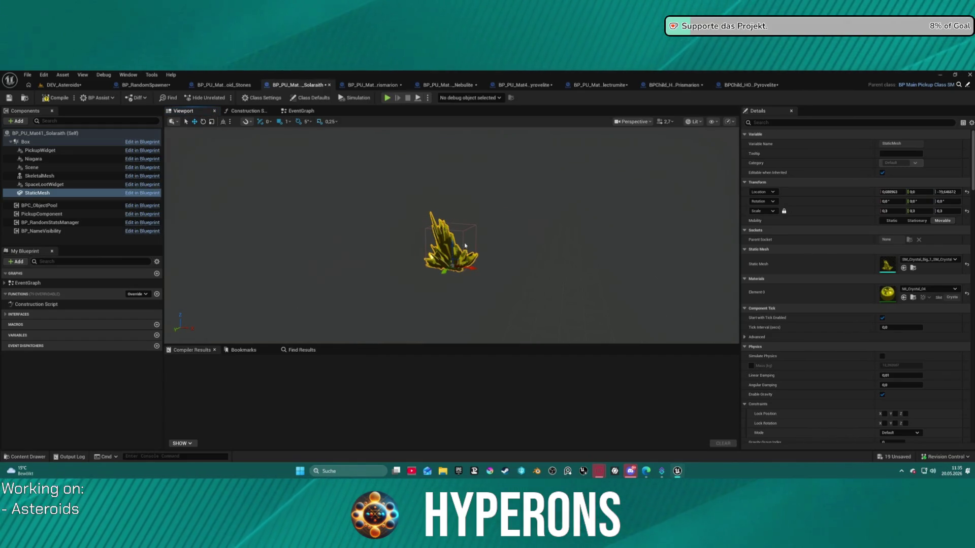
key("F7")
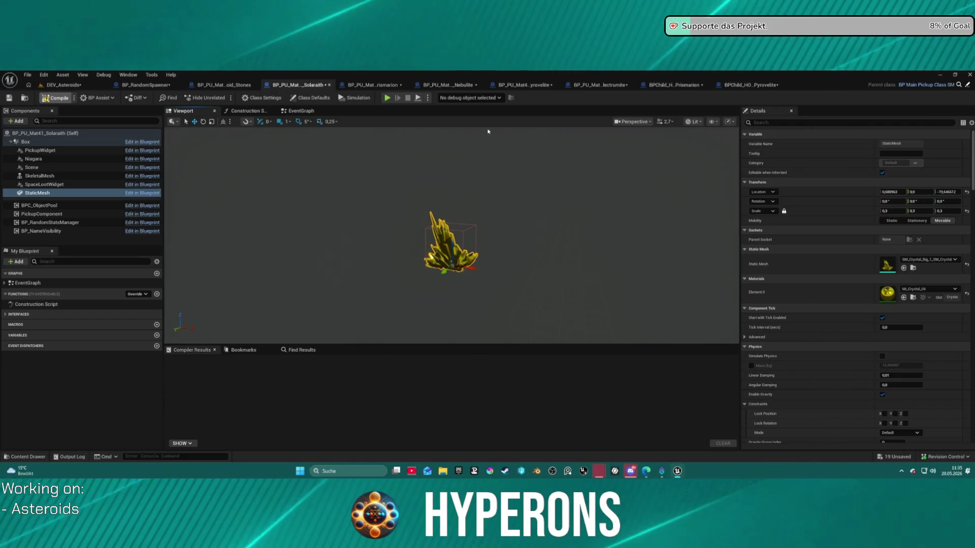
left_click(329, 84)
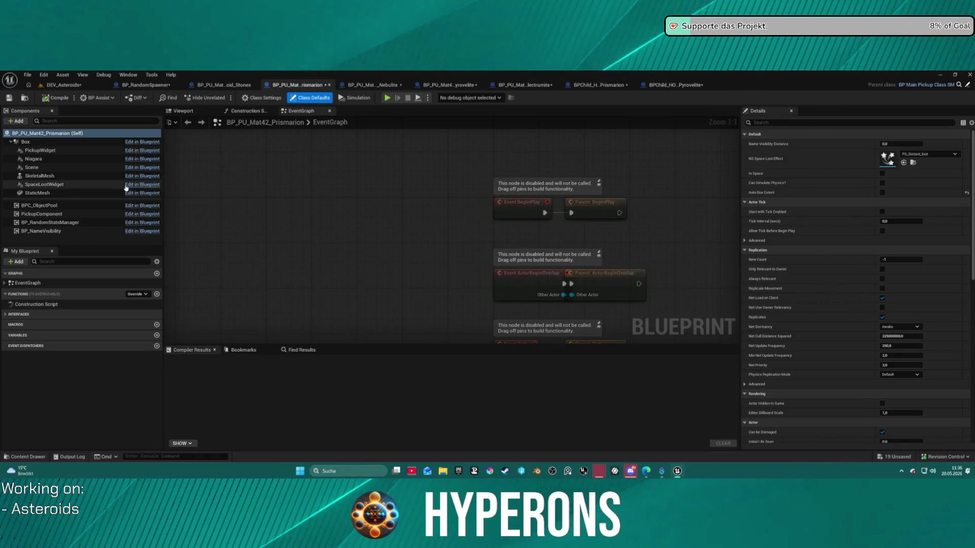
Lower the Prismarion crystal mesh in the viewport.
left_click(46, 192)
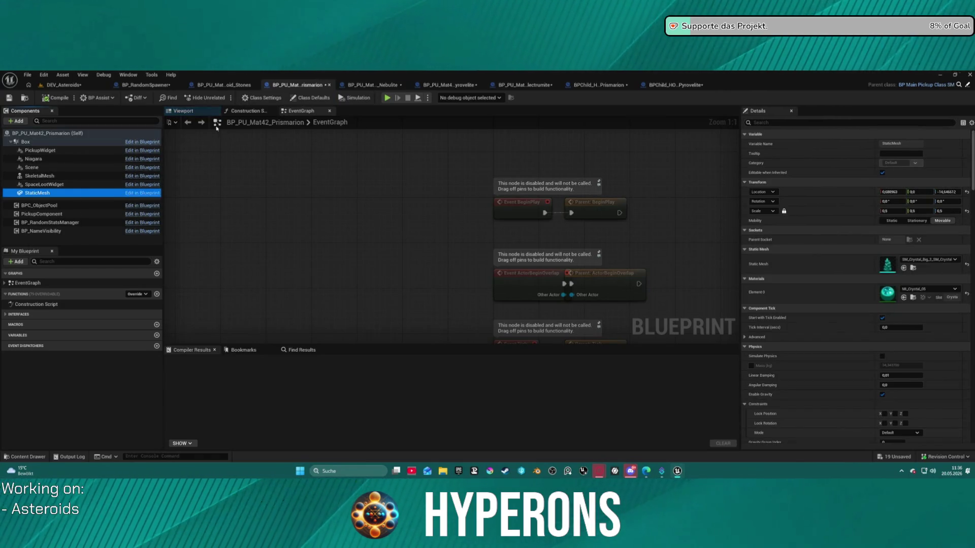
left_click(196, 113)
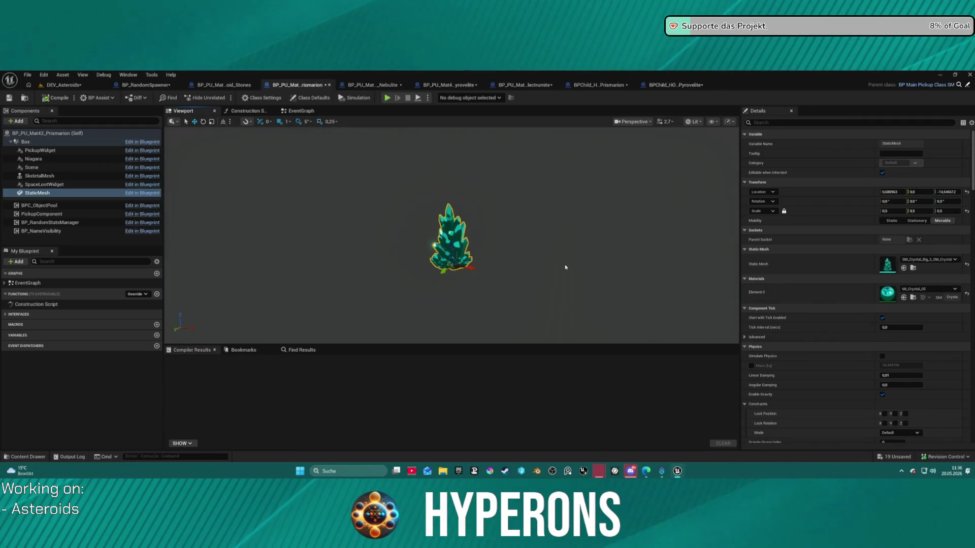
scroll(500, 249, "up", 5)
scroll(515, 250, "down", 3)
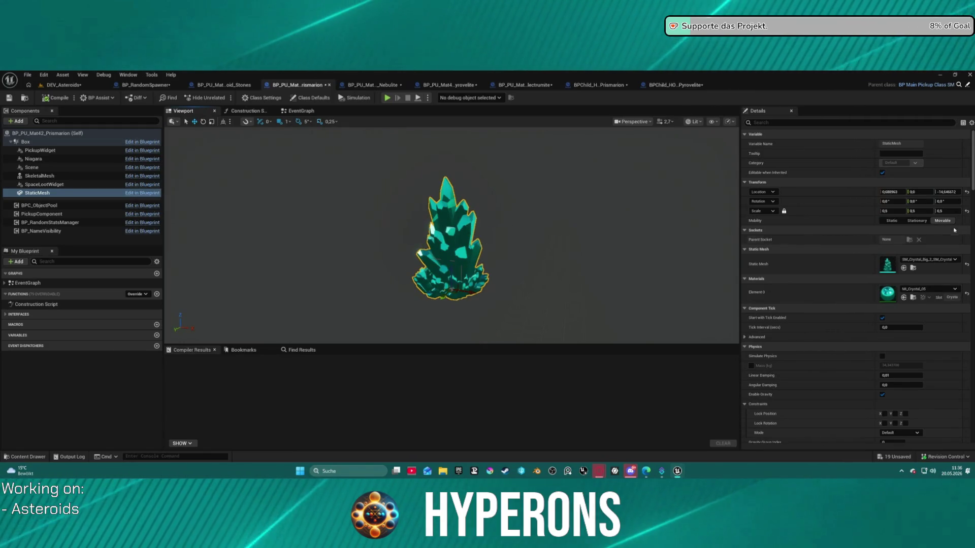
left_click(51, 143)
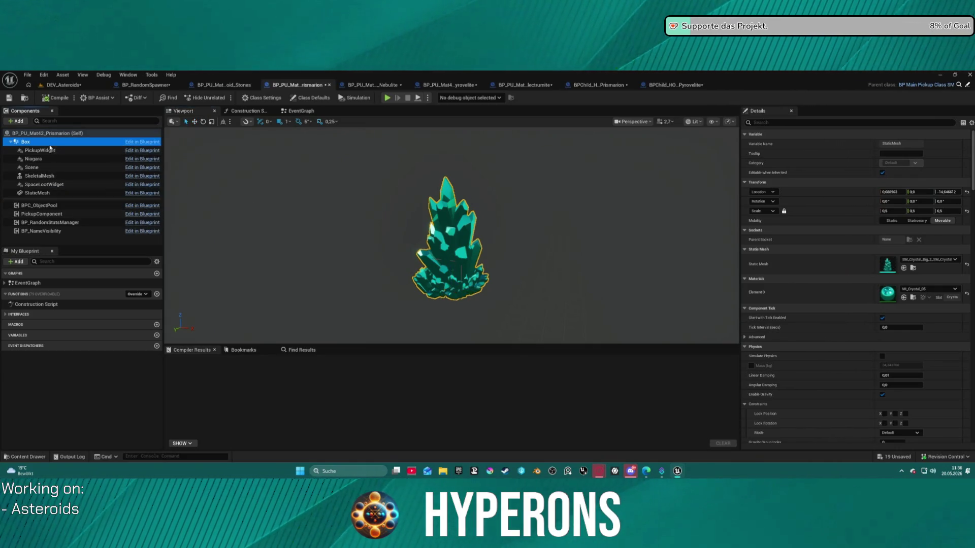
left_click(452, 265)
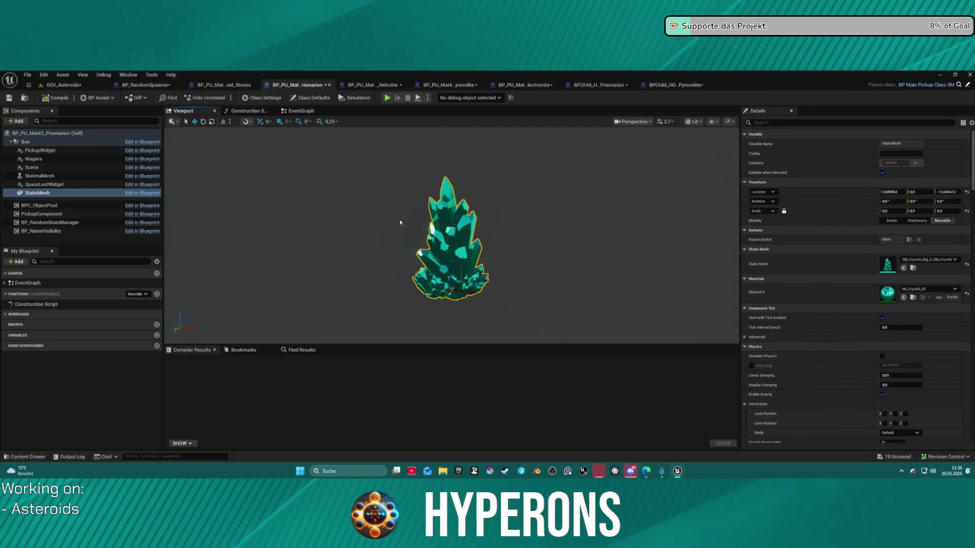
left_click_drag(453, 261, 453, 275)
Set the Prismarion collision box's Box Extent Z to 35.
left_click(51, 142)
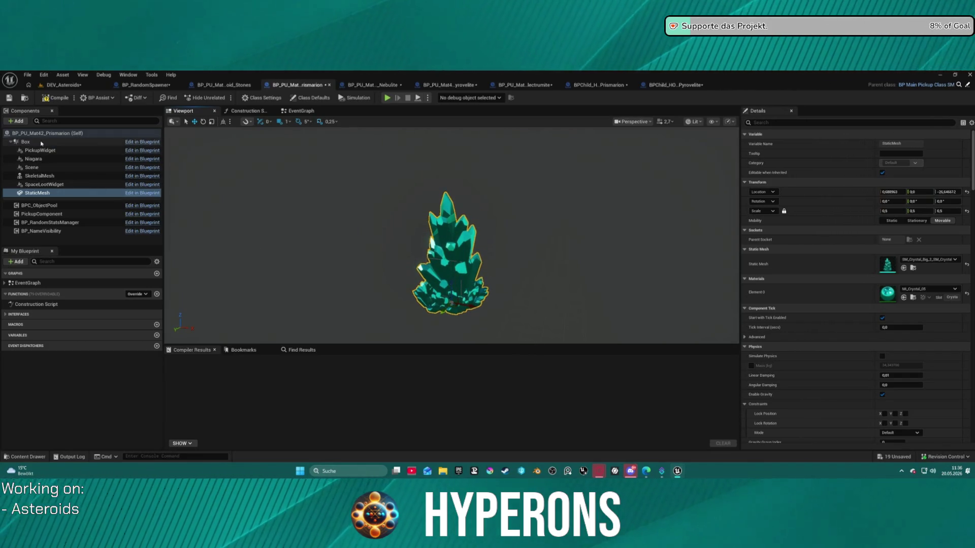
left_click(899, 240)
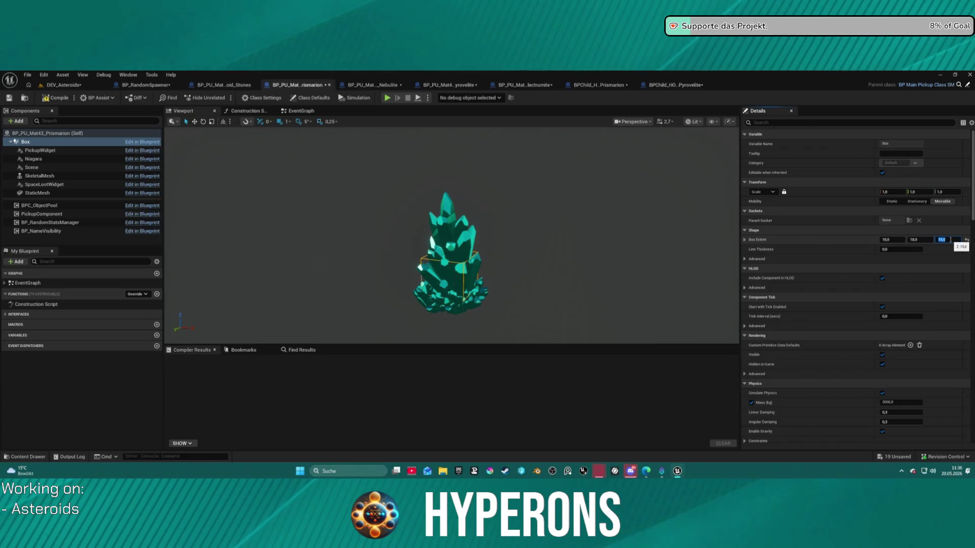
type("25")
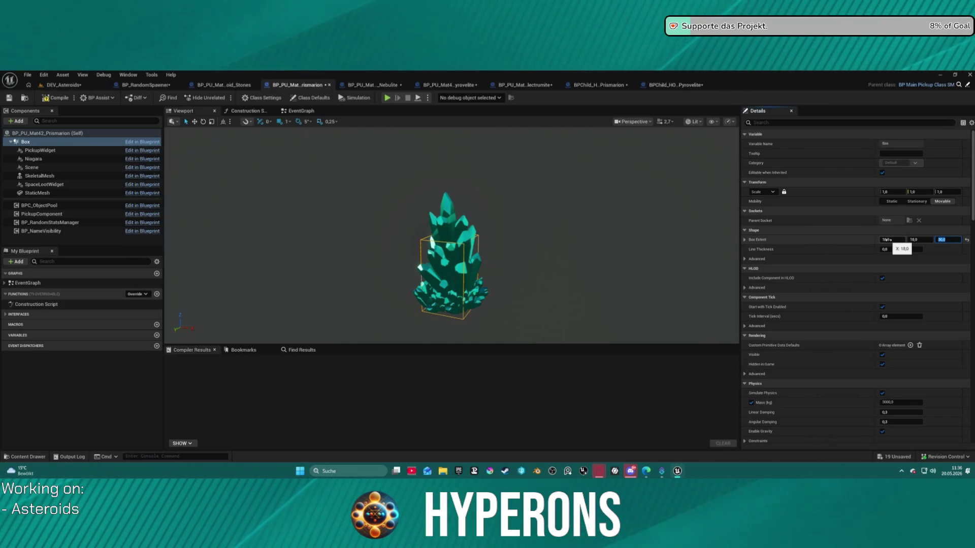
type("5")
key("Return")
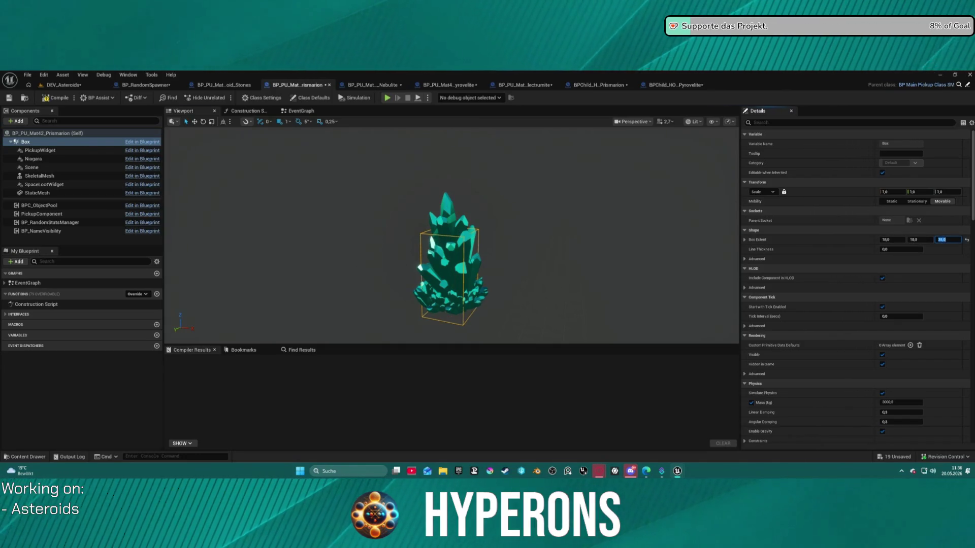
Undo the last Z edit and set the crystal mesh's X location to 0.
left_click(37, 193)
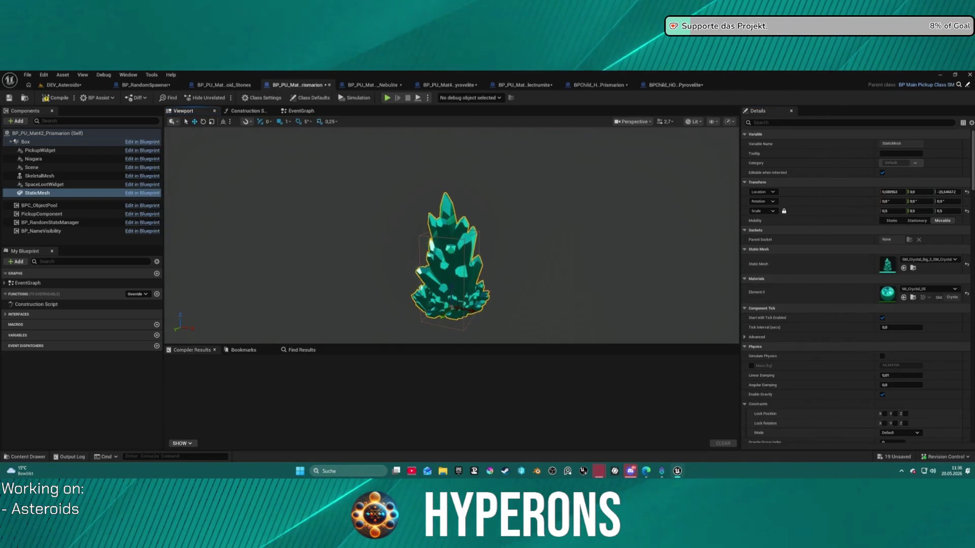
scroll(441, 269, "up", 2)
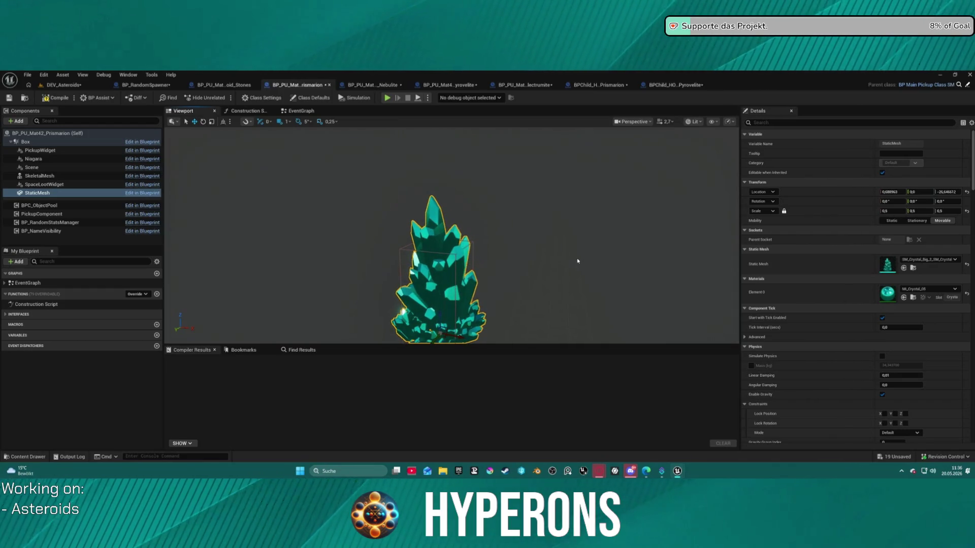
key("ctrl+z")
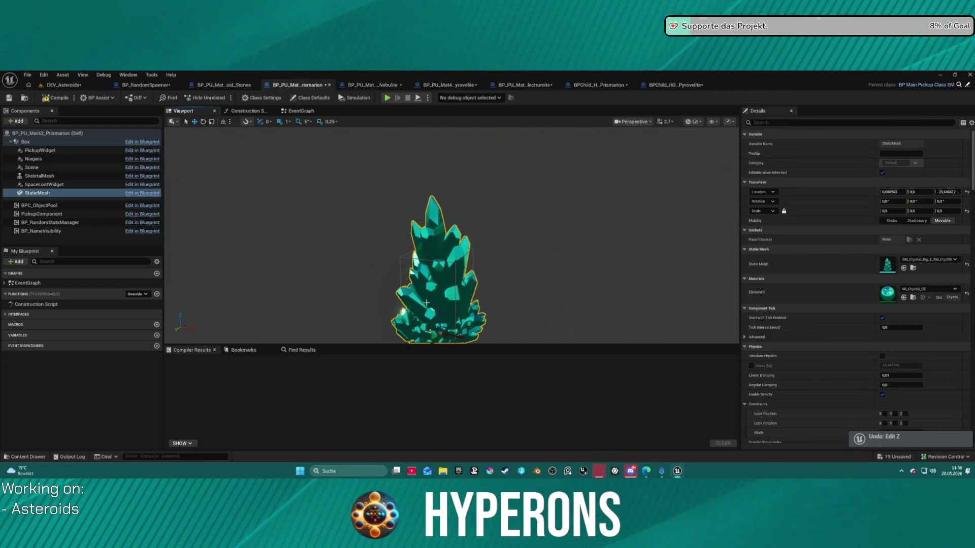
scroll(492, 274, "down", 3)
left_click_drag(629, 265, 629, 265)
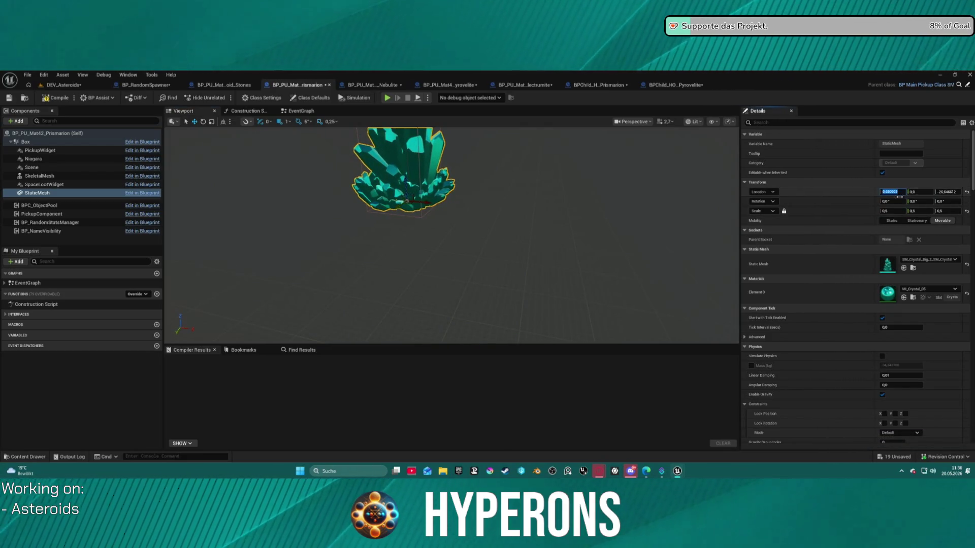
type("0")
key("Return")
Set the collision box's Box Extent Z to 35 and close the Prismarion blueprint.
left_click_drag(479, 173, 427, 209)
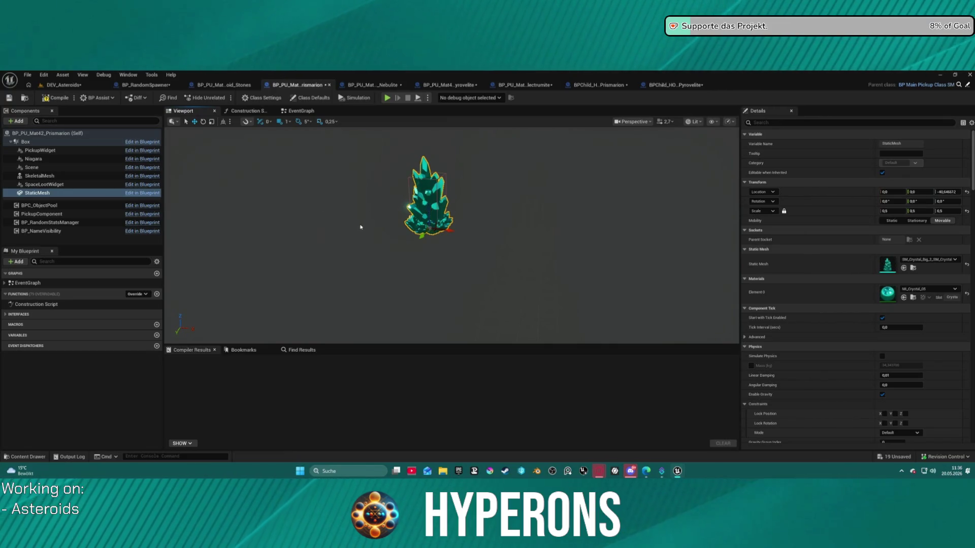
left_click_drag(361, 227, 356, 193)
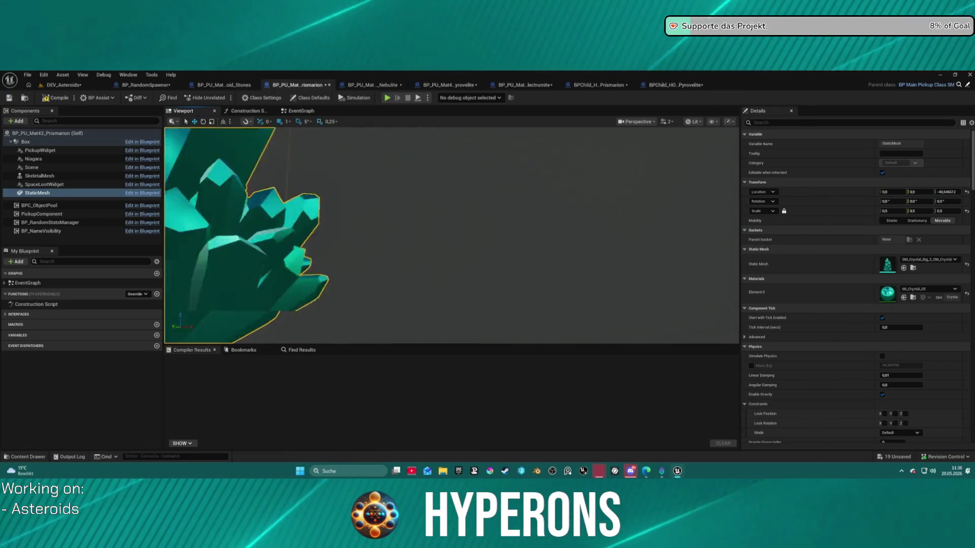
key("f")
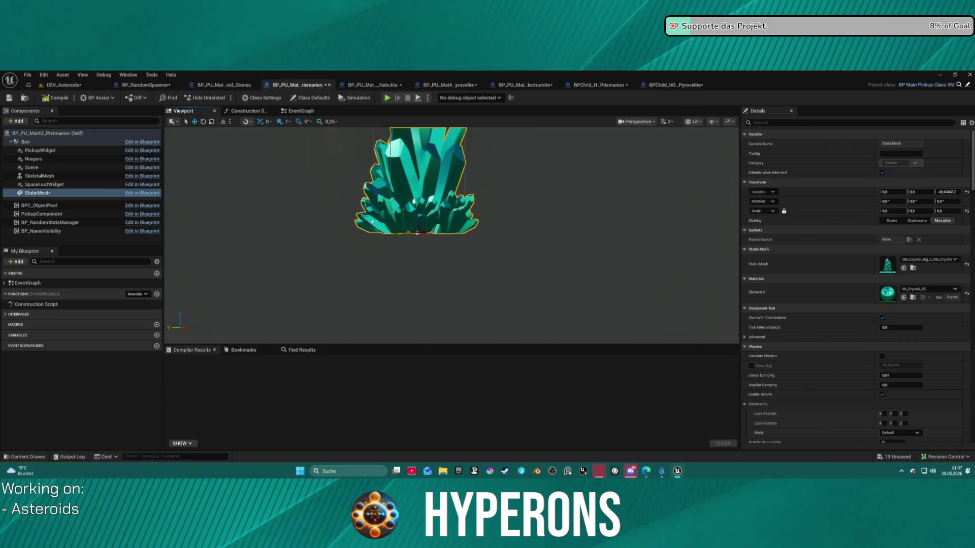
scroll(372, 221, "up", 5)
key("f")
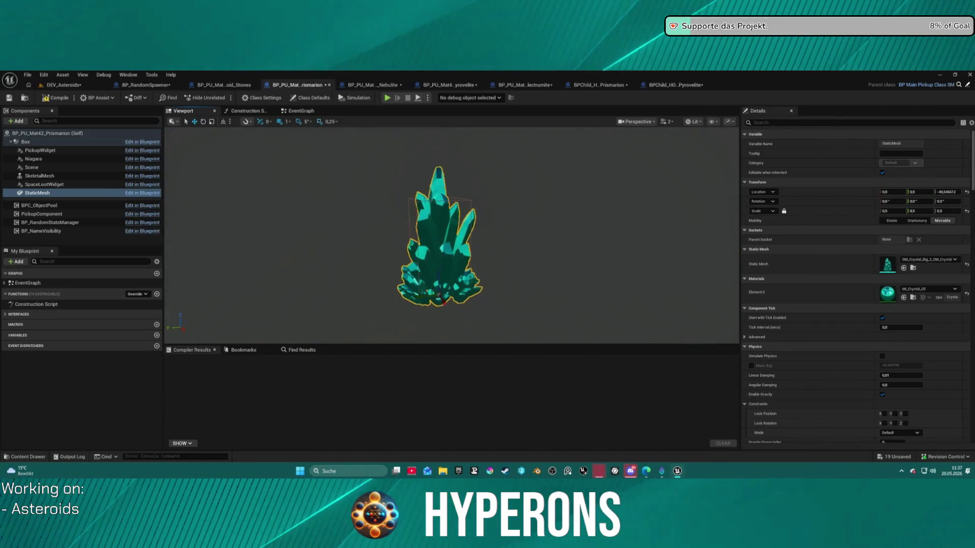
left_click(76, 142)
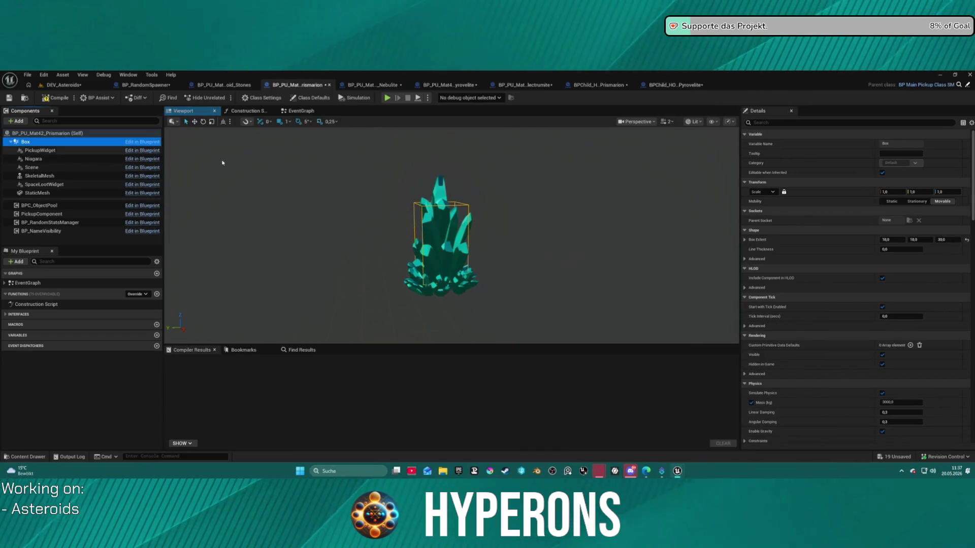
left_click(946, 237)
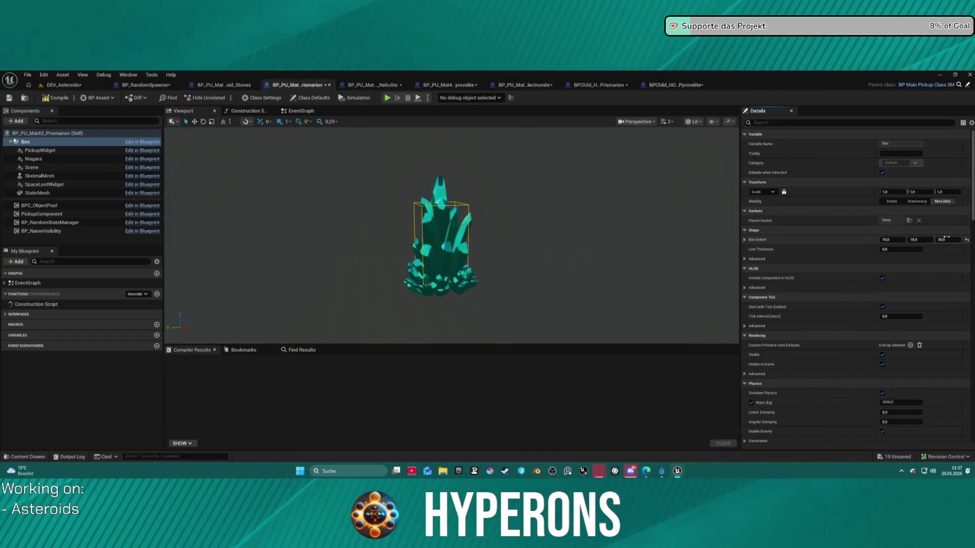
type("35")
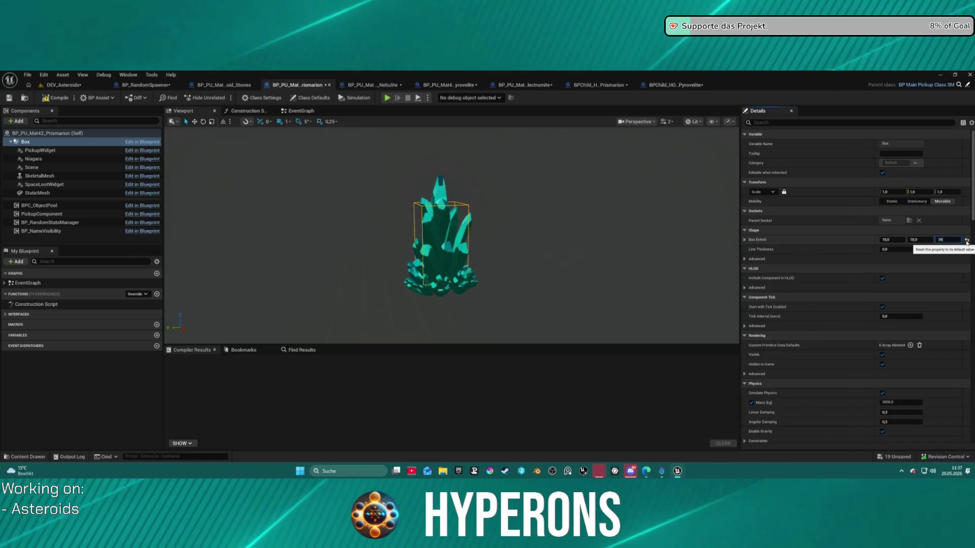
key("Return")
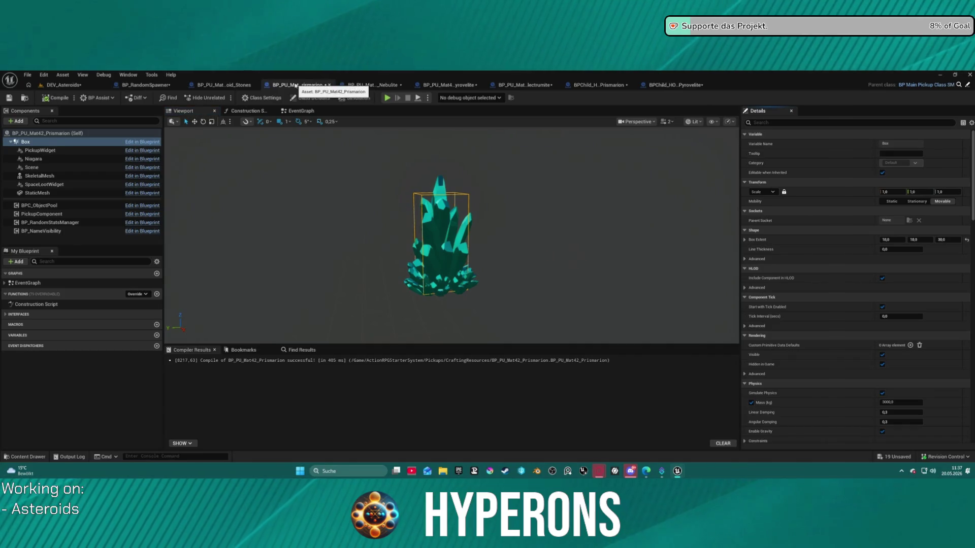
left_click(328, 85)
Reset the Nebulite crystal mesh's location, then lower it to Z -29.
left_click(184, 110)
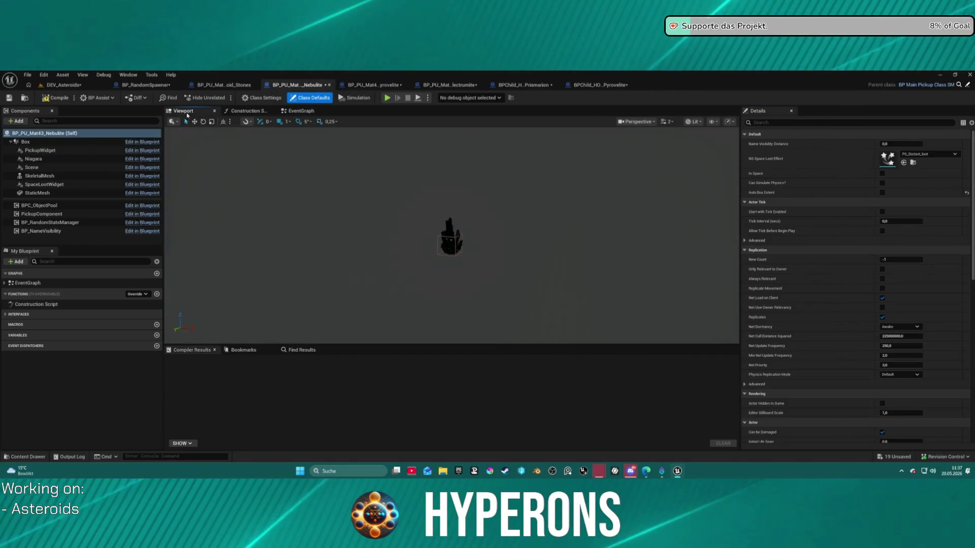
scroll(469, 252, "down", 5)
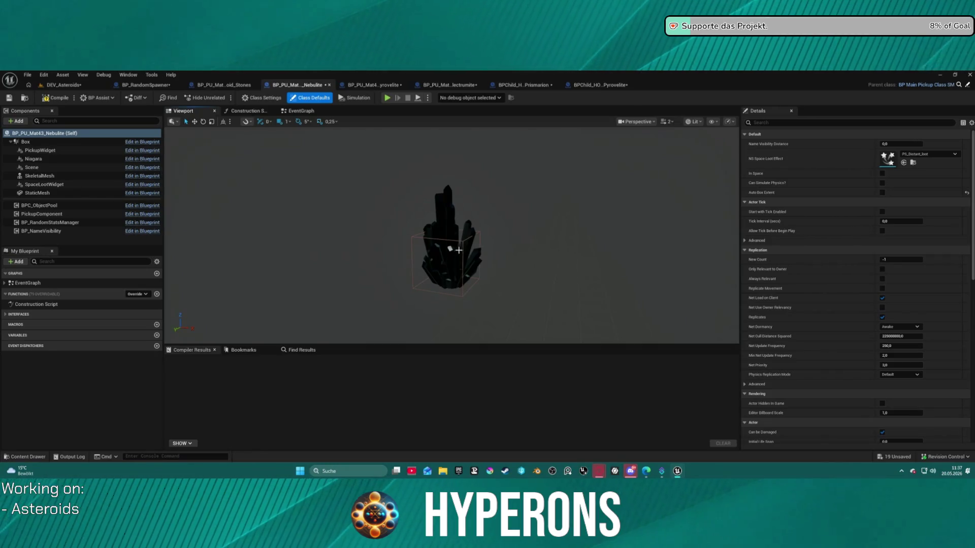
left_click(212, 228)
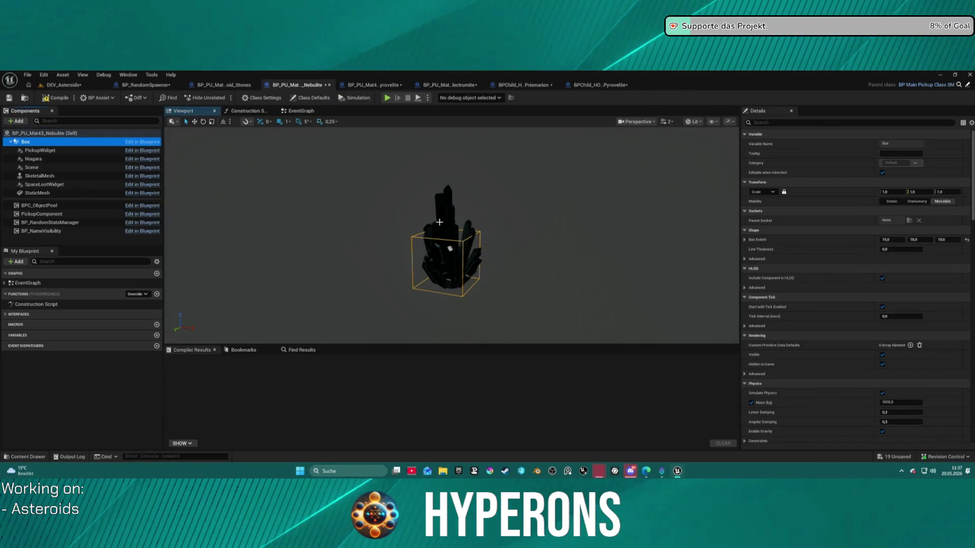
left_click(451, 215)
left_click(966, 192)
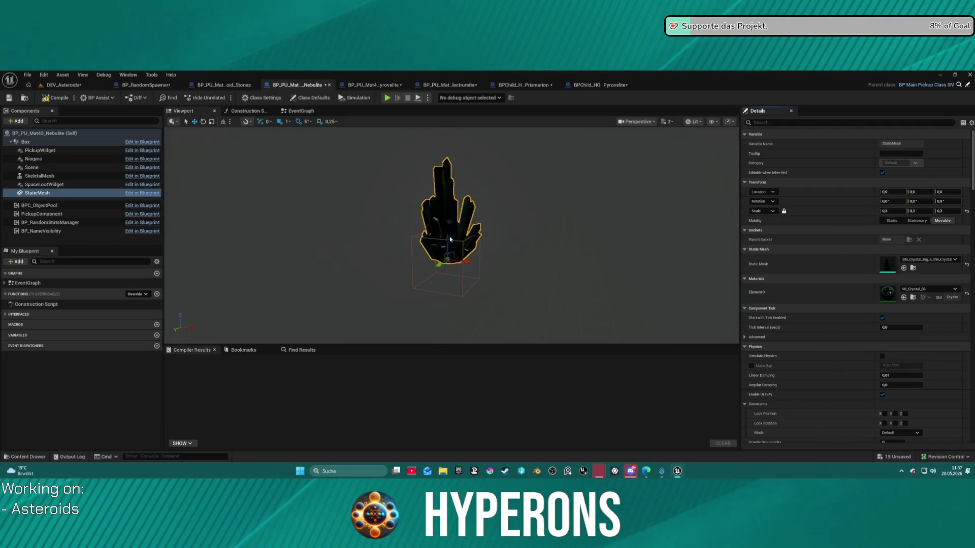
left_click(476, 240)
left_click(450, 238)
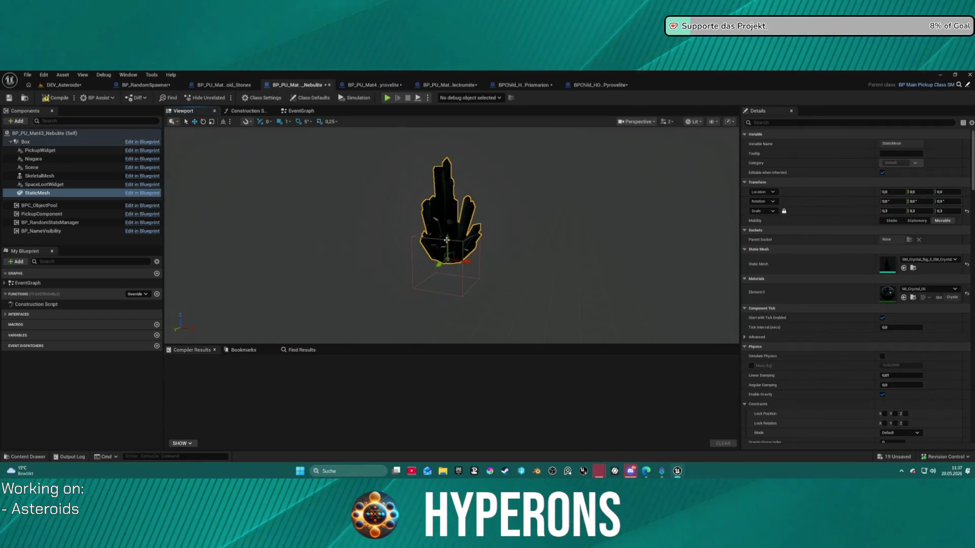
left_click_drag(449, 240, 448, 286)
Set the Nebulite box extent Z to 25, compile, and close the blueprint.
left_click(43, 142)
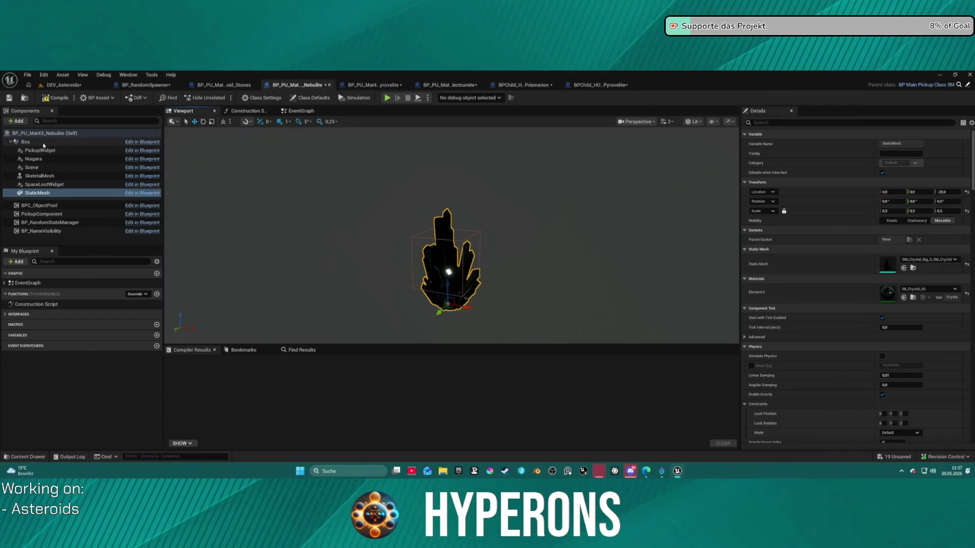
left_click(943, 239)
type("5")
key("Return")
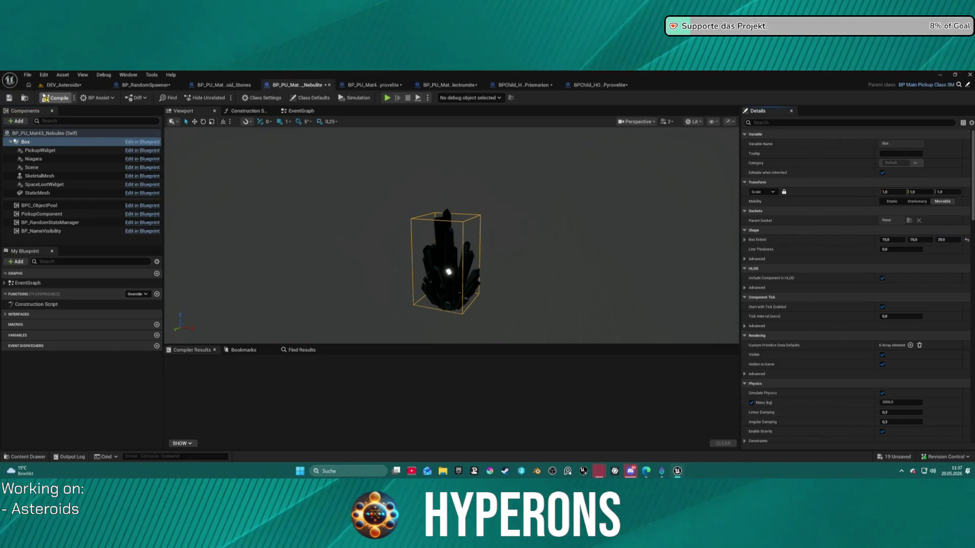
left_click(45, 98)
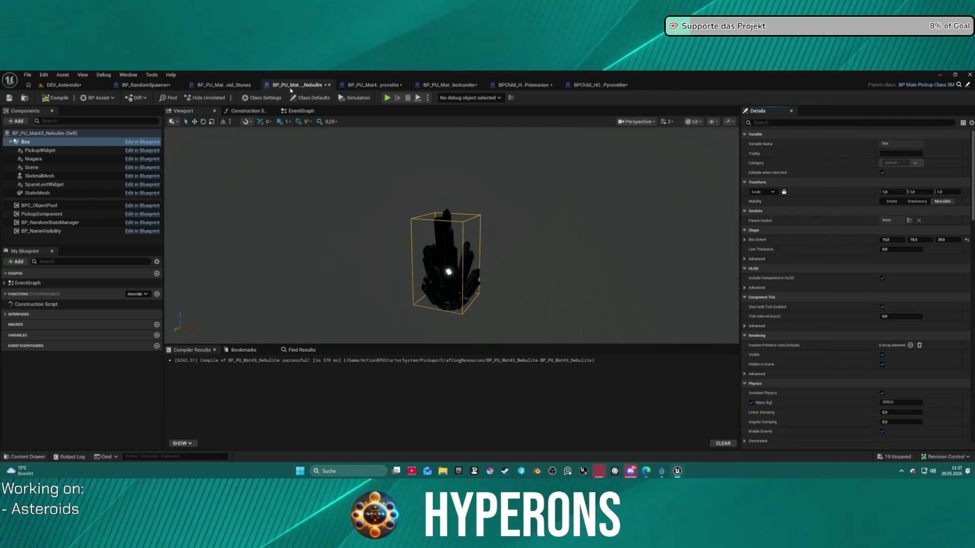
left_click(329, 85)
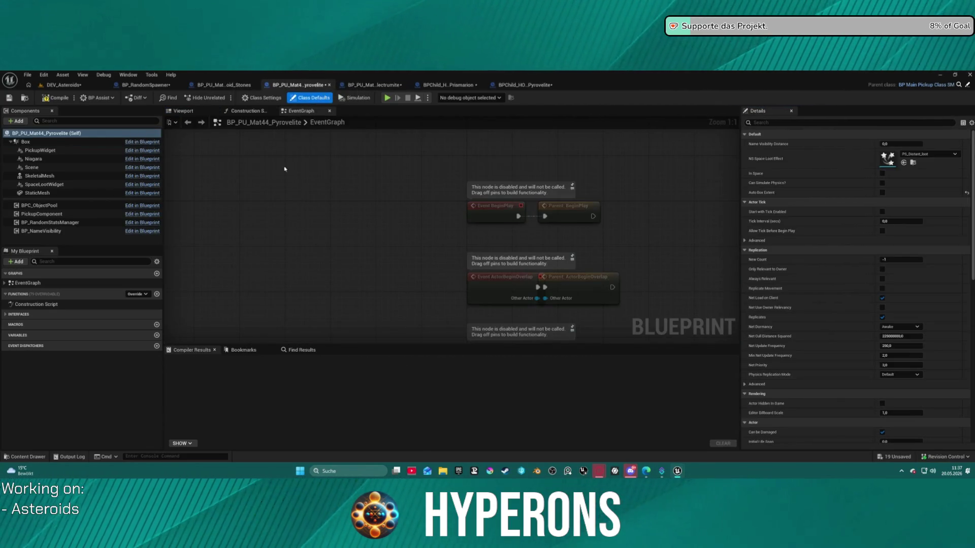
Enlarge the Pyrovelite collision box's X and Y extents around the slanted crystal.
left_click(182, 110)
scroll(450, 242, "up", 5)
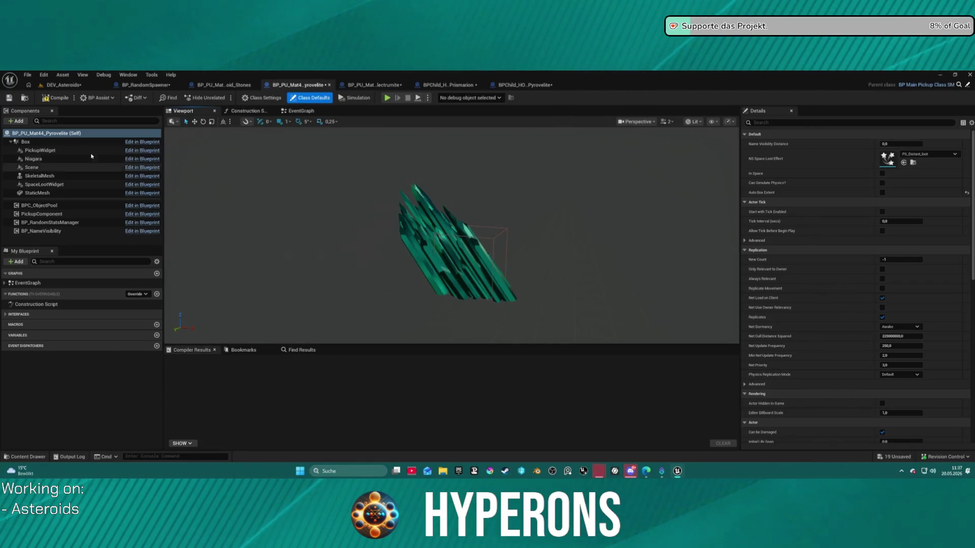
left_click(30, 141)
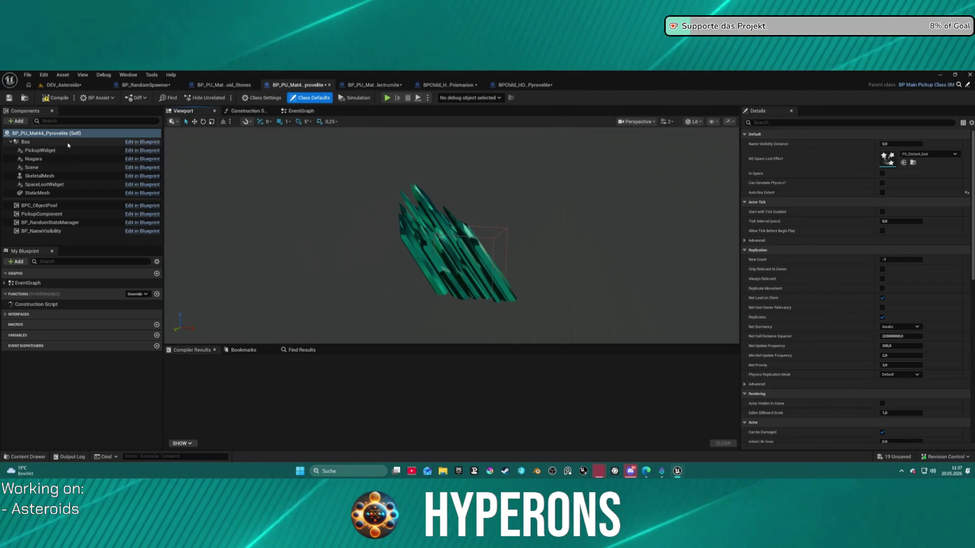
left_click(437, 244)
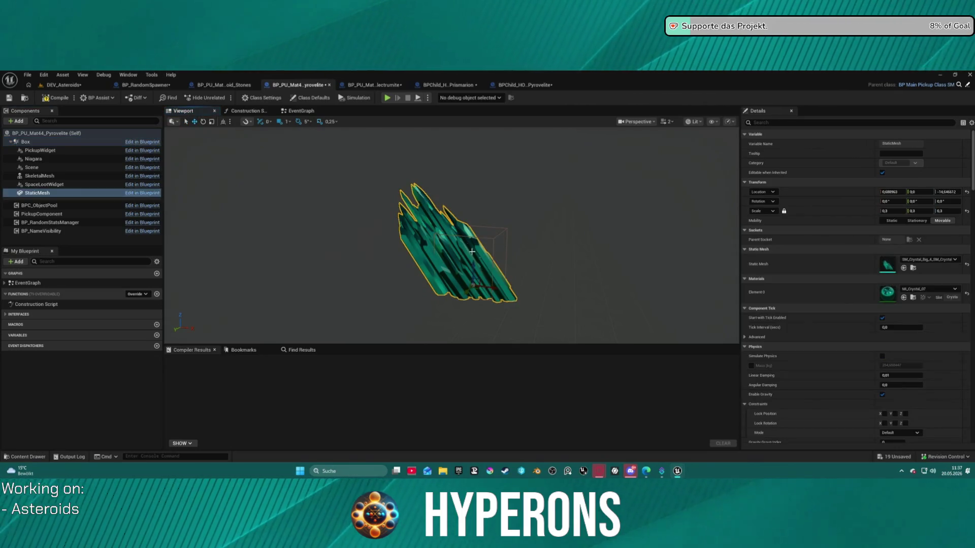
left_click_drag(523, 291, 476, 289)
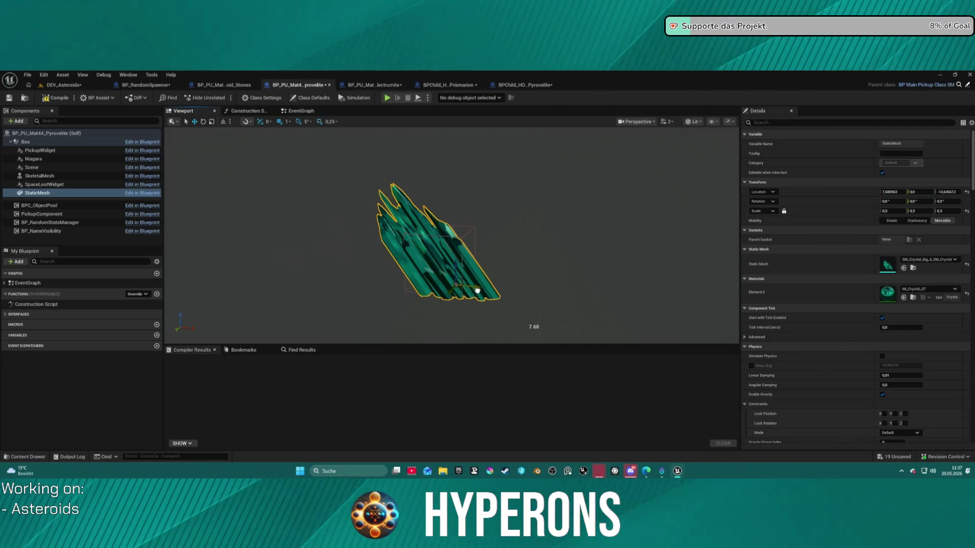
left_click(473, 229)
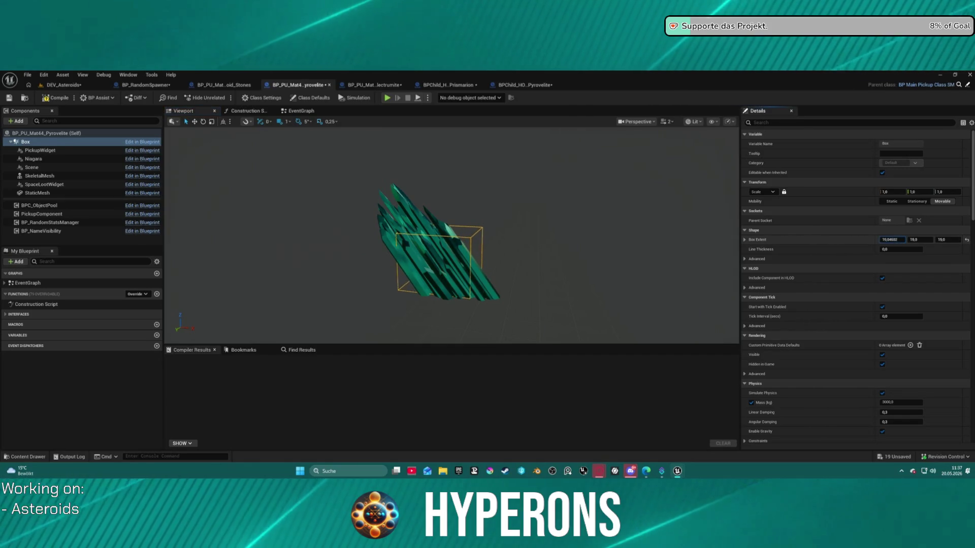
left_click_drag(892, 240, 914, 239)
mouse_move(920, 240)
left_mouse_down()
mouse_move(929, 240)
mouse_move(913, 239)
left_mouse_up()
left_click_drag(918, 239, 960, 238)
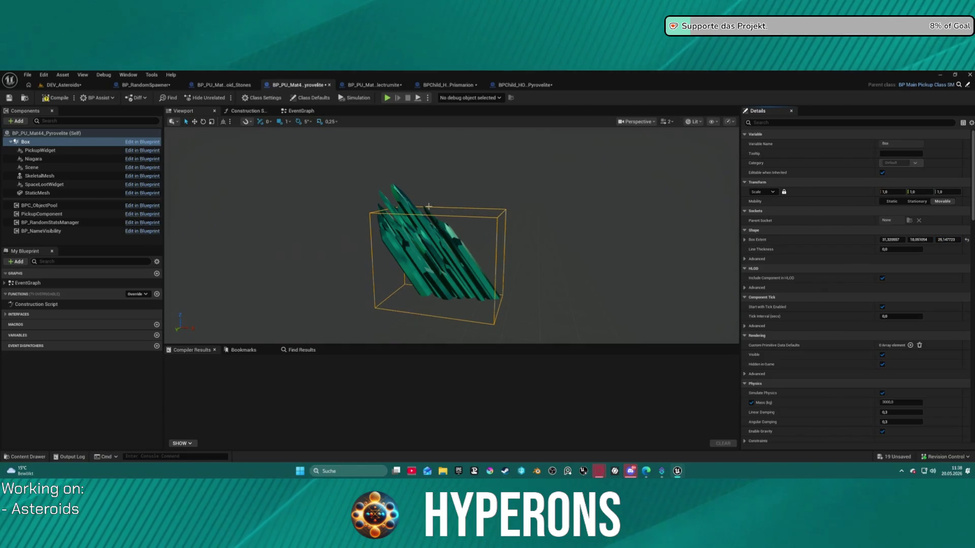
Lower the Pyrovelite crystal mesh to about Z -25.6 and close the blueprint.
left_click(397, 195)
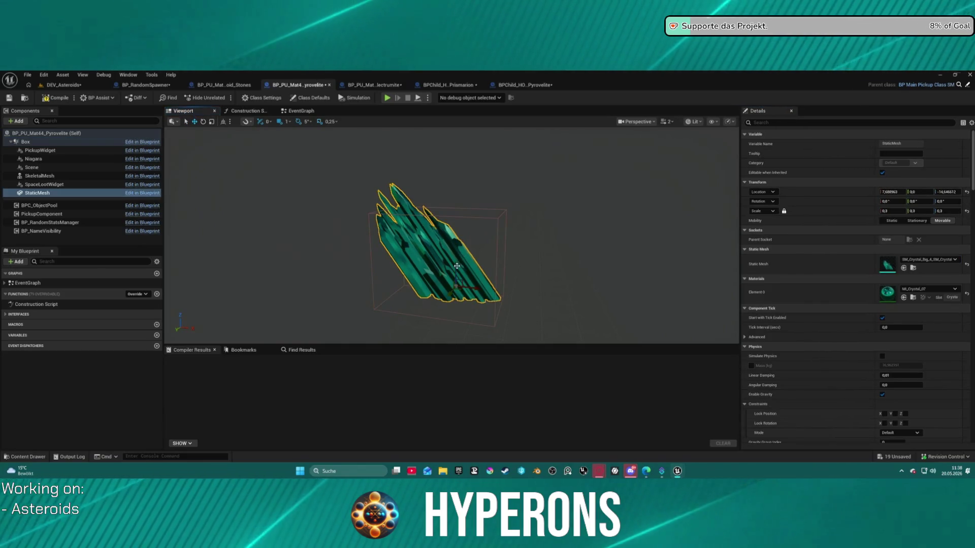
mouse_move(461, 254)
left_mouse_down()
mouse_move(454, 293)
mouse_move(418, 289)
left_mouse_up()
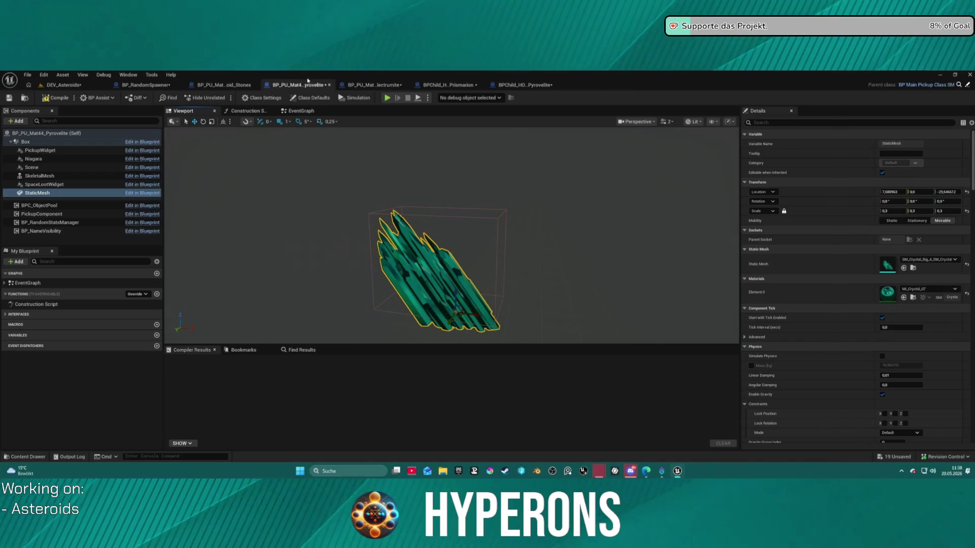
left_click(329, 85)
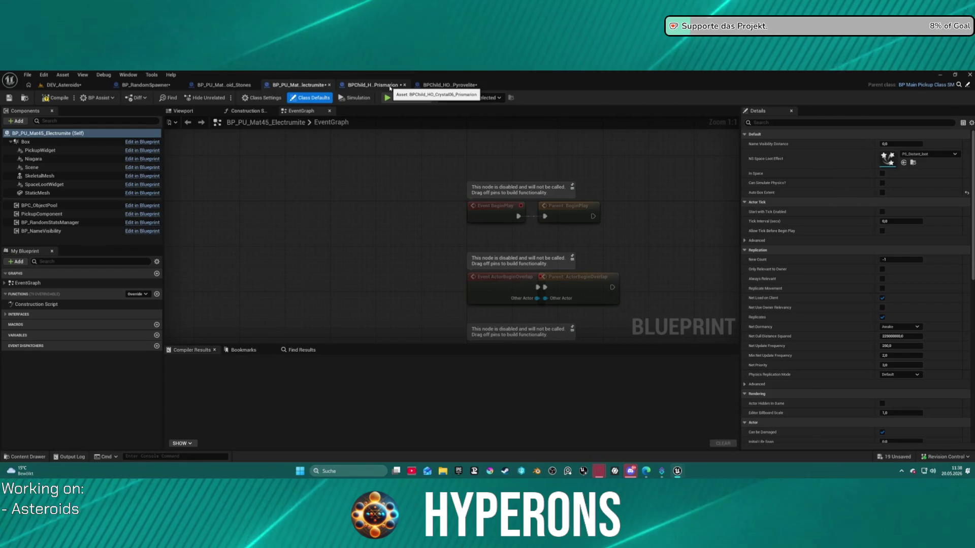
Reposition the Electrumite crystal mesh to about Z -10.6.
left_click(57, 143)
left_click(186, 111)
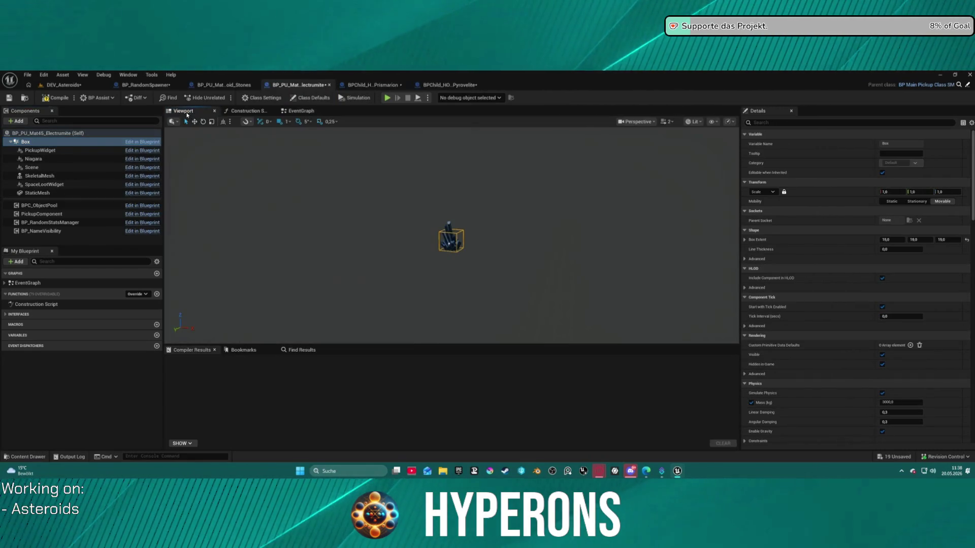
key("f")
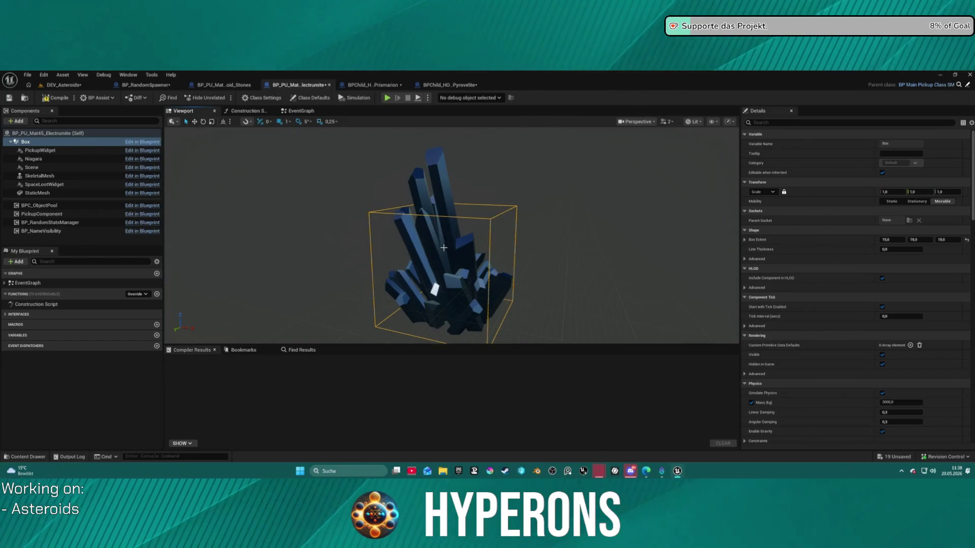
left_click(45, 193)
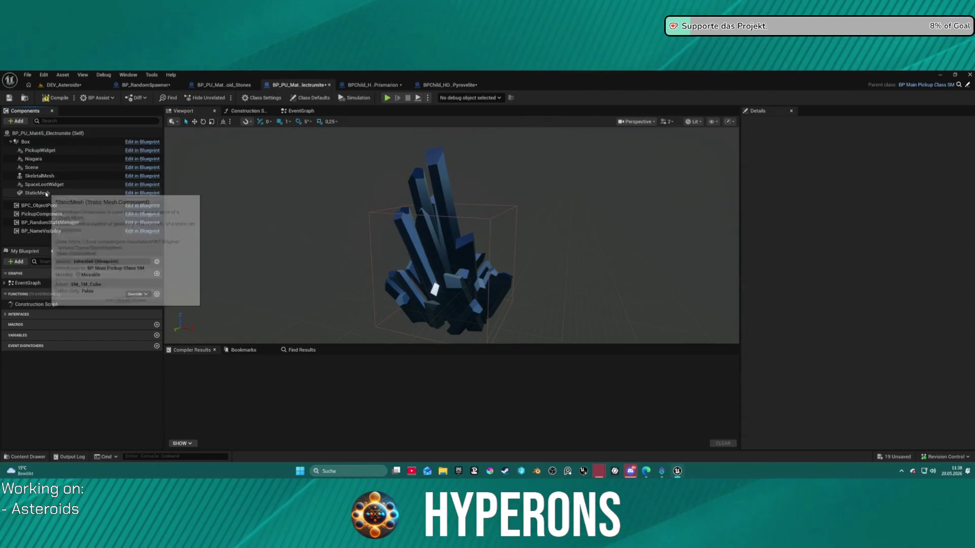
left_click_drag(452, 292, 452, 343)
key("f")
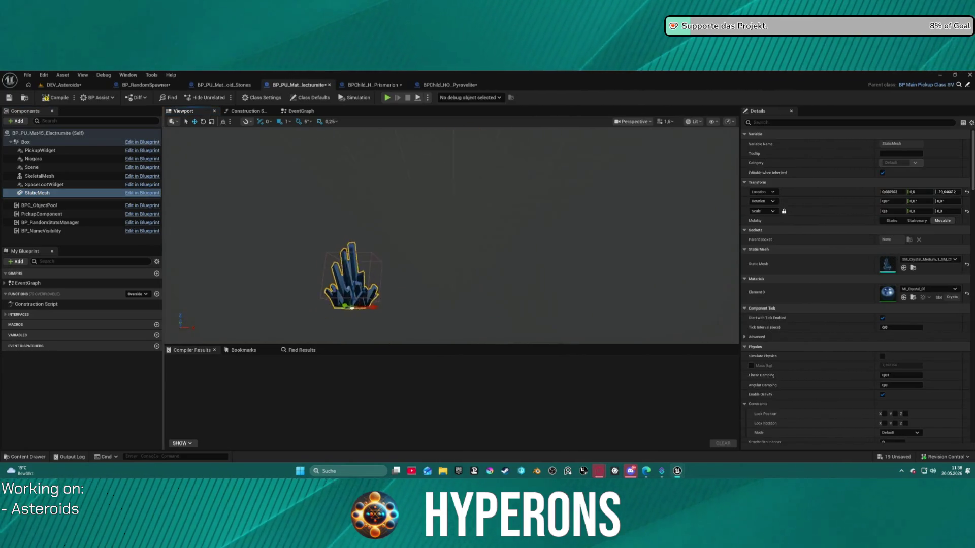
key("f")
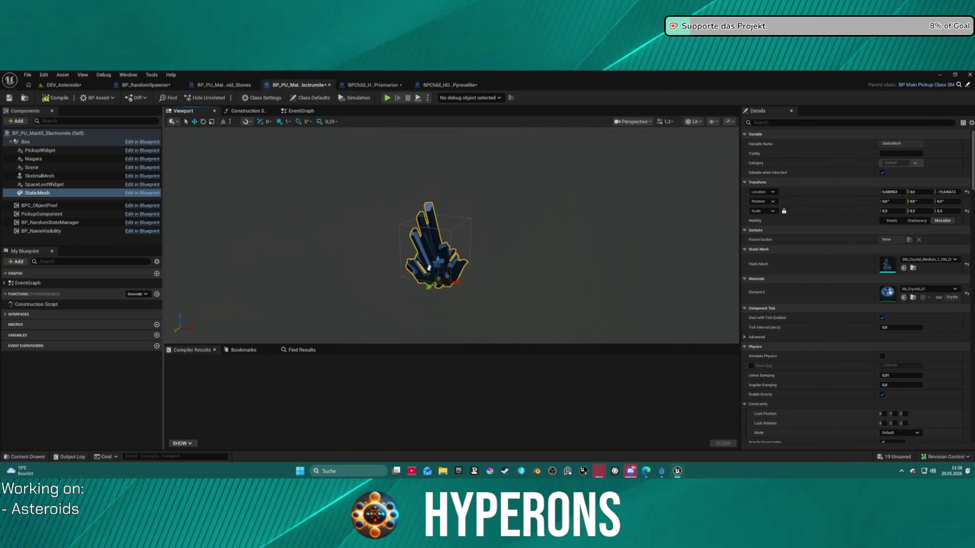
scroll(449, 227, "up", 3)
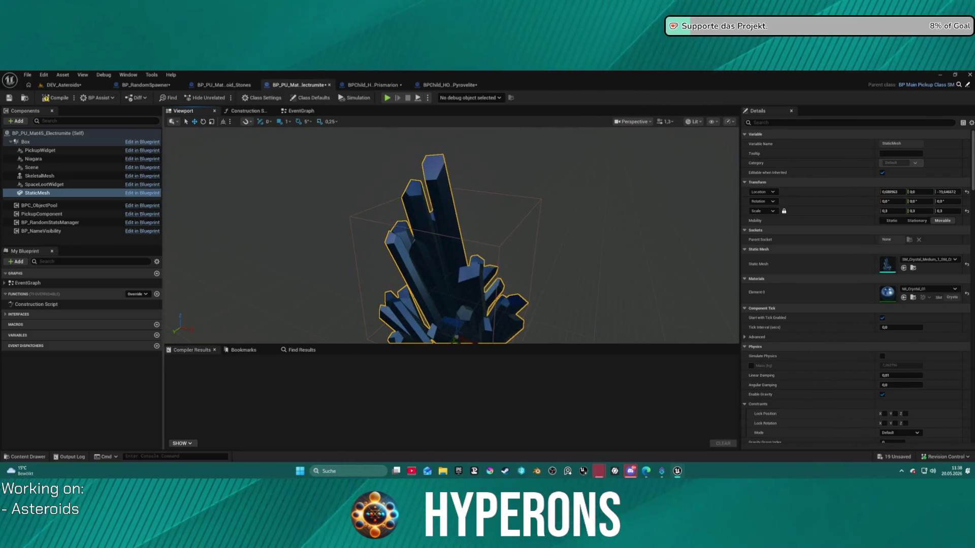
left_click_drag(456, 327, 456, 322)
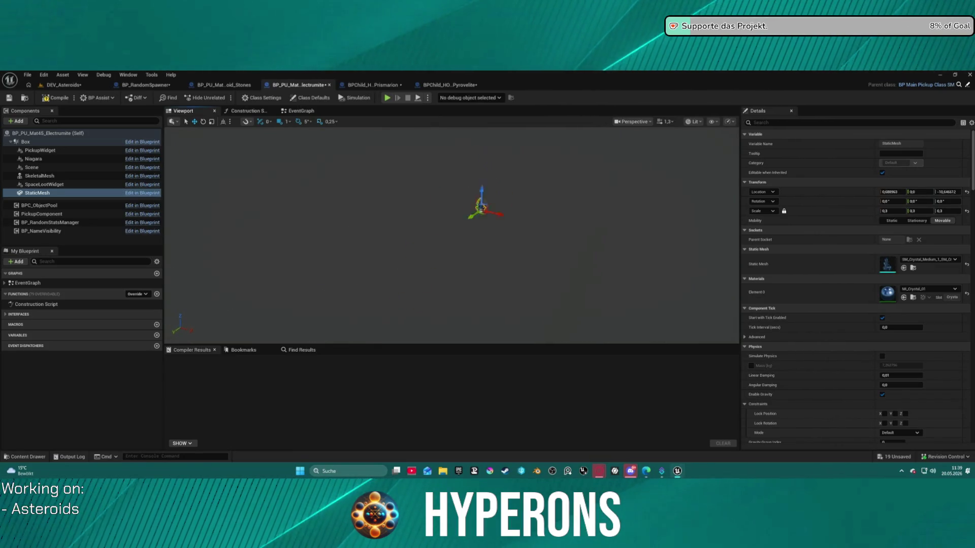
Make the Electrumite collision box taller, then close the Electrumite and Prismarion blueprints.
scroll(537, 244, "up", 5)
scroll(537, 244, "down", 2)
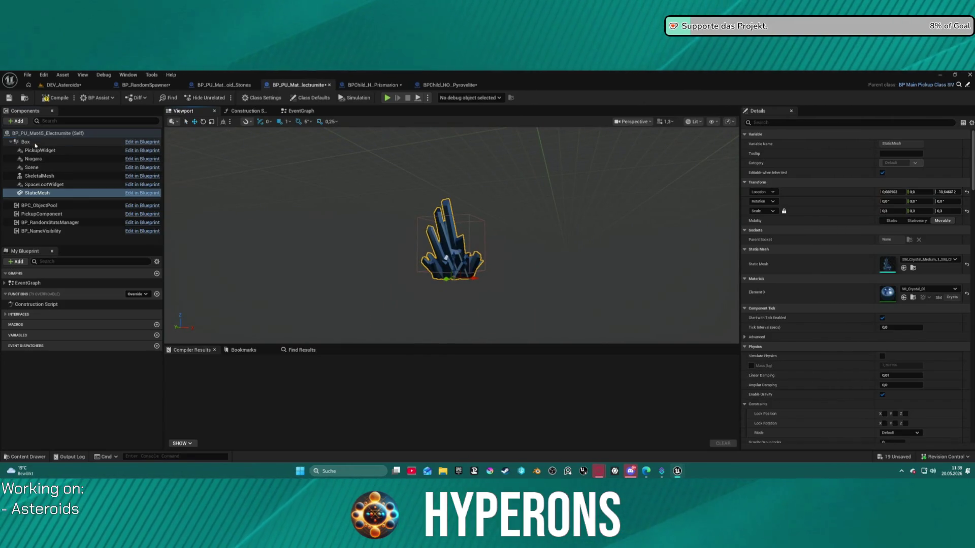
left_click(25, 141)
left_click_drag(949, 238, 957, 239)
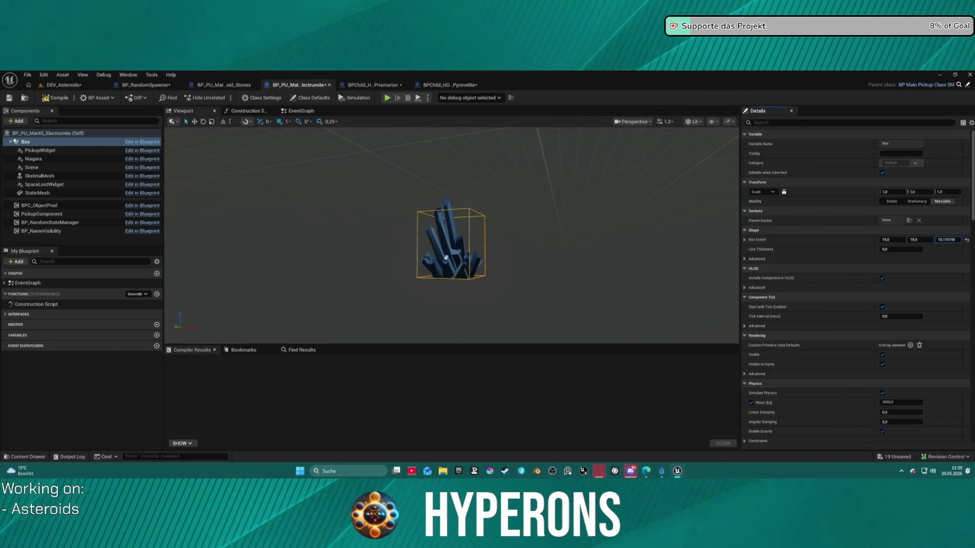
left_click_drag(948, 239, 947, 239)
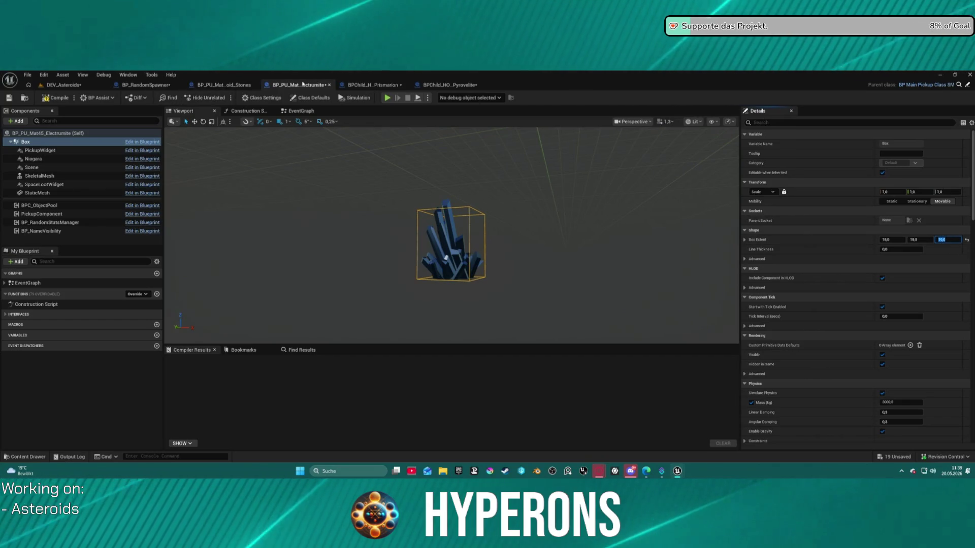
left_click(329, 85)
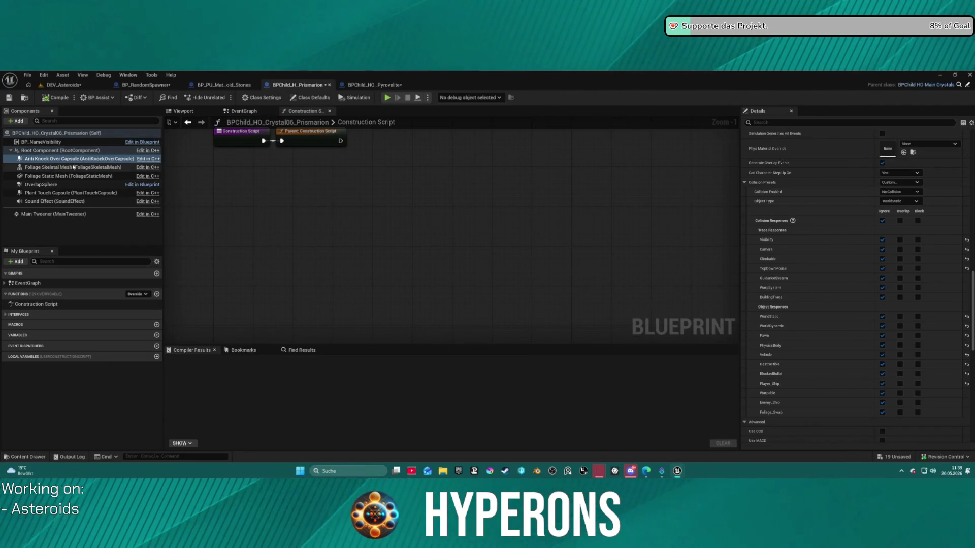
middle_click(299, 87)
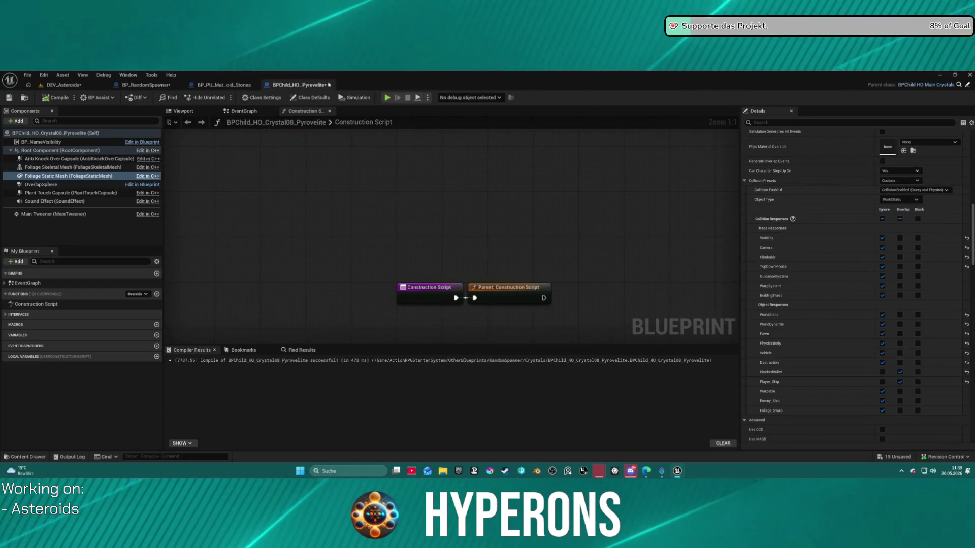
Close the Pyrovelite blueprint, play DEV_Asteroids, and harvest Celestium with the equipped harvester.
middle_click(310, 86)
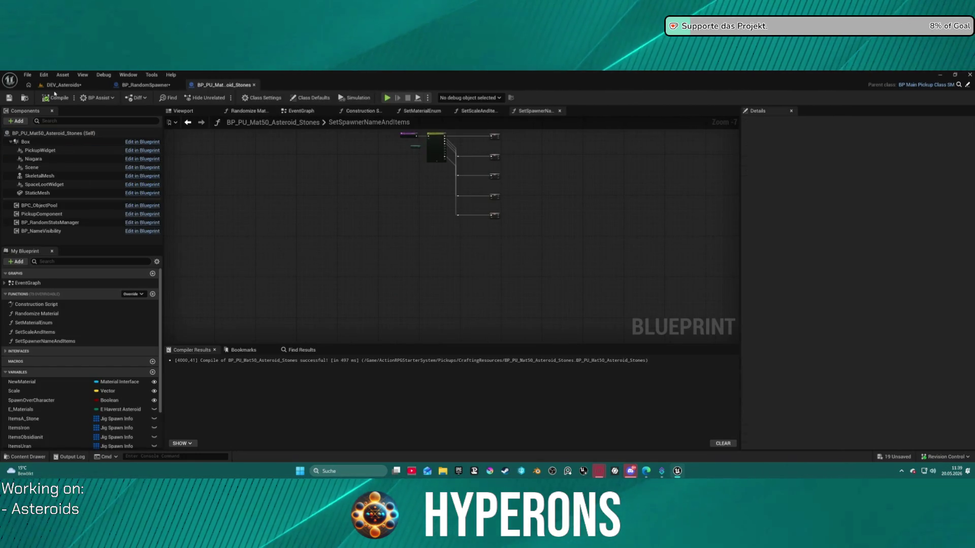
left_click(90, 85)
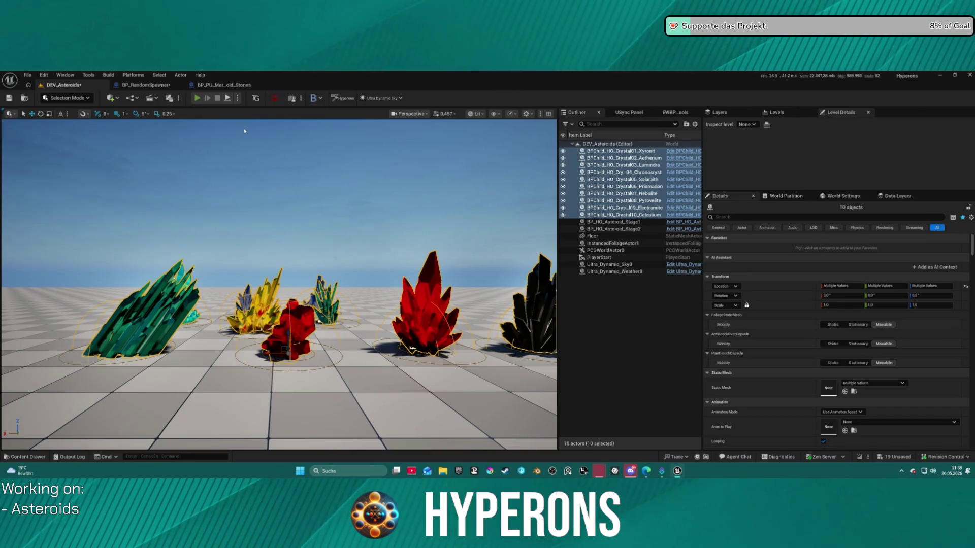
key("alt+p")
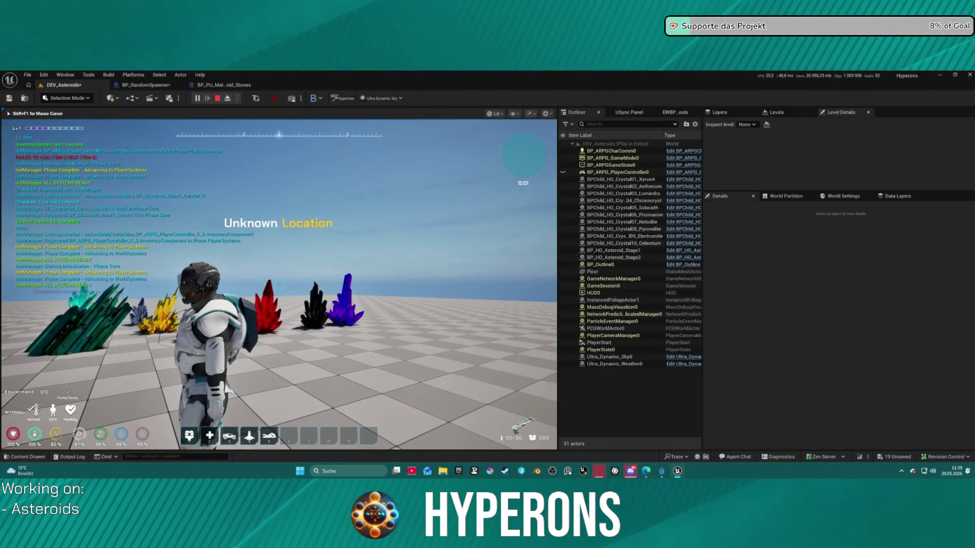
key("i")
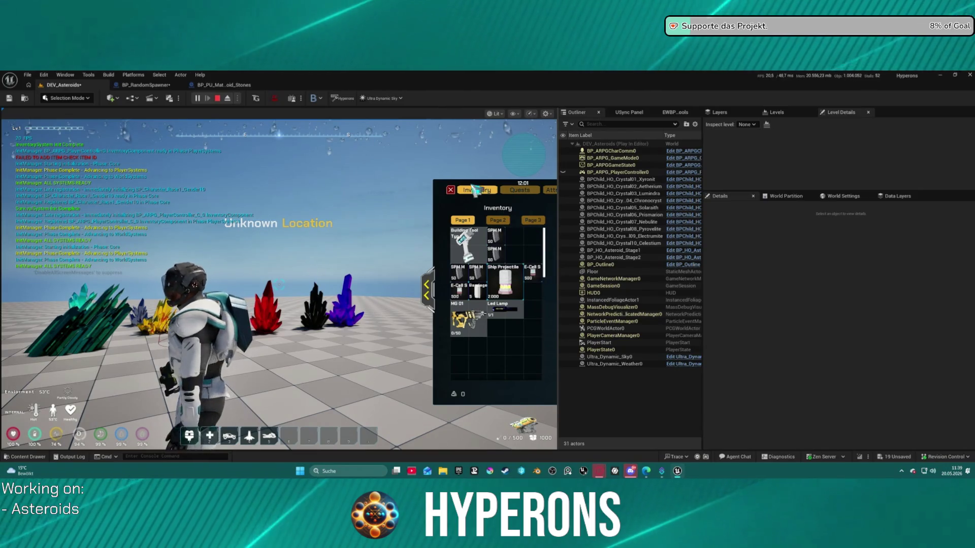
double_click(542, 247)
key("w")
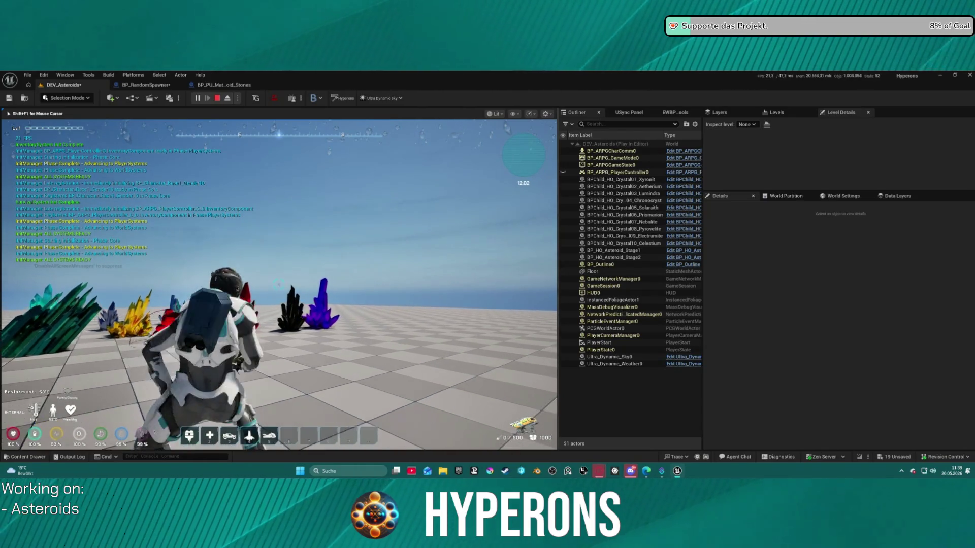
left_click(281, 294)
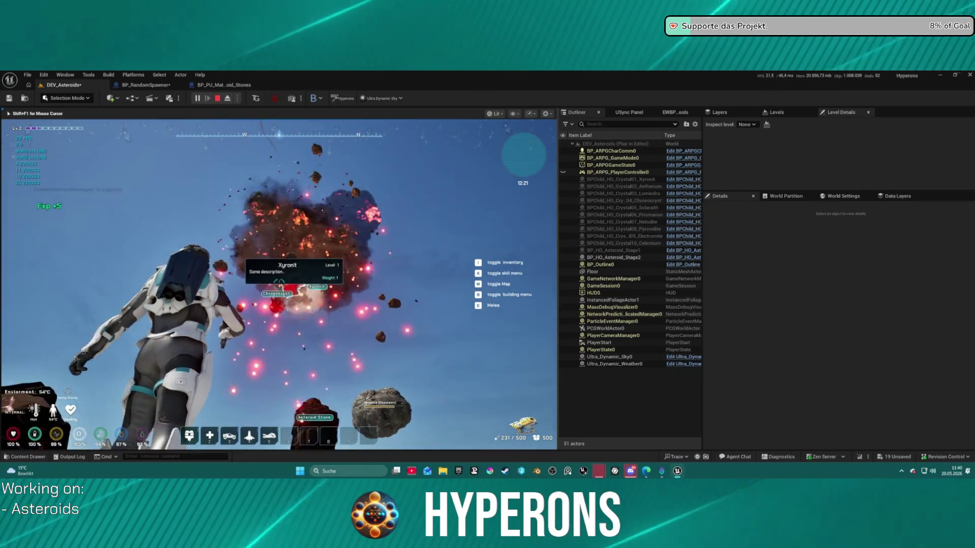
Move the character around, then stop playing and save the DEV_Asteroids map.
key("w")
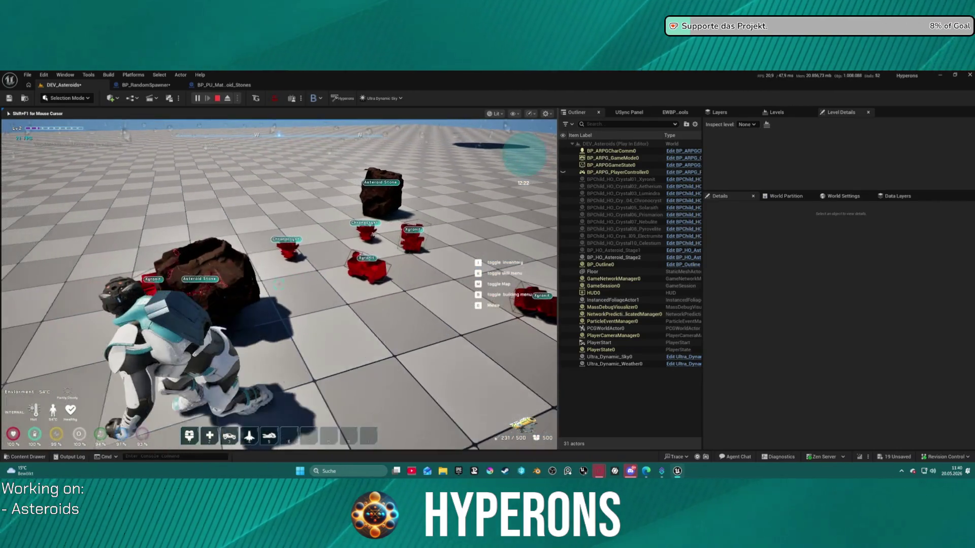
key("s")
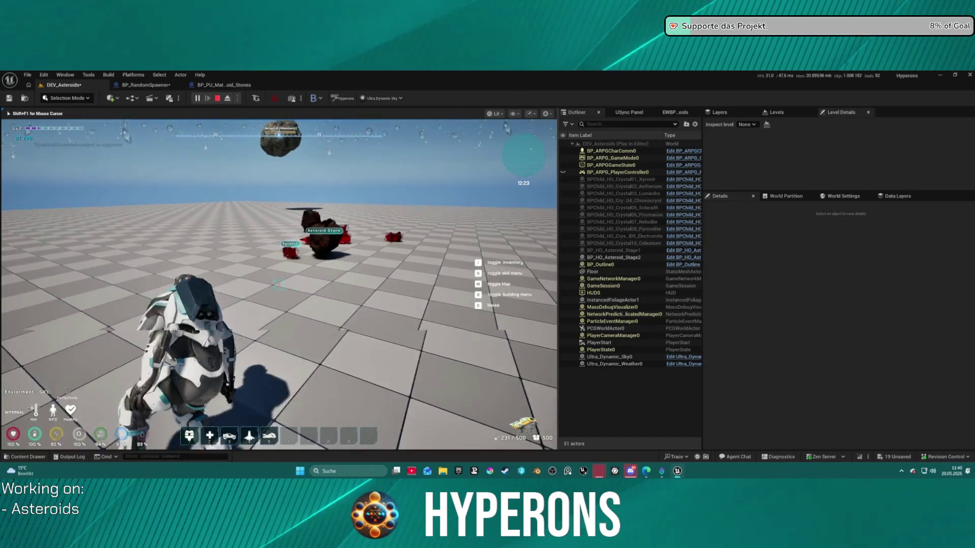
key("space")
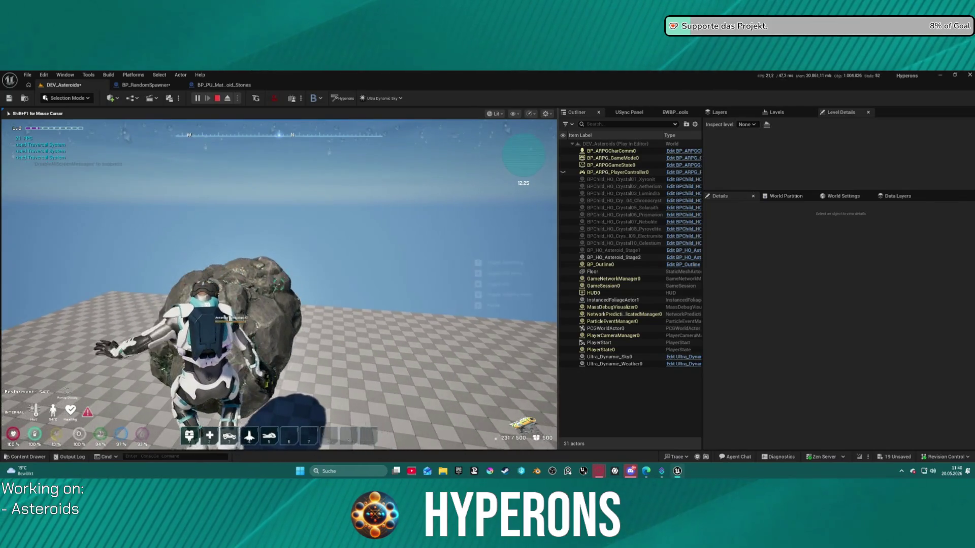
key("shift+F1")
key("Escape")
key("ctrl+s")
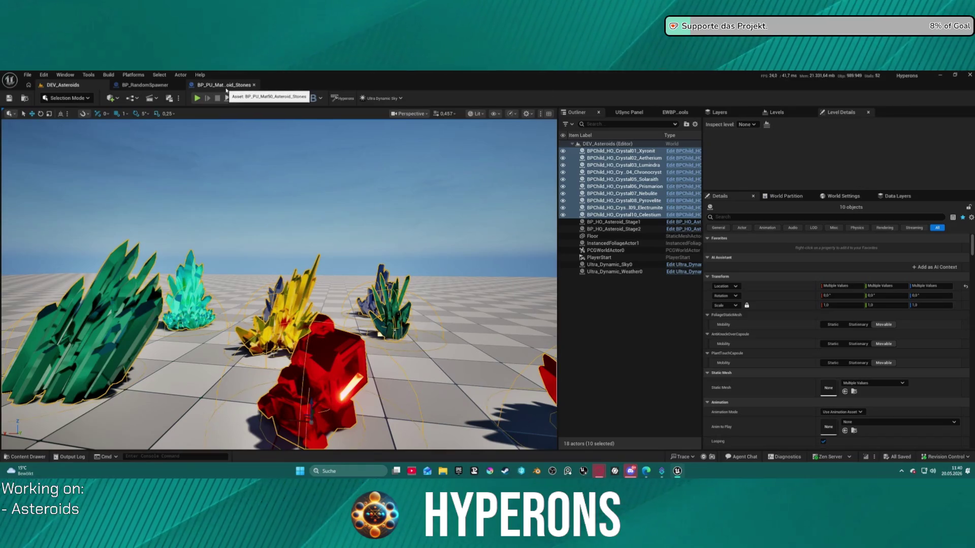
Close the Asteroid Stones pickup blueprint and select the Floor actor in DEV_Asteroids.
left_click(254, 85)
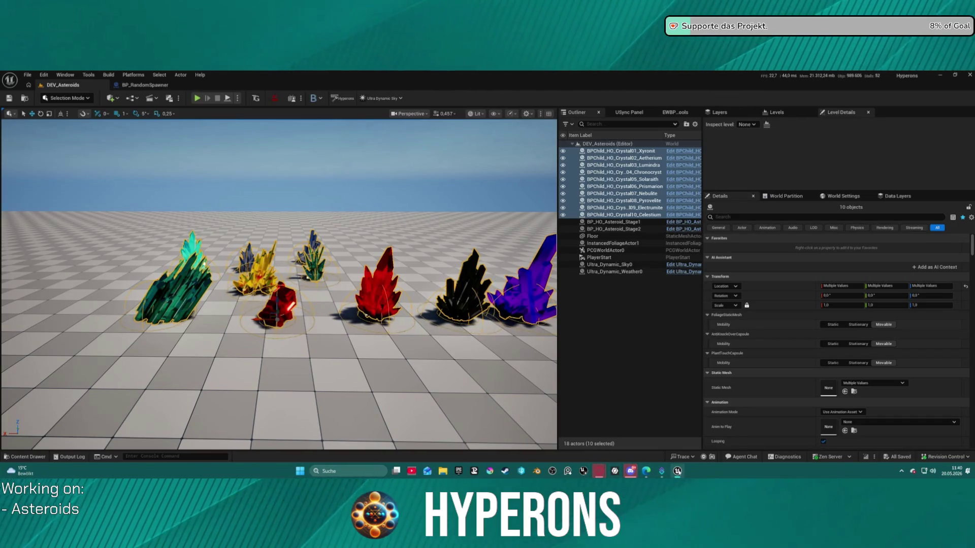
mouse_move(677, 471)
mouse_move(631, 473)
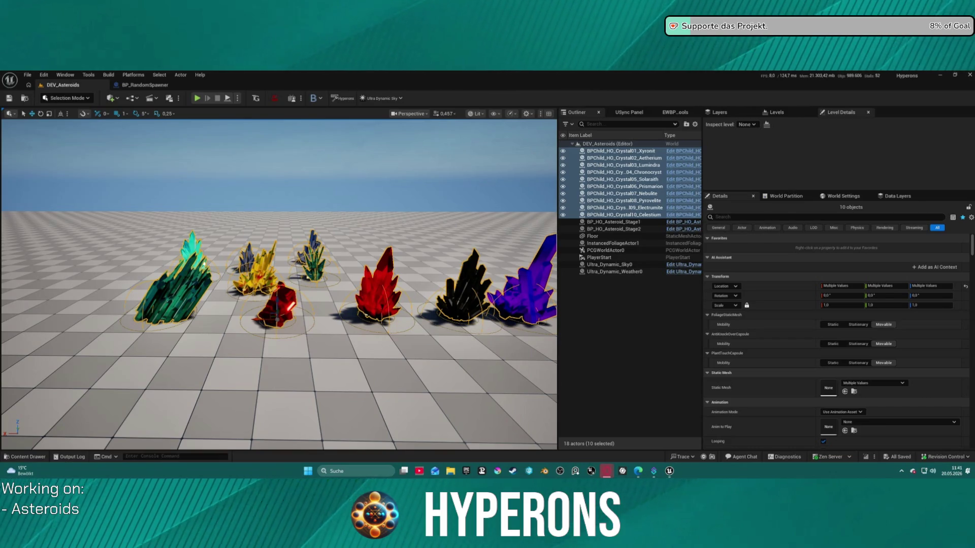
key("super+d")
key("super+d")
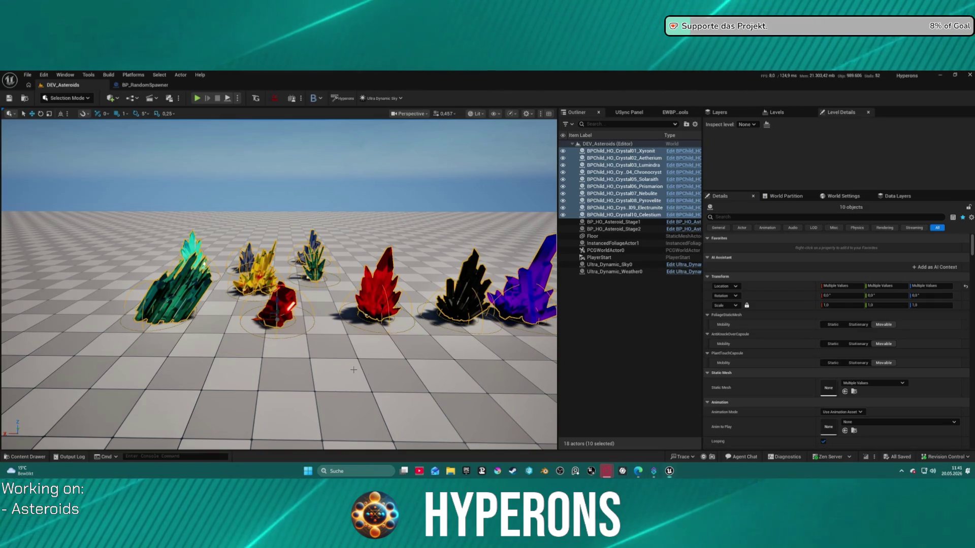
left_click(518, 433)
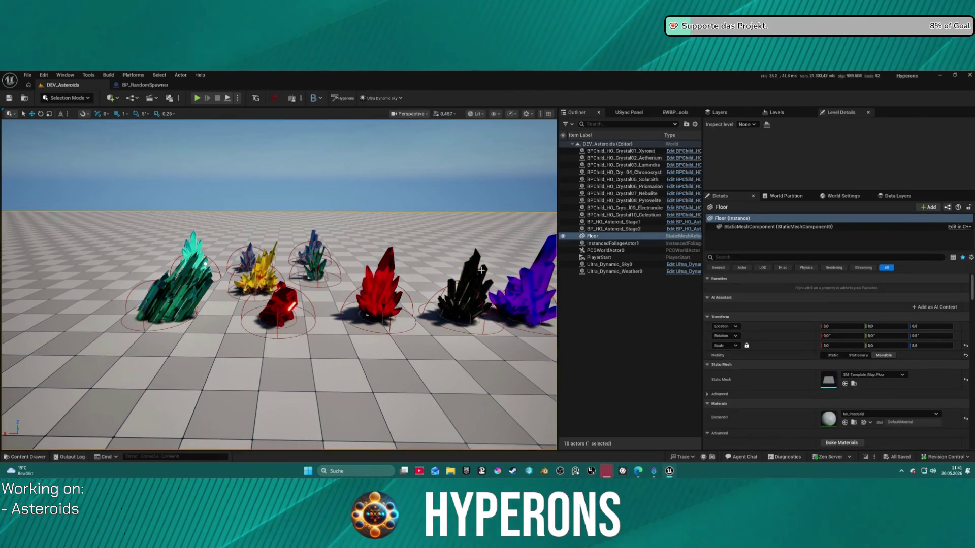
left_click(160, 457)
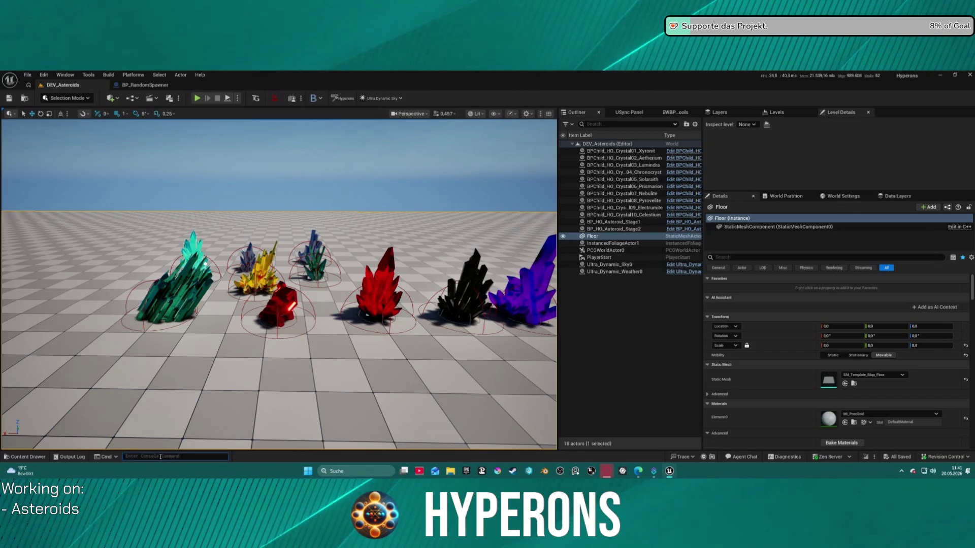
Rerun the Stat UNIT console command and reopen a recently used level.
key("Up")
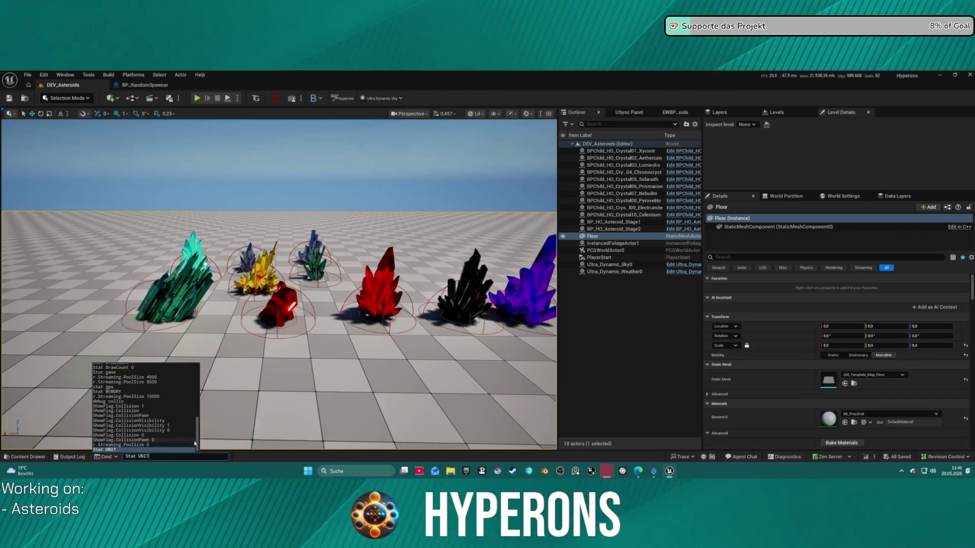
key("Return")
left_click_drag(117, 217, 167, 203)
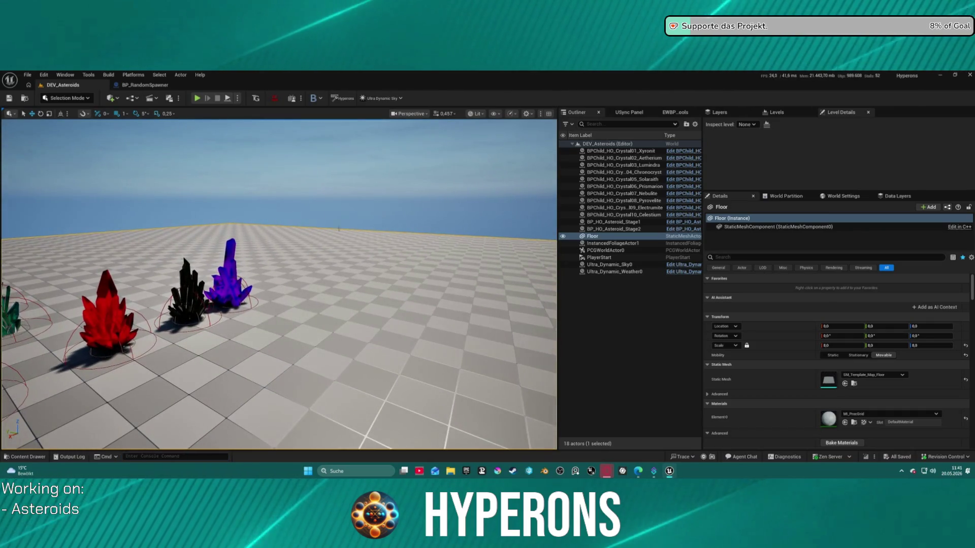
left_click(27, 75)
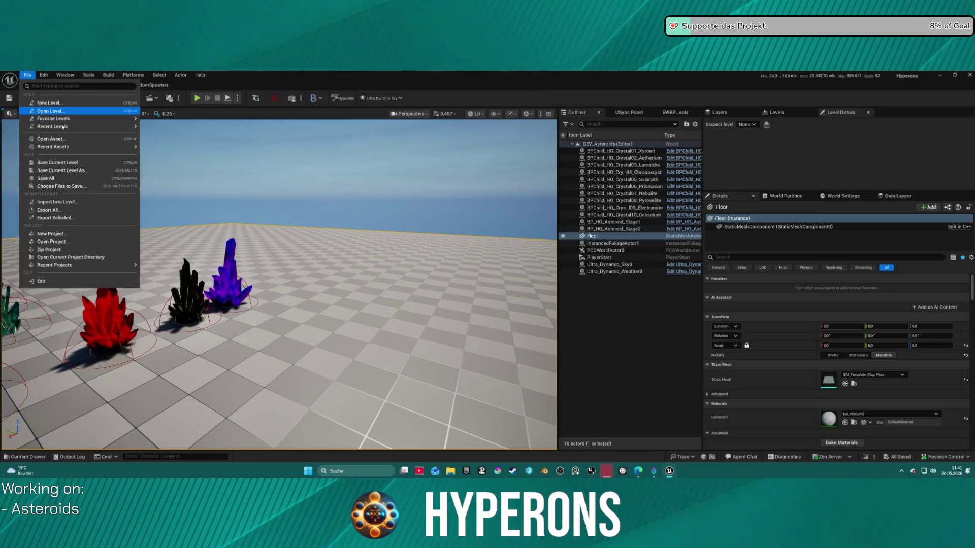
mouse_move(76, 127)
left_click(199, 142)
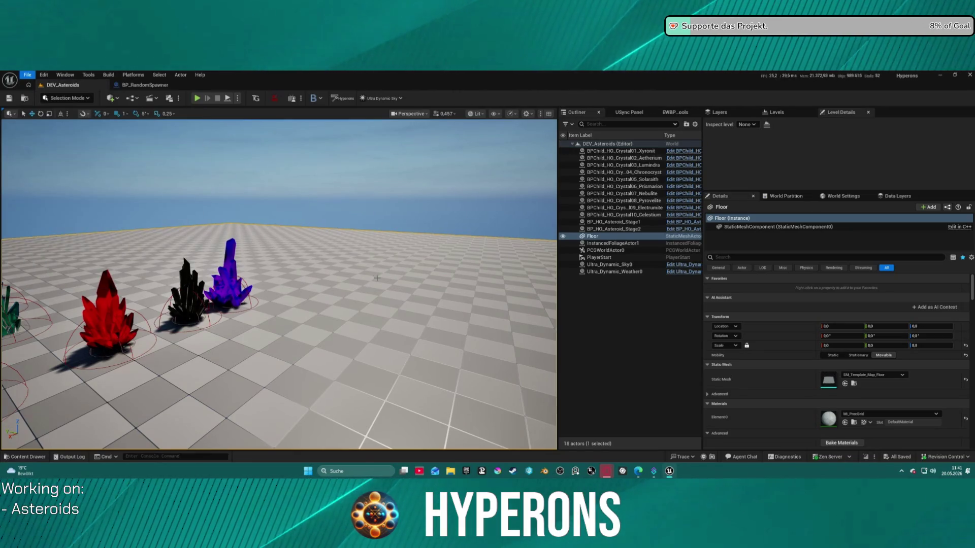
key("Escape")
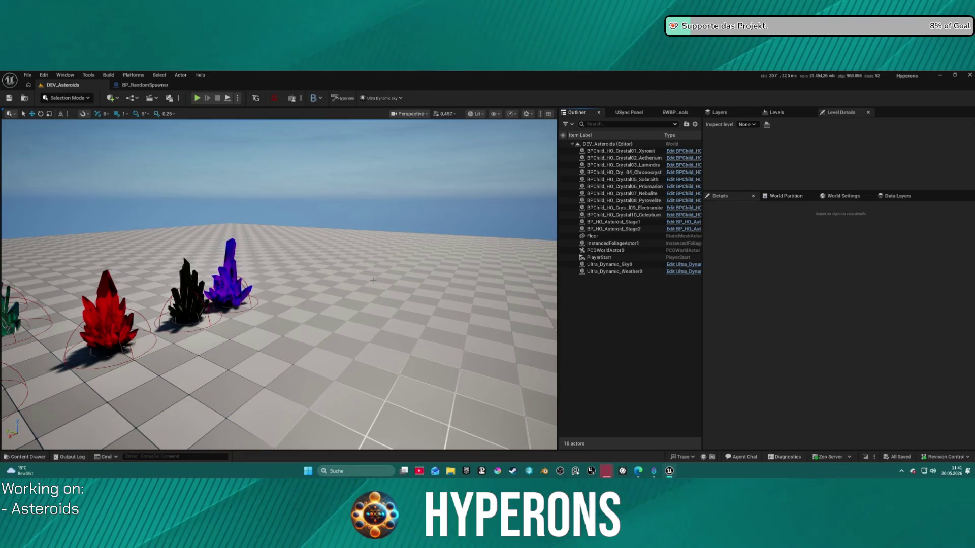
Play the level briefly, then launch it as a Standalone Game.
key("alt+p")
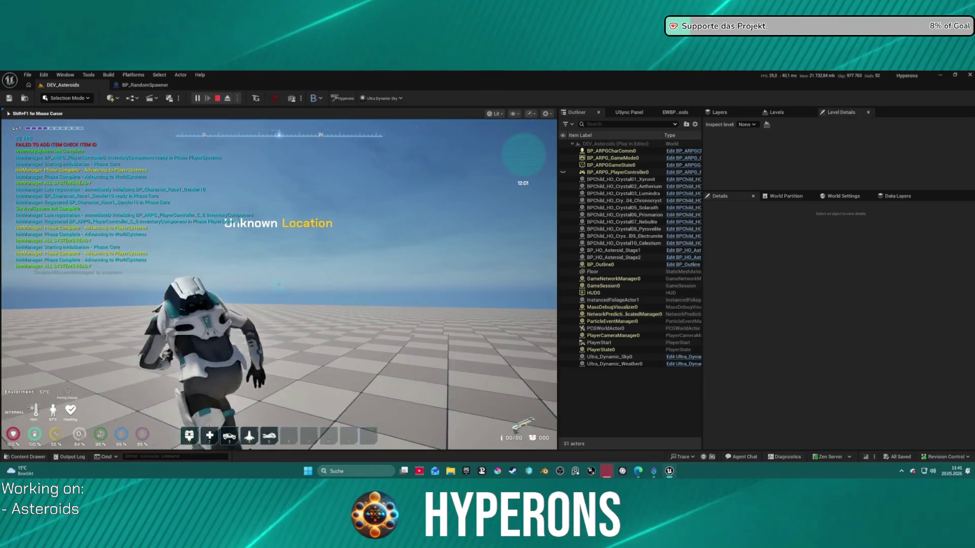
key("Escape")
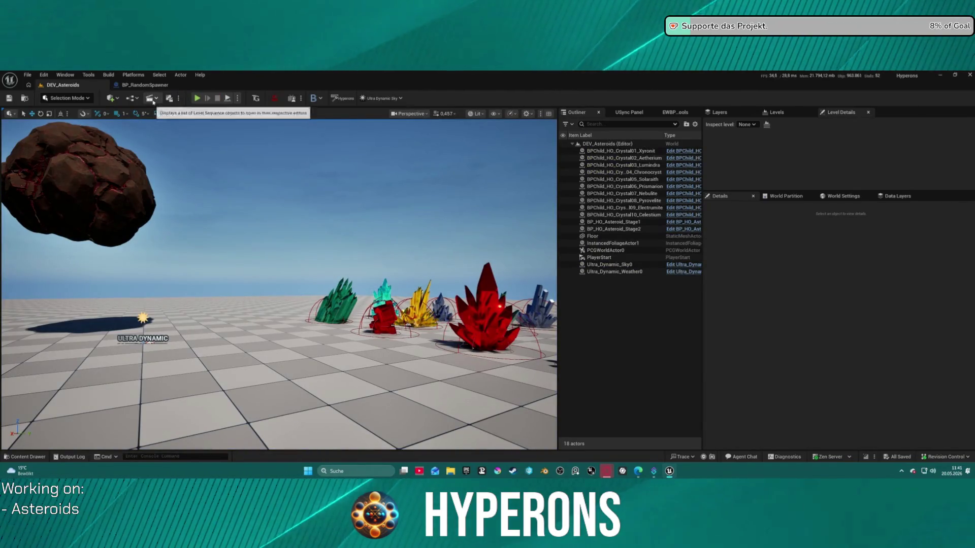
left_click(239, 98)
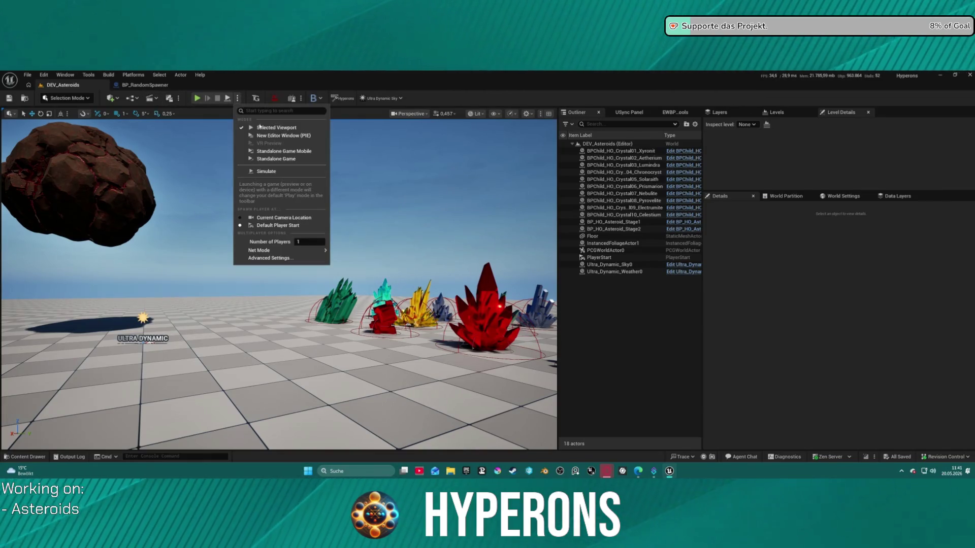
left_click(274, 163)
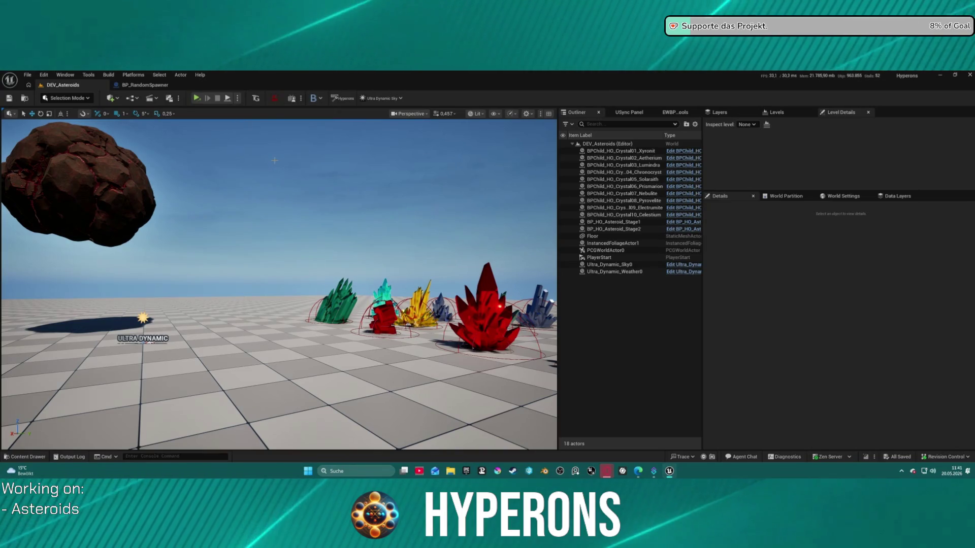
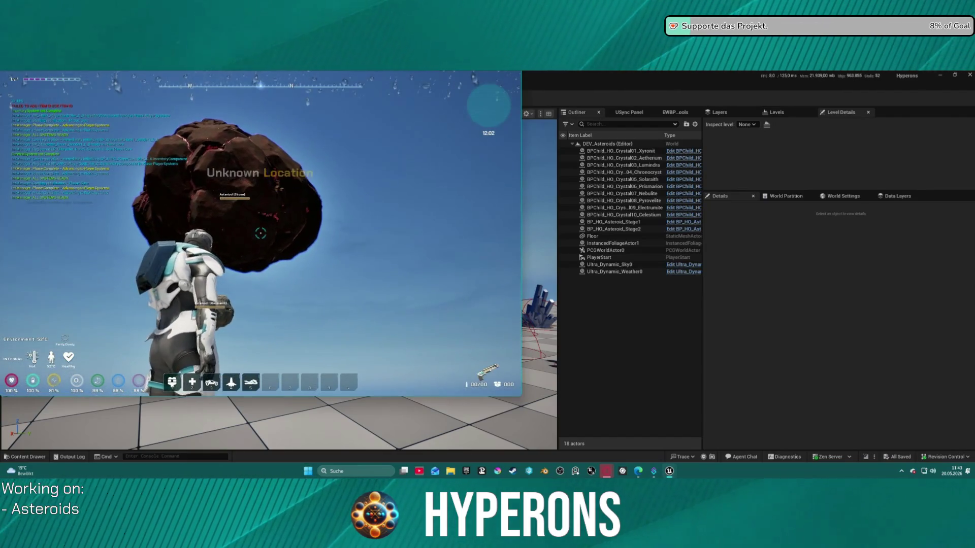
Check the in-game inventory, then fire the mining laser at the floating asteroid.
key("i")
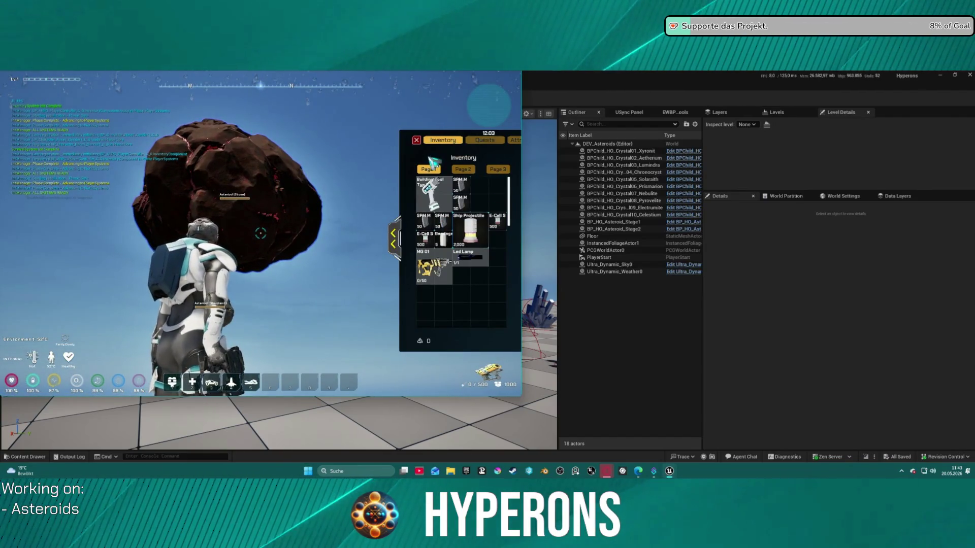
left_click(417, 141)
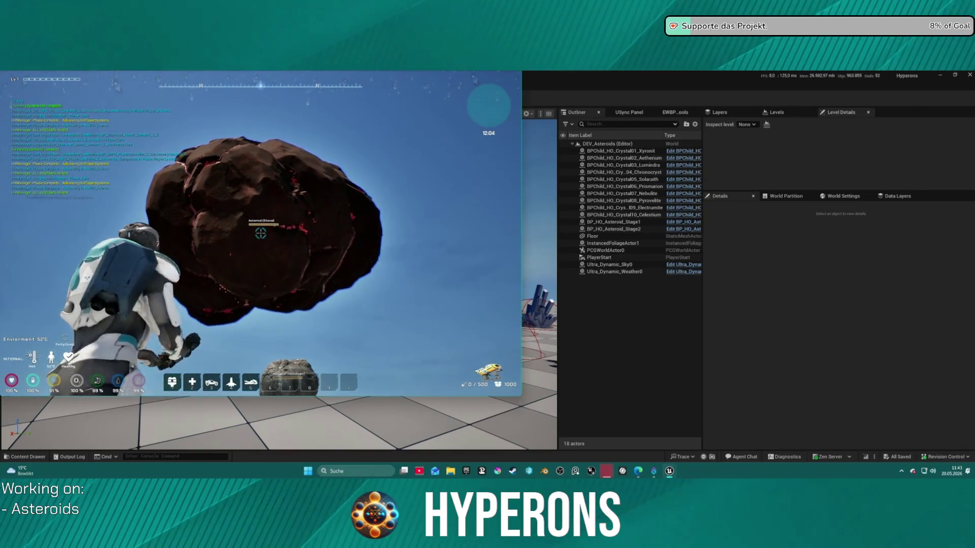
left_click(261, 234)
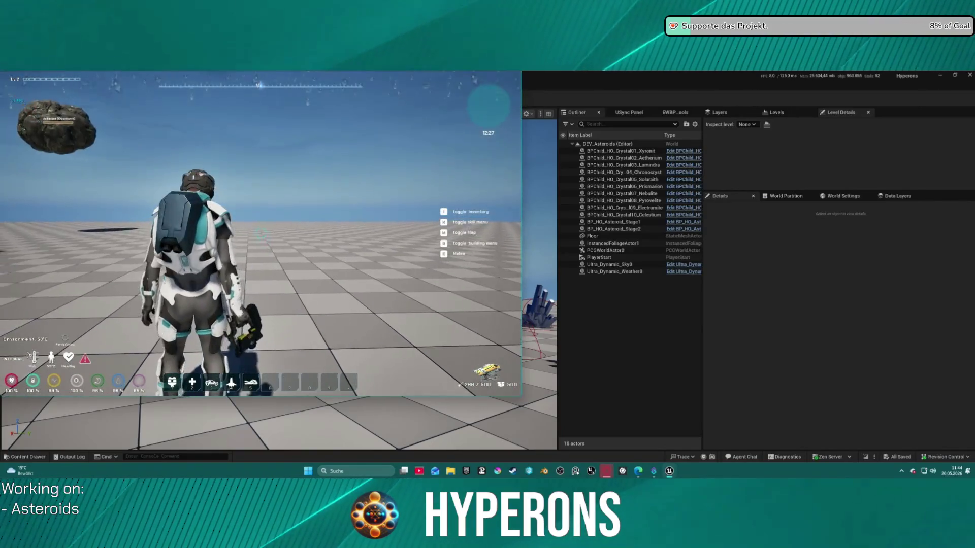
Check the inventory again, then go from the pause menu to the game's main menu.
key("i")
key("i")
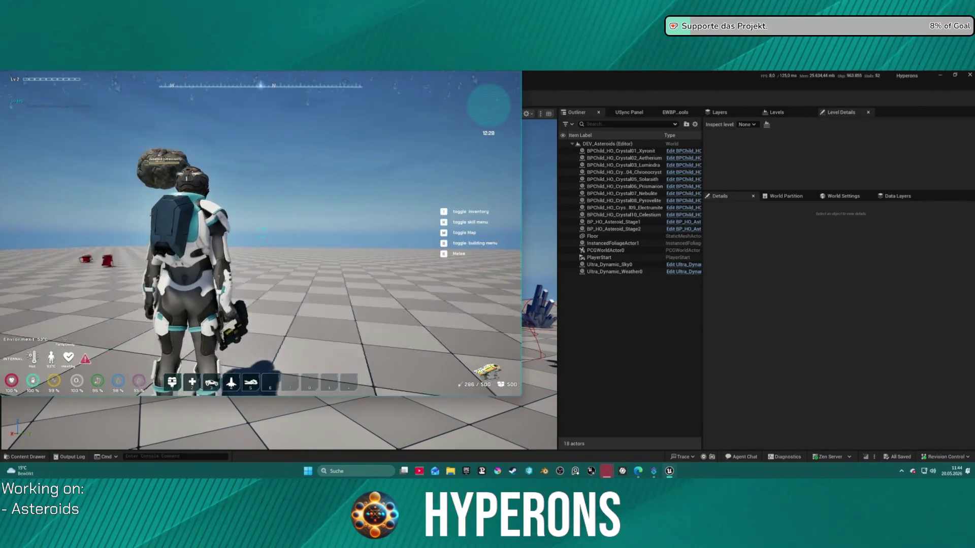
key("i")
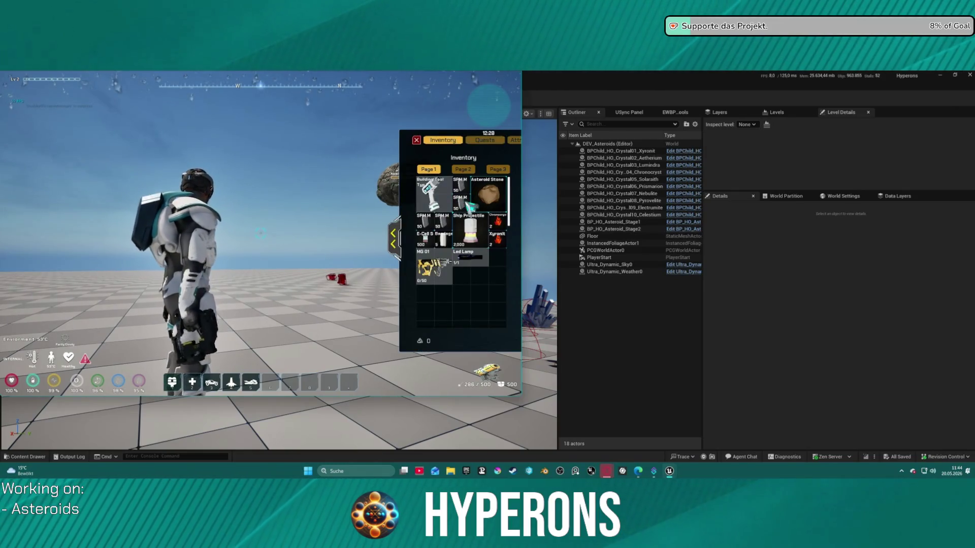
key("i")
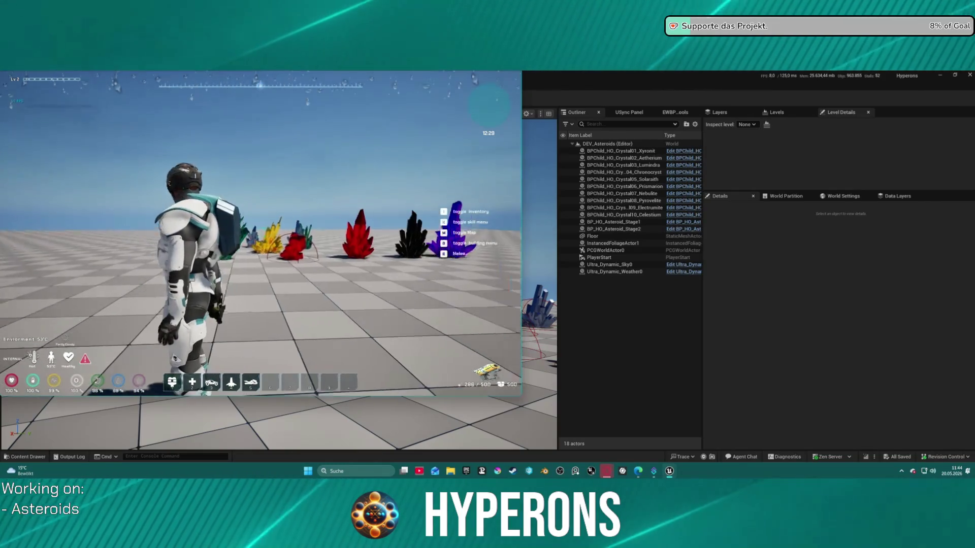
key("Escape")
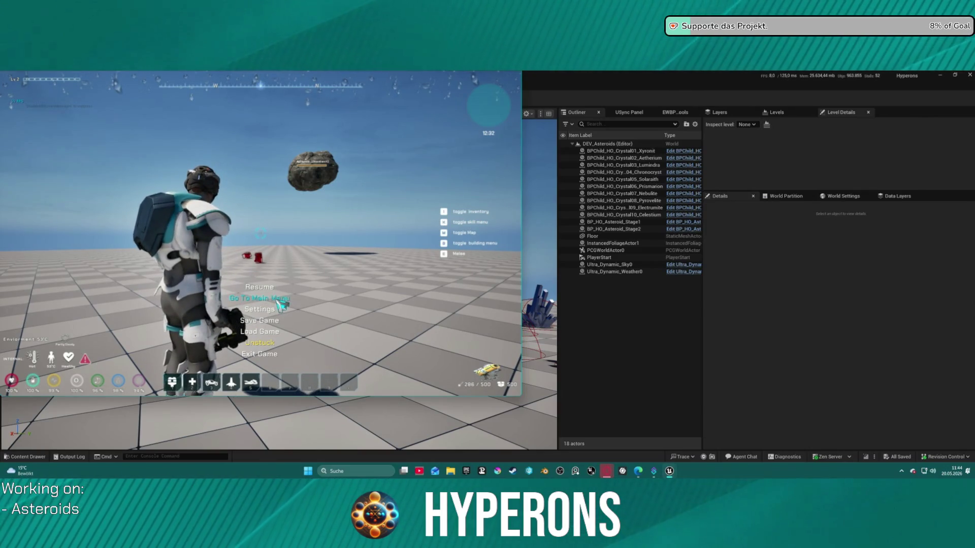
left_click(279, 301)
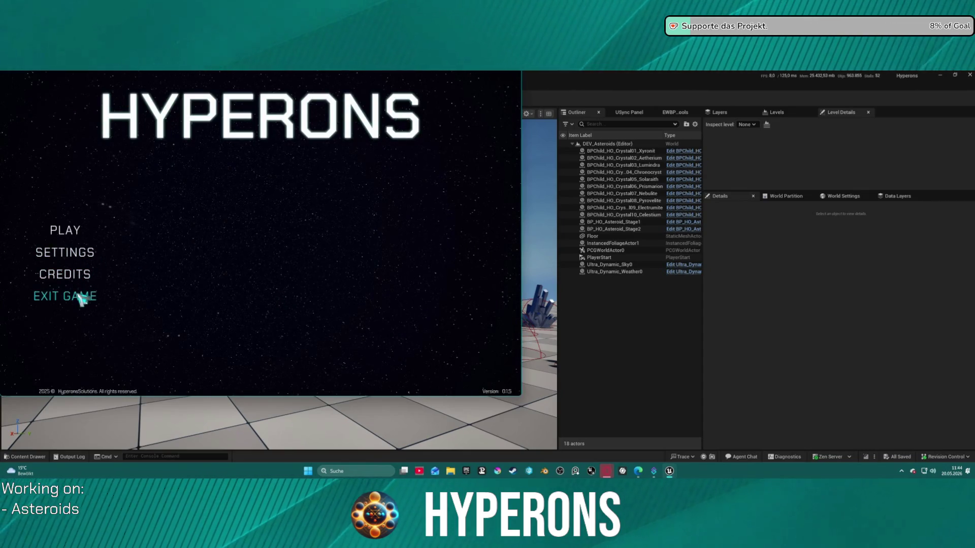
Exit the standalone game and replay the level in the Selected Viewport.
left_click(81, 298)
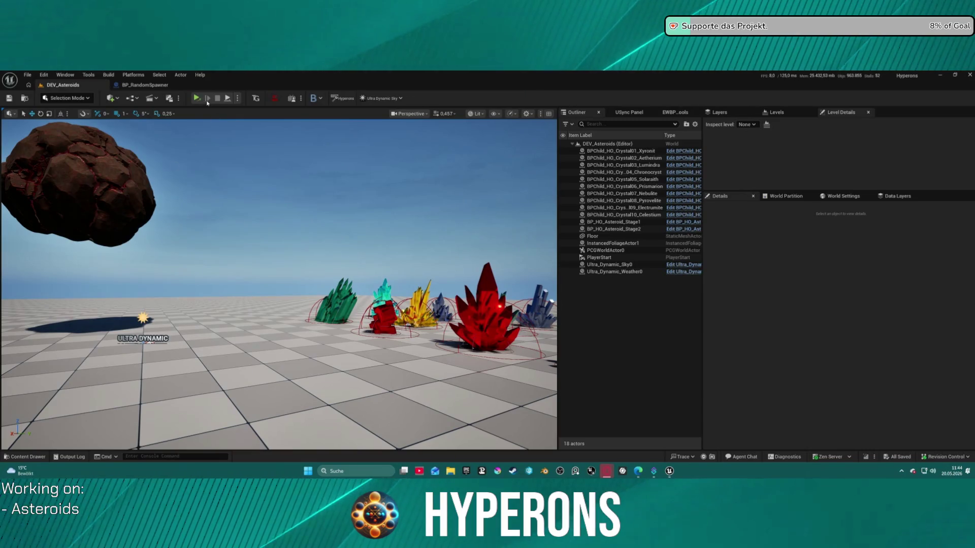
left_click(237, 99)
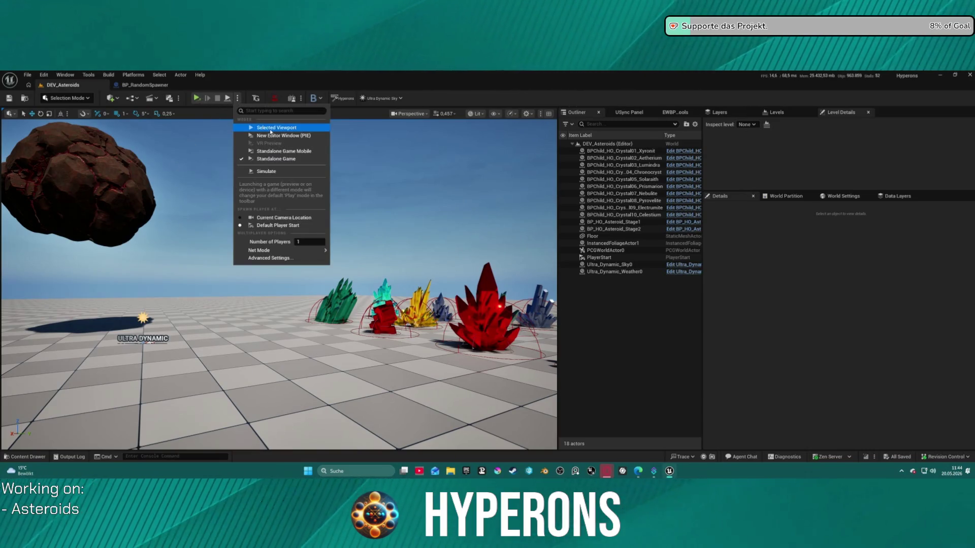
left_click(271, 128)
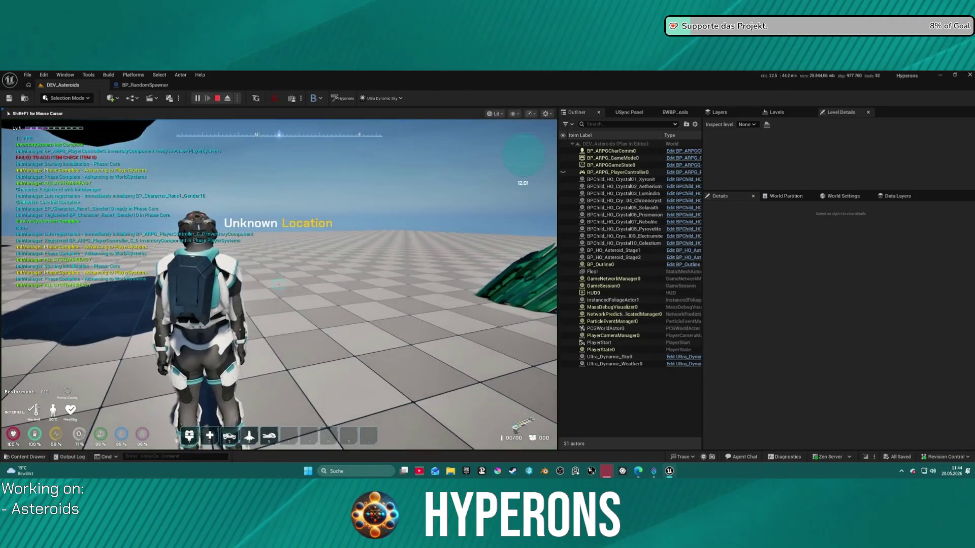
Check the inventory, mine the asteroid with the laser, then stop the play session.
key("i")
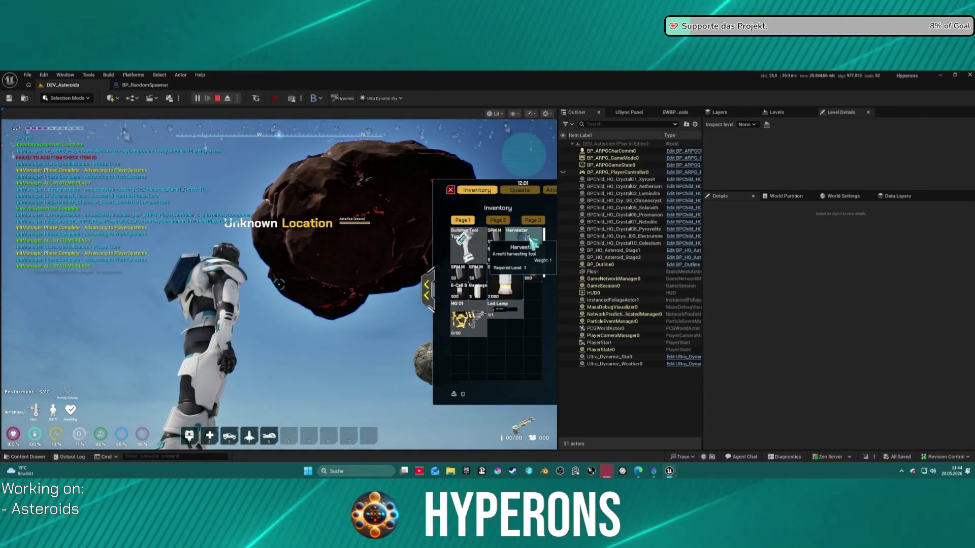
key("i")
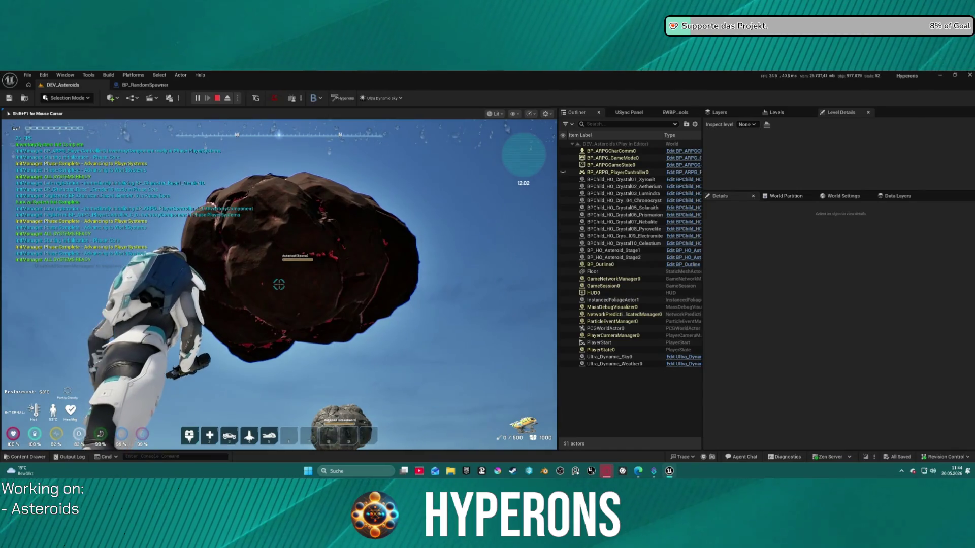
left_click(279, 285)
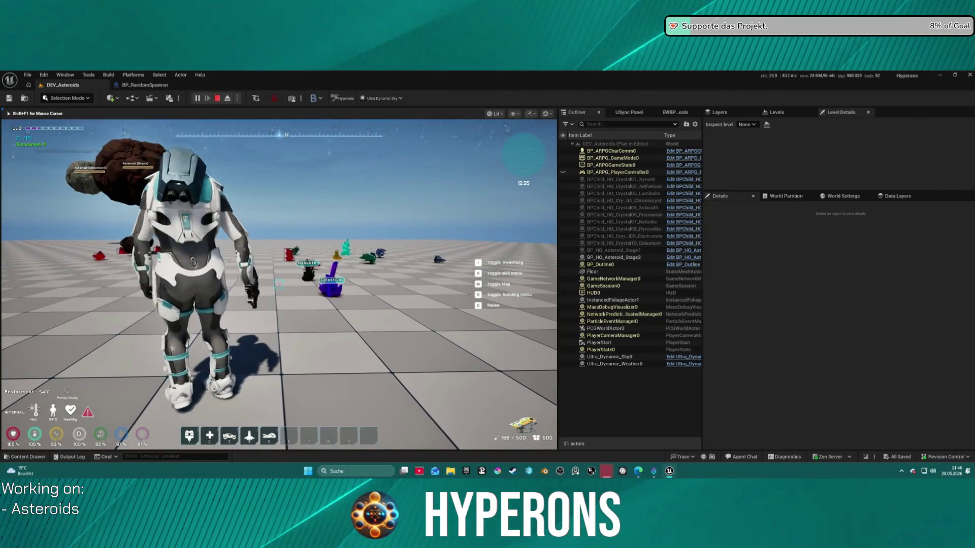
key("Escape")
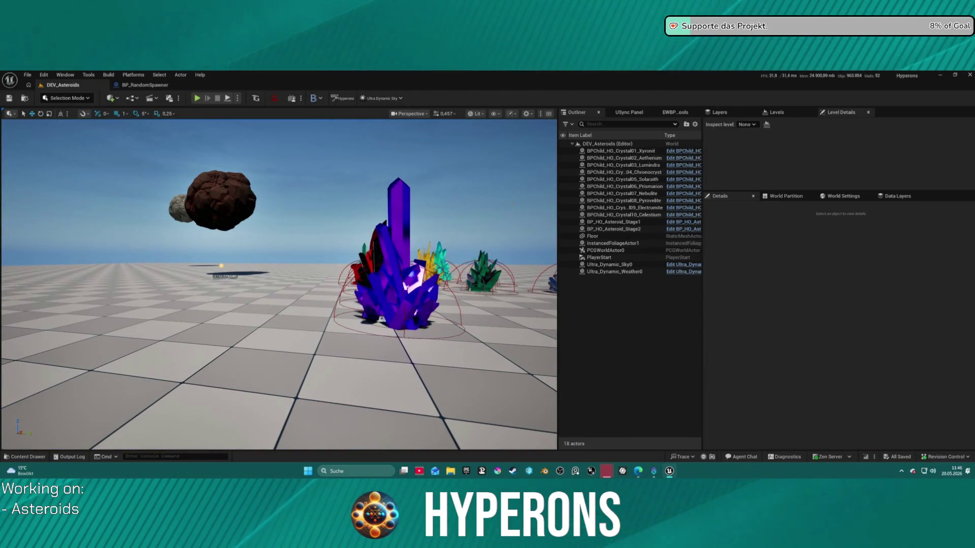
Enter 'dump gc' in the Cmd console field.
left_click(193, 456)
type("d")
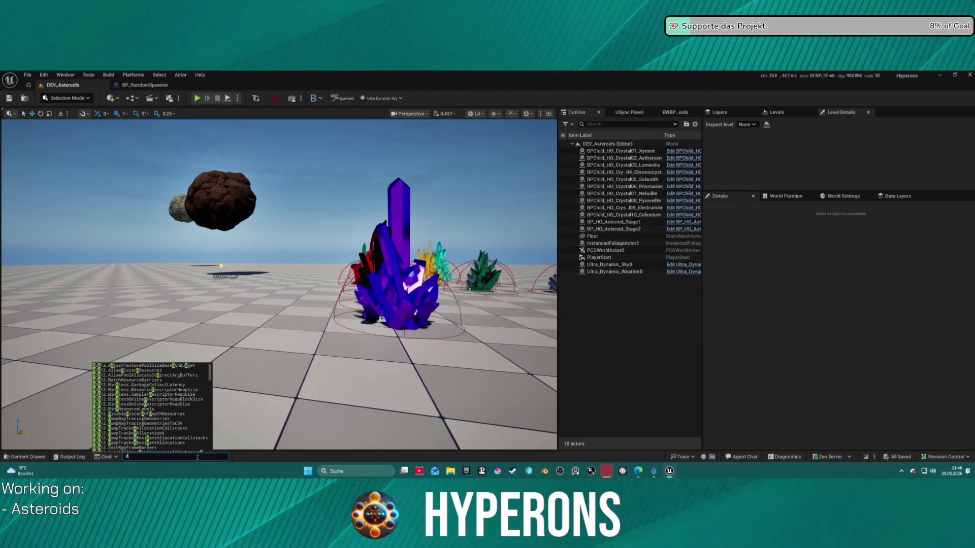
type("ump gc")
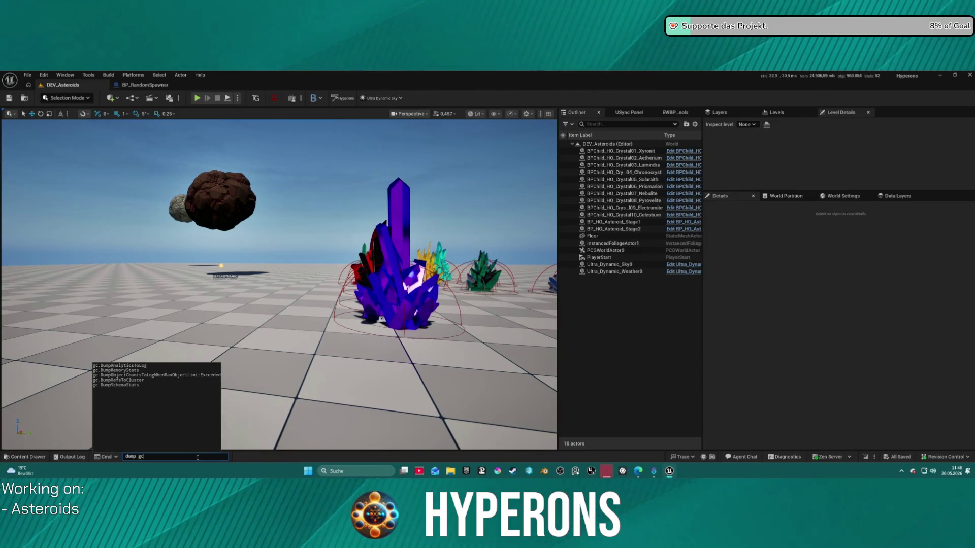
key("Return")
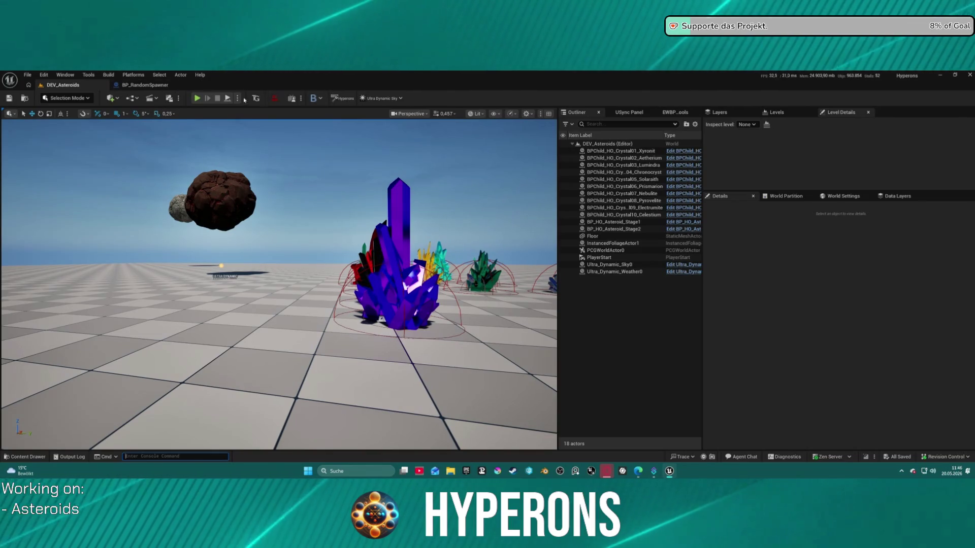
Briefly play the level in the editor with Alt+P, swing the camera, then stop.
left_click(344, 166)
key("alt+p")
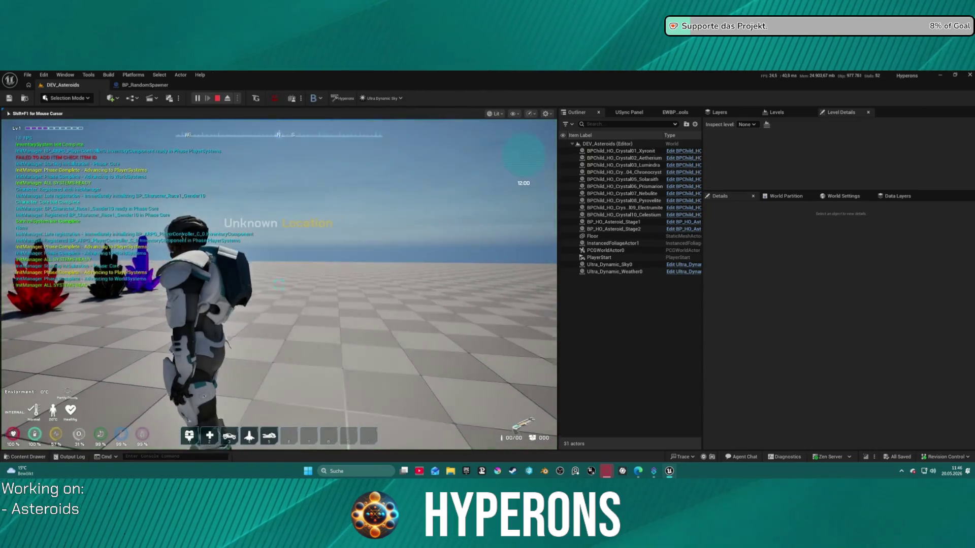
left_click_drag(203, 234, 350, 215)
key("Escape")
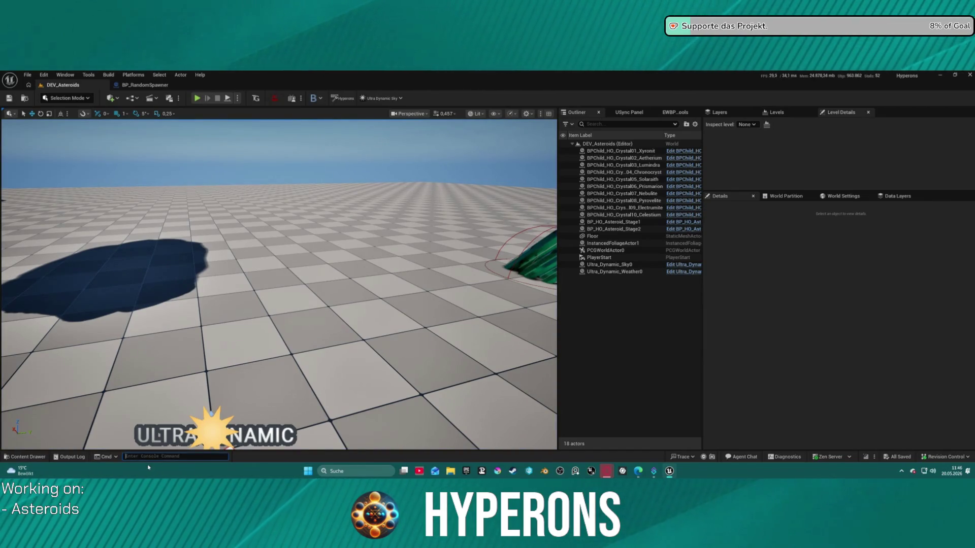
Search the console for 'garba' and inspect gc.CollectGarbageEveryFrame.
type("gc")
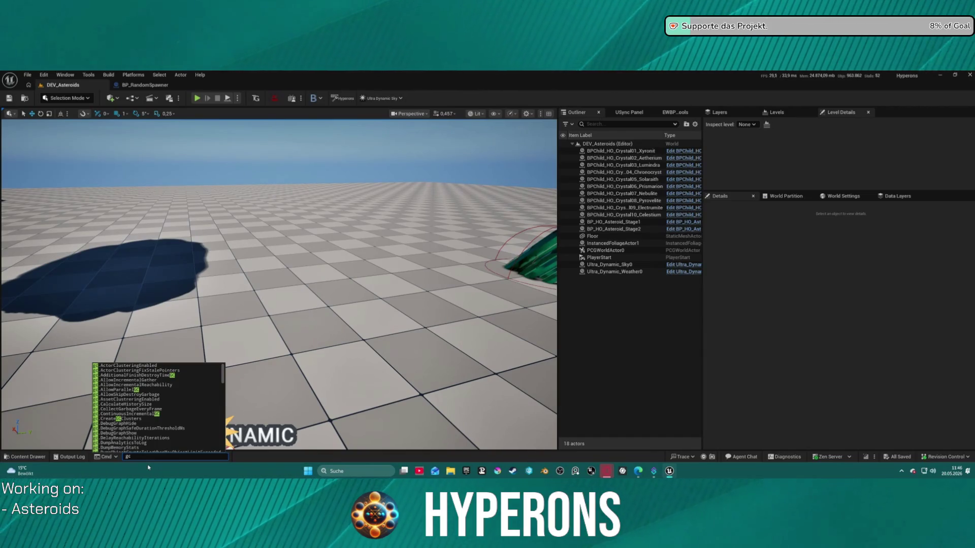
key("BackSpace")
type("ab")
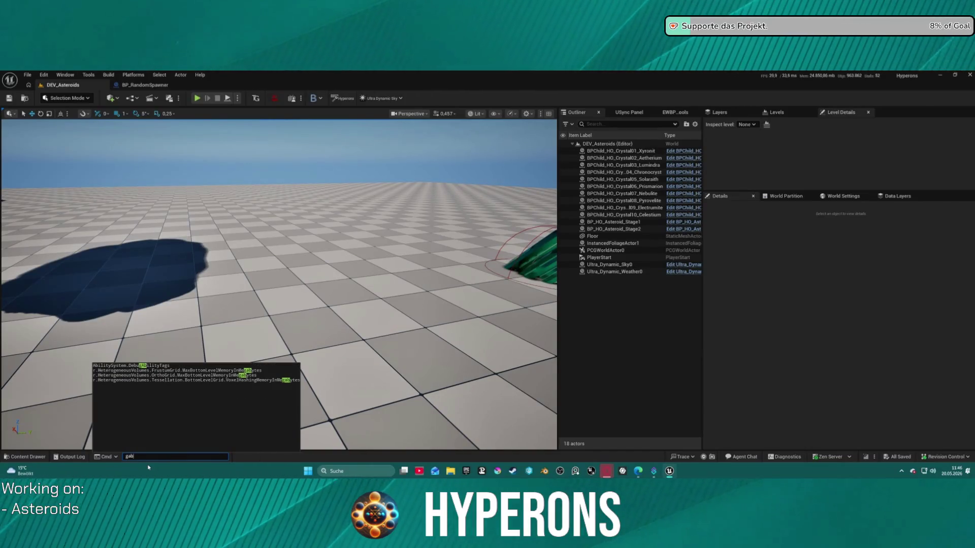
key("BackSpace")
type("rbar")
key("BackSpace")
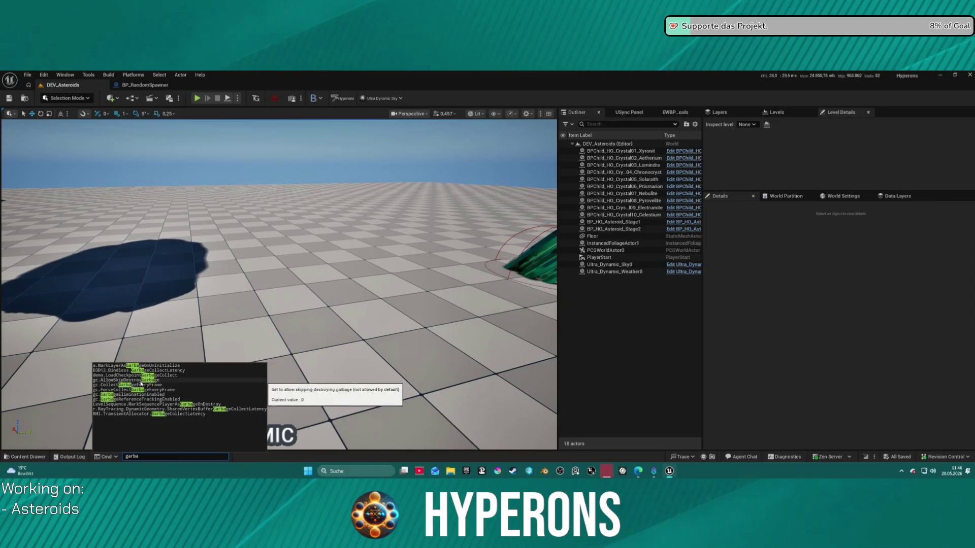
mouse_move(147, 388)
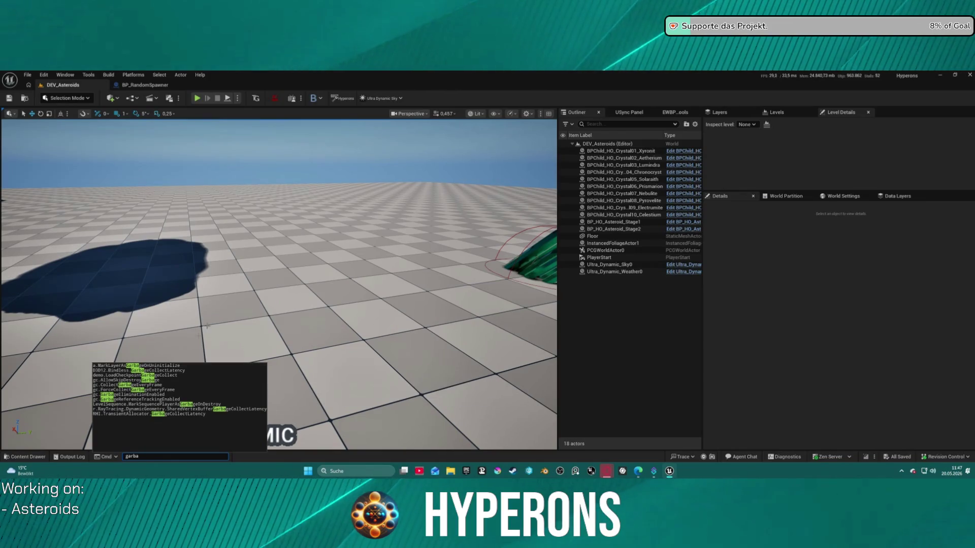
Select the Floor actor among the crystals.
mouse_move(204, 167)
left_mouse_down()
mouse_move(213, 213)
mouse_move(280, 240)
left_mouse_up()
left_click(279, 240)
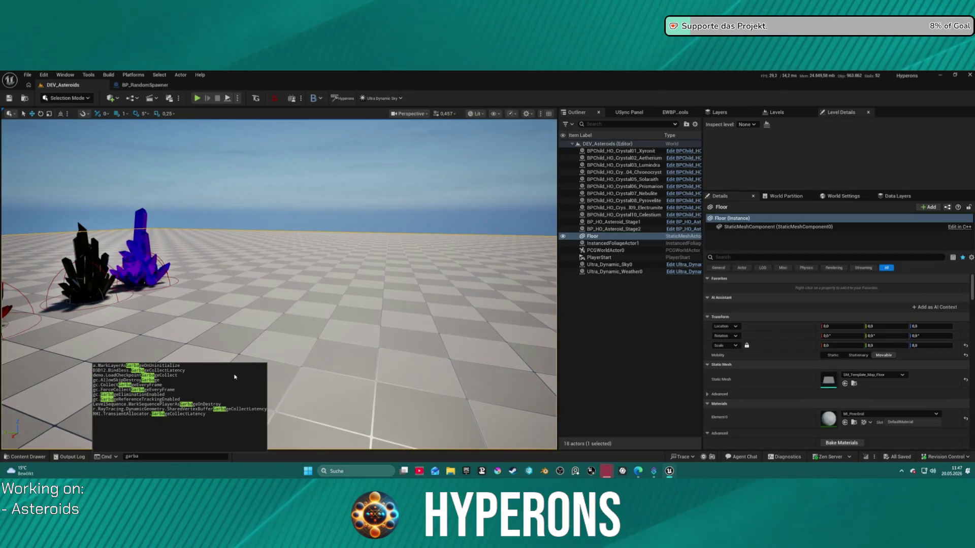
left_click_drag(337, 304, 297, 330)
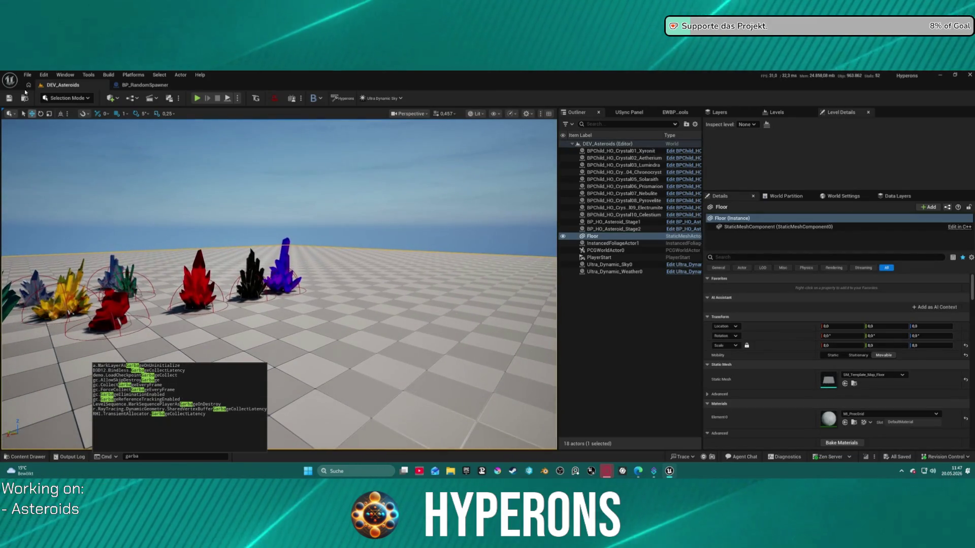
Load the LoadMap level from Recent Levels and close the map-check Message Log.
left_click(28, 75)
mouse_move(92, 126)
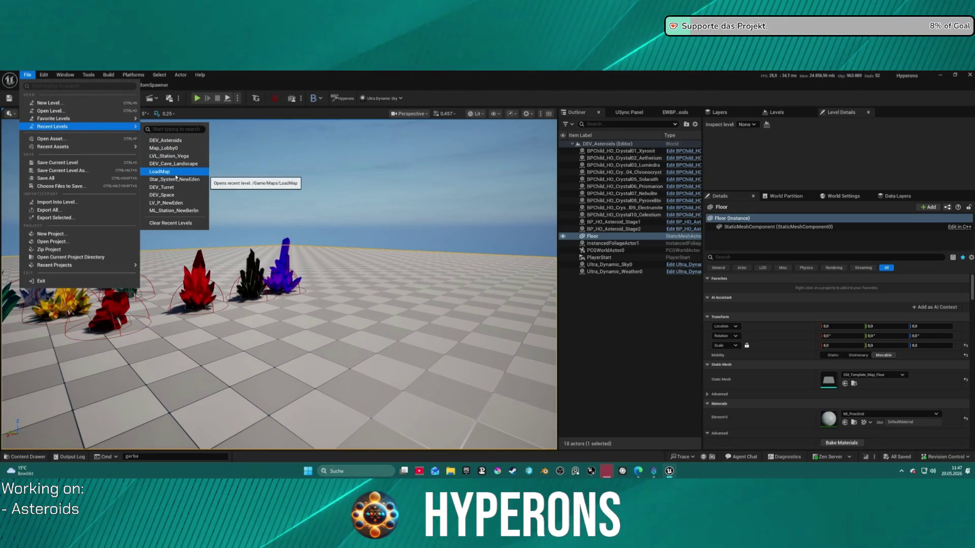
left_click(175, 174)
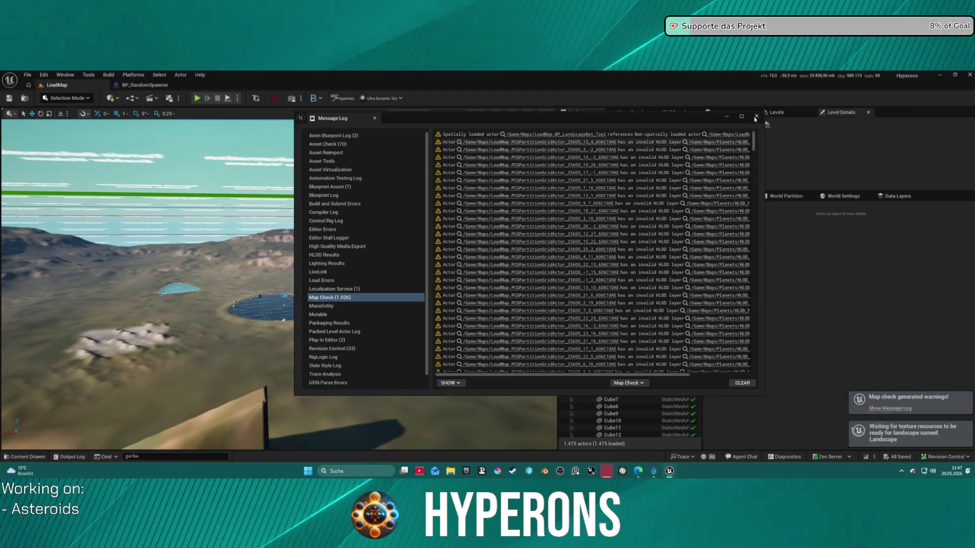
left_click(755, 117)
Fly over the LoadMap landscape, then bring up File > Recent Levels again.
left_click_drag(274, 297, 521, 234)
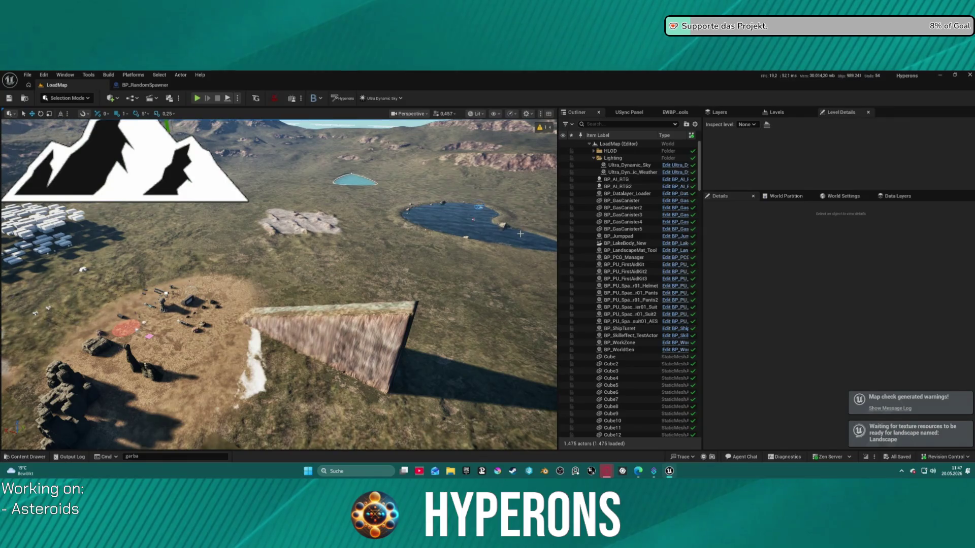
left_click_drag(195, 258, 198, 224)
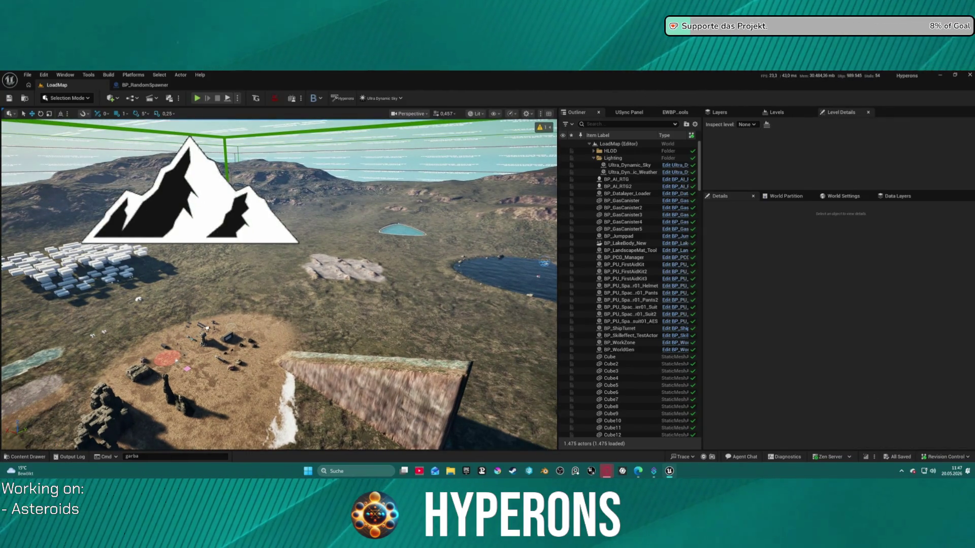
left_click(26, 76)
mouse_move(75, 128)
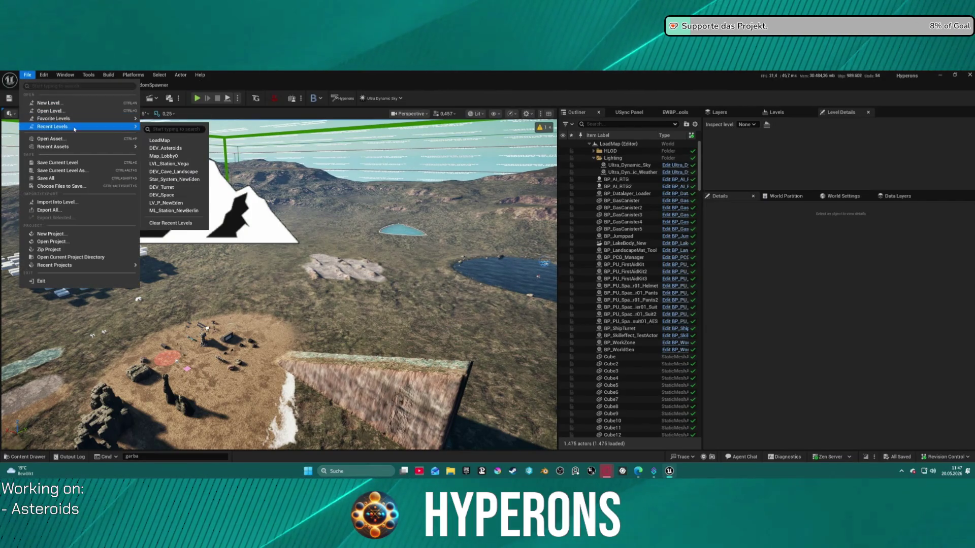
Open Map_Lobby0, close its map-check log, then relaunch the Hyperons 5.7 project from the desktop.
left_click(177, 158)
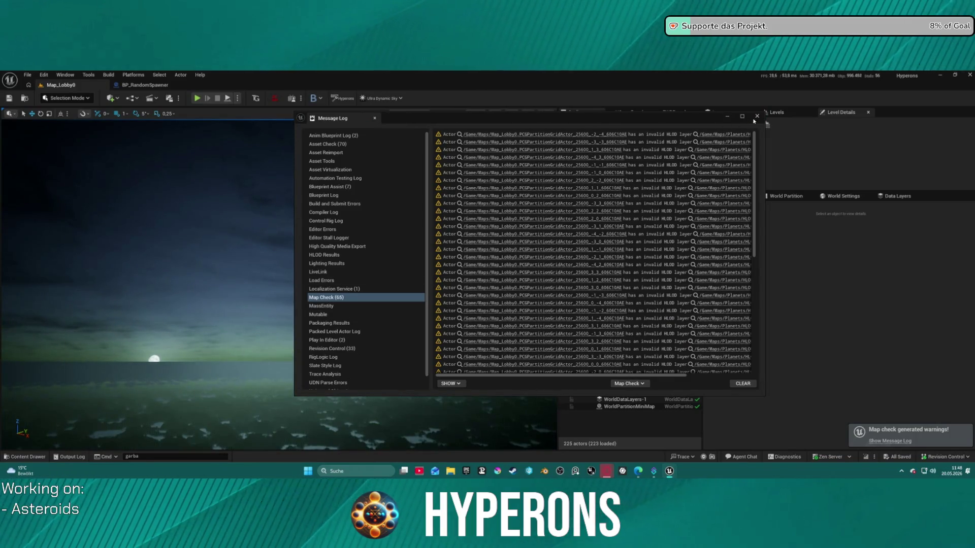
left_click(756, 118)
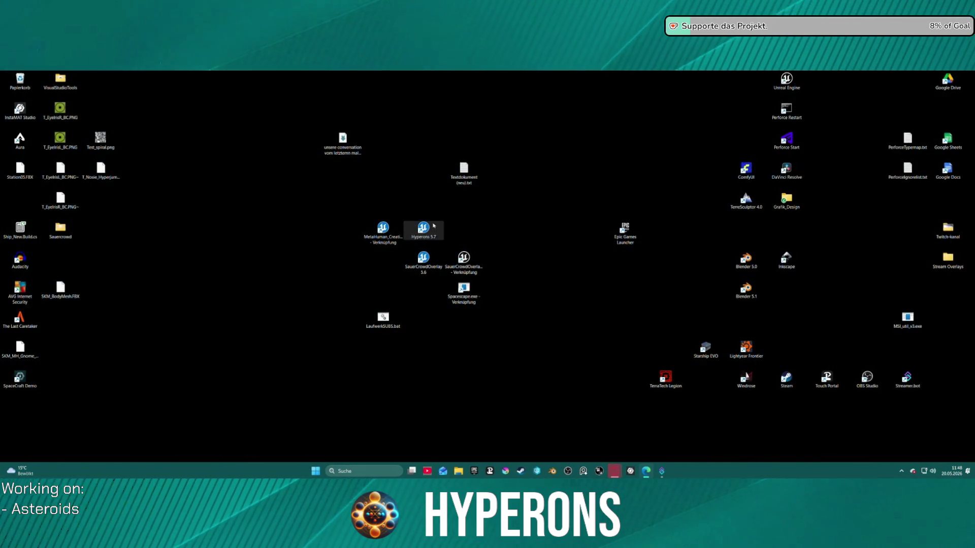
double_click(431, 230)
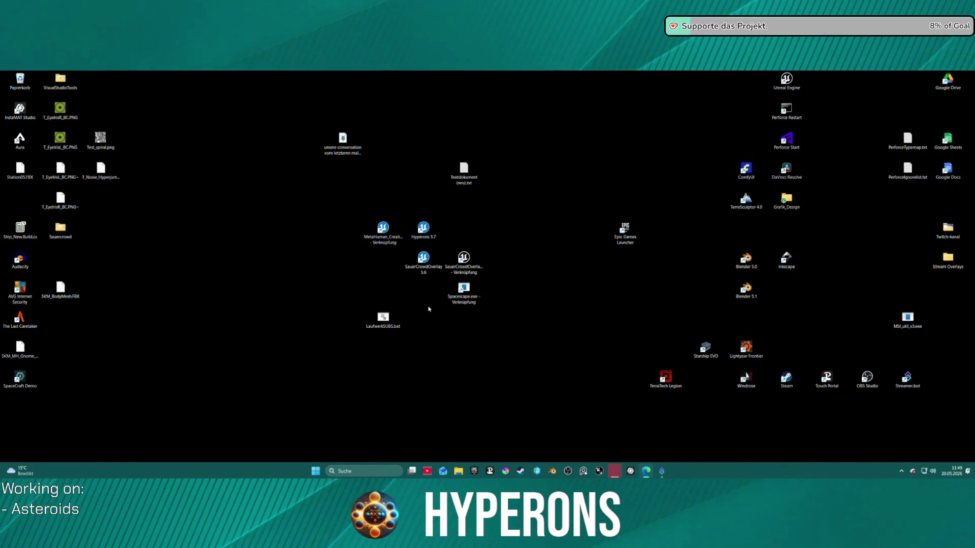
Drag LaufwerkSUBS.bat into the upper-left desktop icon group.
left_click(383, 318)
mouse_move(384, 318)
left_mouse_down()
mouse_move(183, 278)
mouse_move(15, 198)
mouse_move(104, 197)
left_mouse_up()
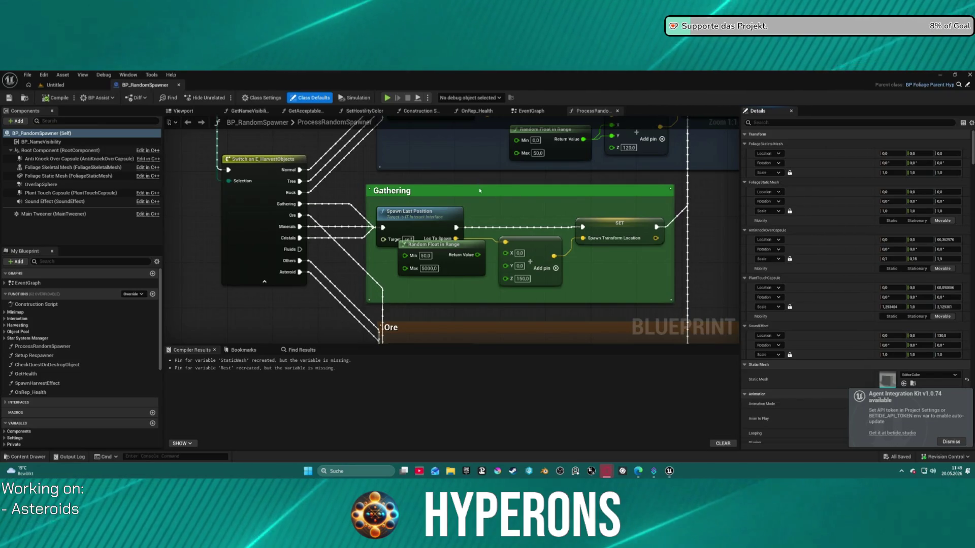
Zoom out of the ProcessRandomSpawner graph, then close the BP_RandomSpawner blueprint.
scroll(476, 241, "down", 1)
scroll(476, 240, "down", 2)
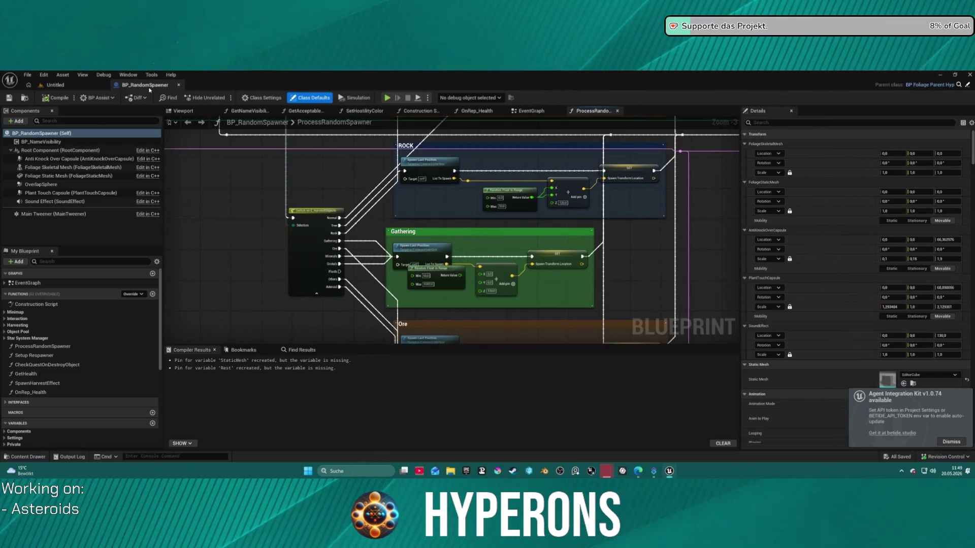
left_click(179, 84)
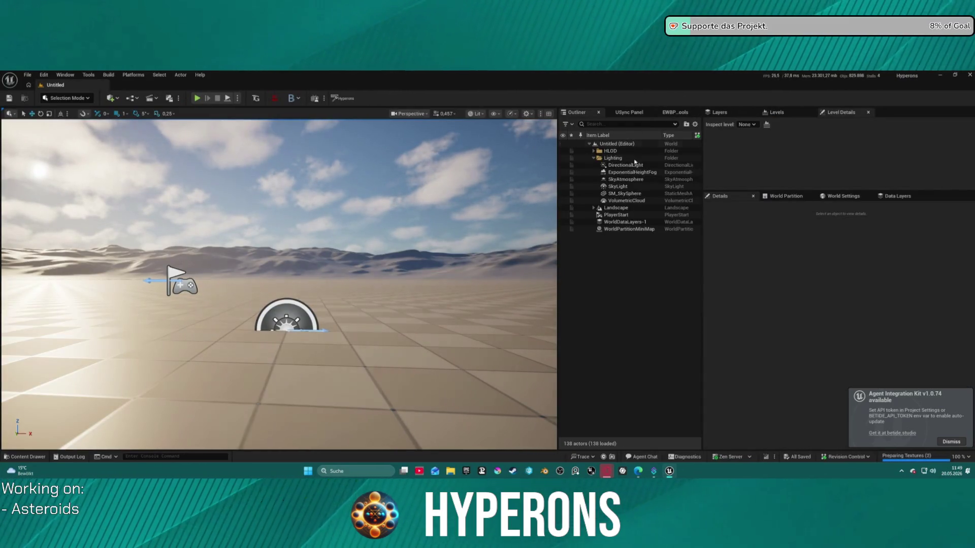
Dismiss the Agent Integration Kit notice, look around the Untitled level, and open Recent Levels.
left_click(957, 442)
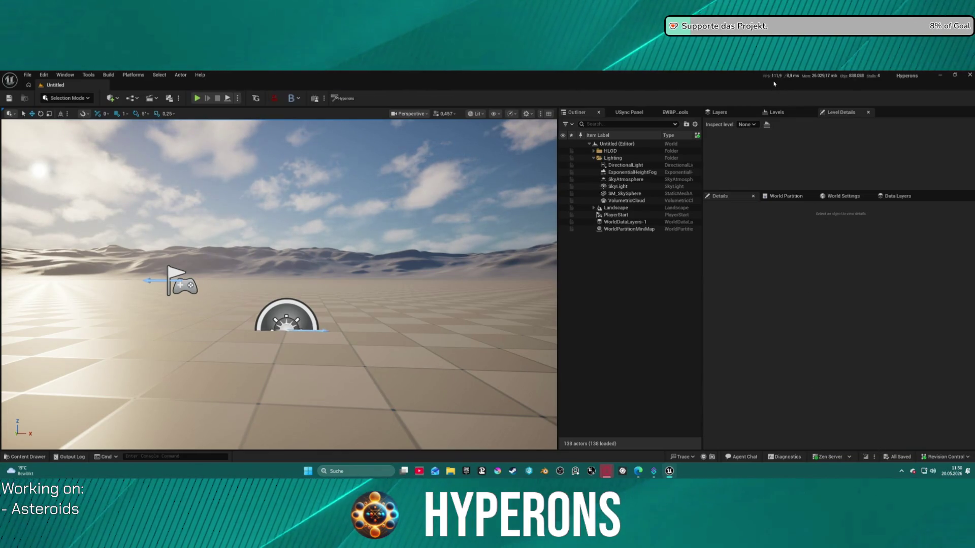
scroll(238, 238, "up", 5)
key("s")
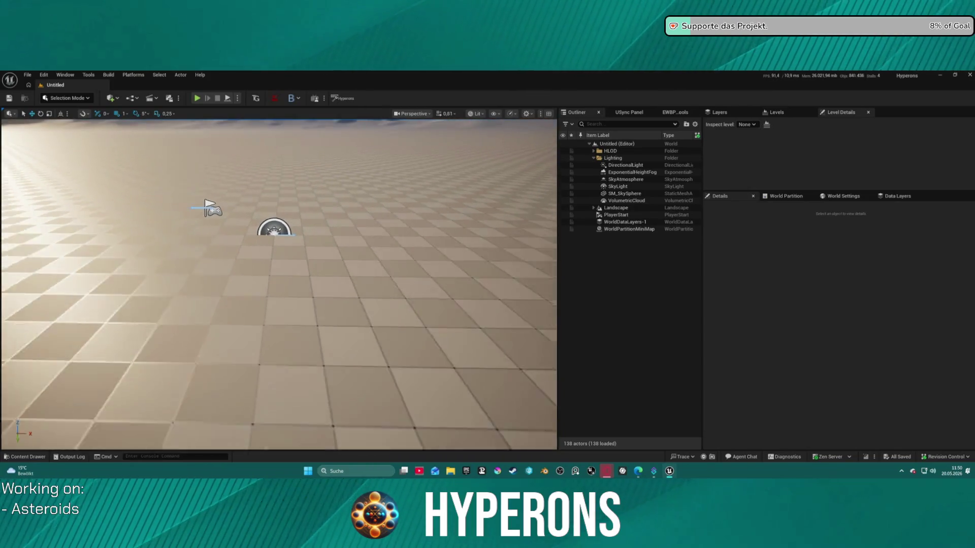
left_click_drag(245, 268, 203, 238)
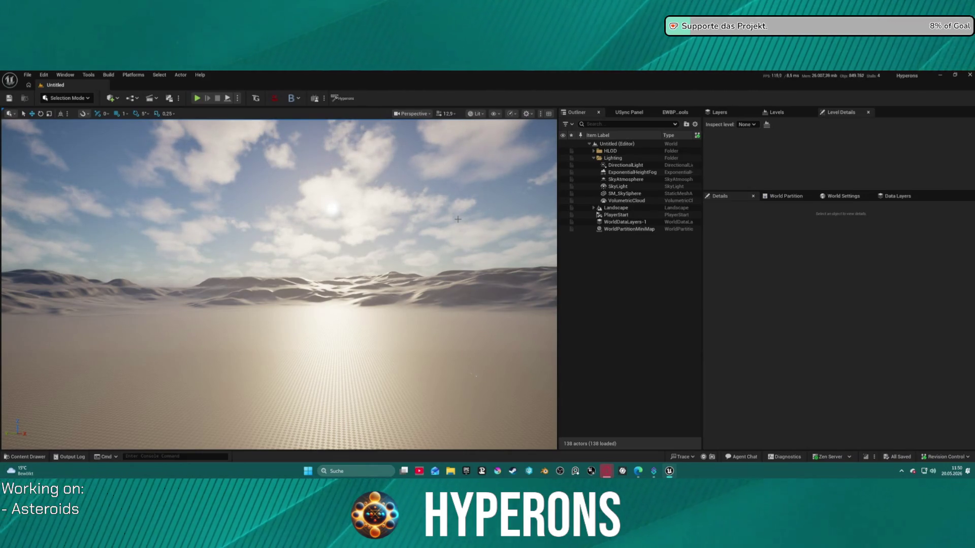
left_click(27, 74)
Load DEV_Asteroids from Recent Levels and pan across its crystals.
mouse_move(134, 122)
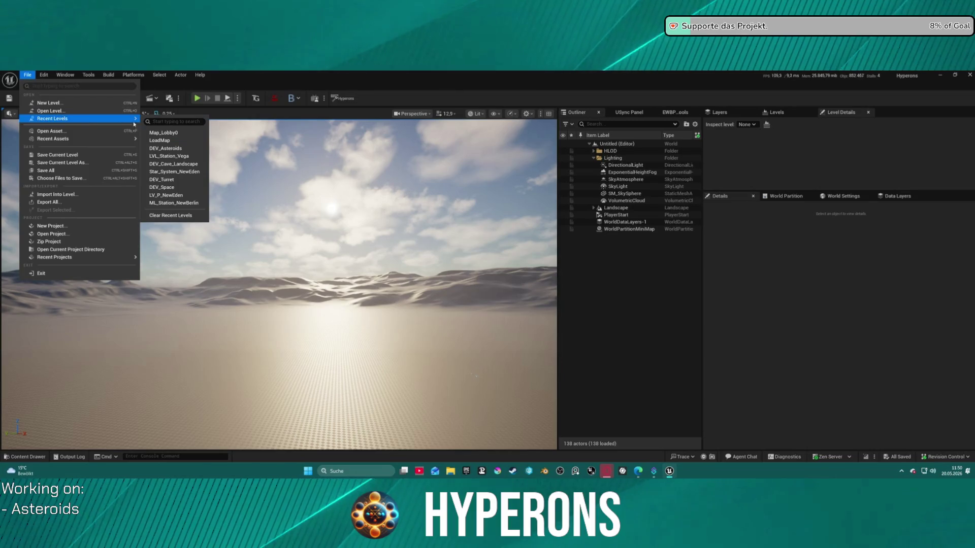
left_click(264, 158)
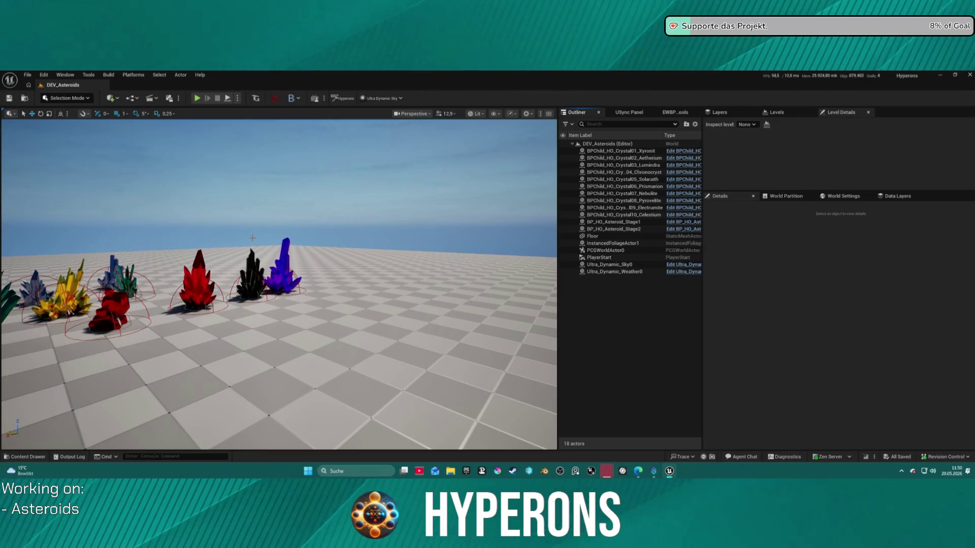
left_click_drag(369, 293, 337, 284)
Select the Floor actor, orbit around the crystals, then open File > Recent Levels.
scroll(199, 297, "down", 15)
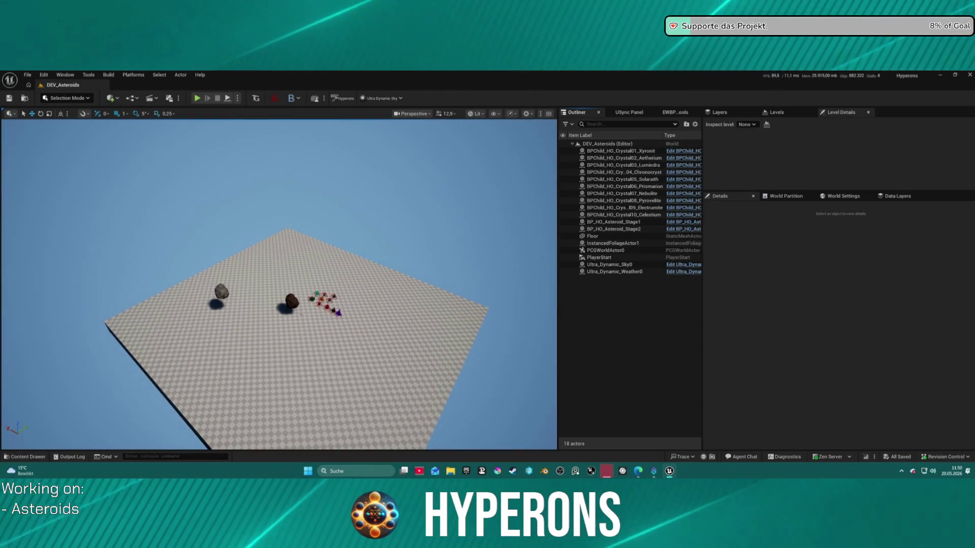
right_click(340, 284)
left_click(766, 96)
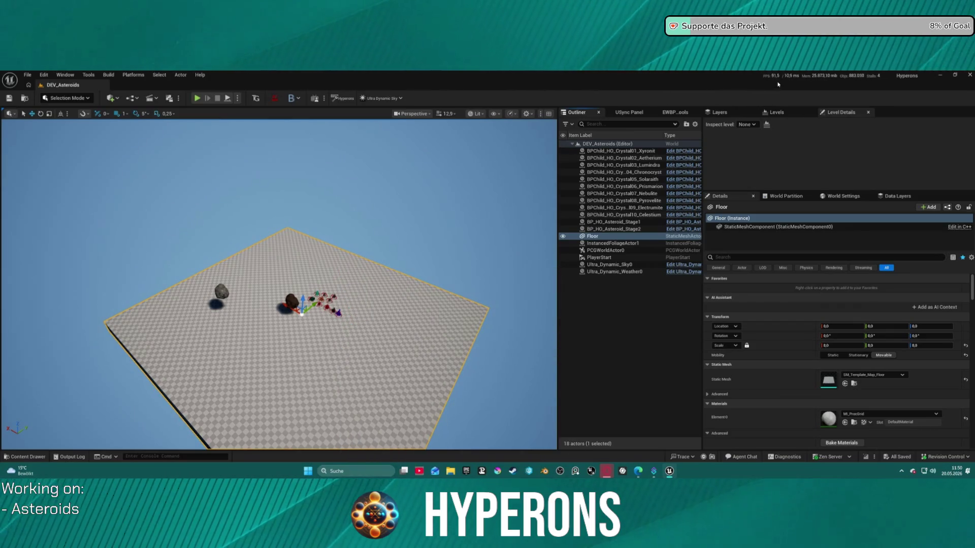
scroll(280, 285, "up", 5)
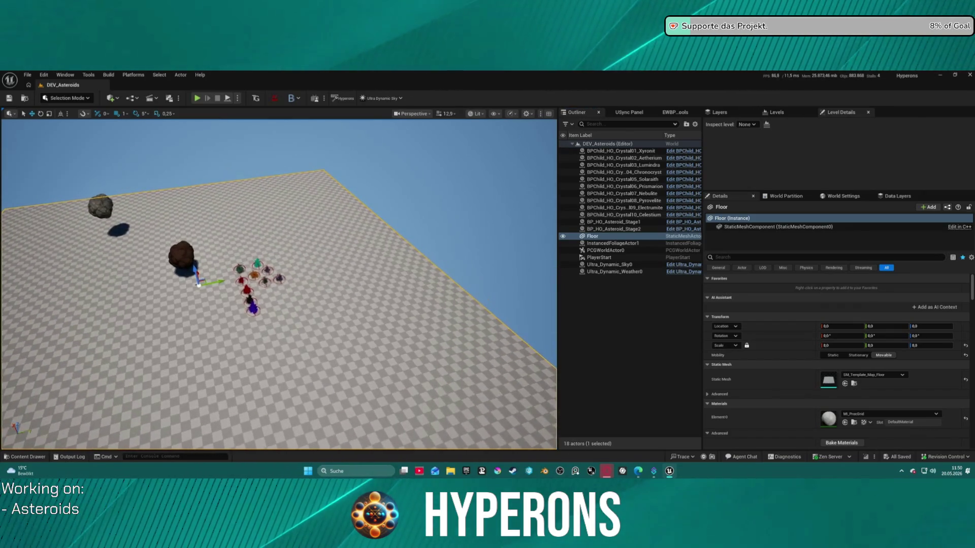
left_click_drag(279, 284, 229, 284)
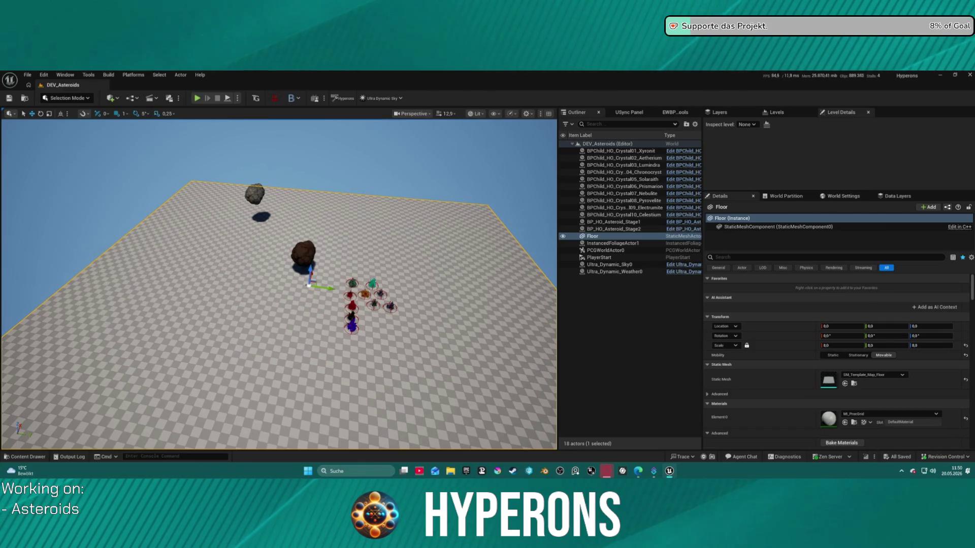
left_click(27, 74)
Close the recent levels list without switching level, and open the Content Drawer.
mouse_move(89, 128)
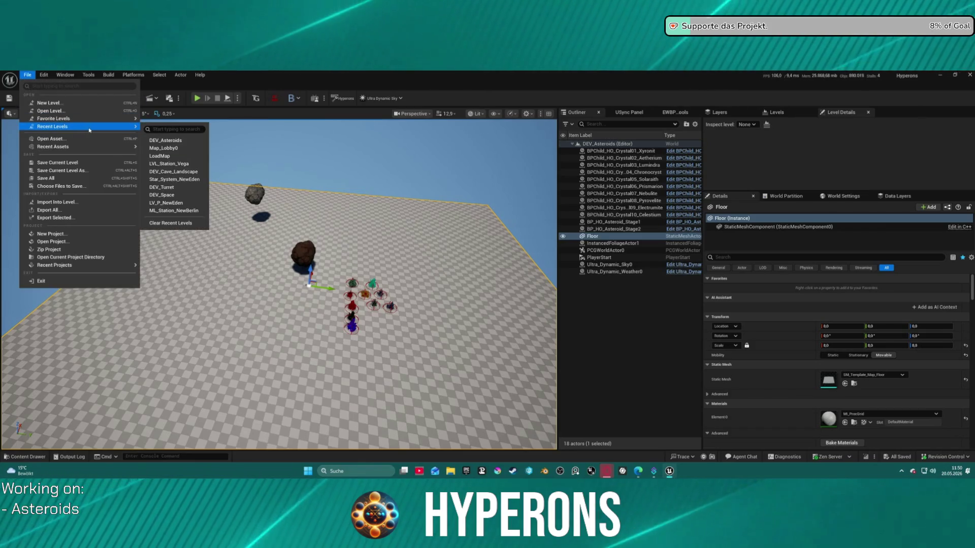
key("Escape")
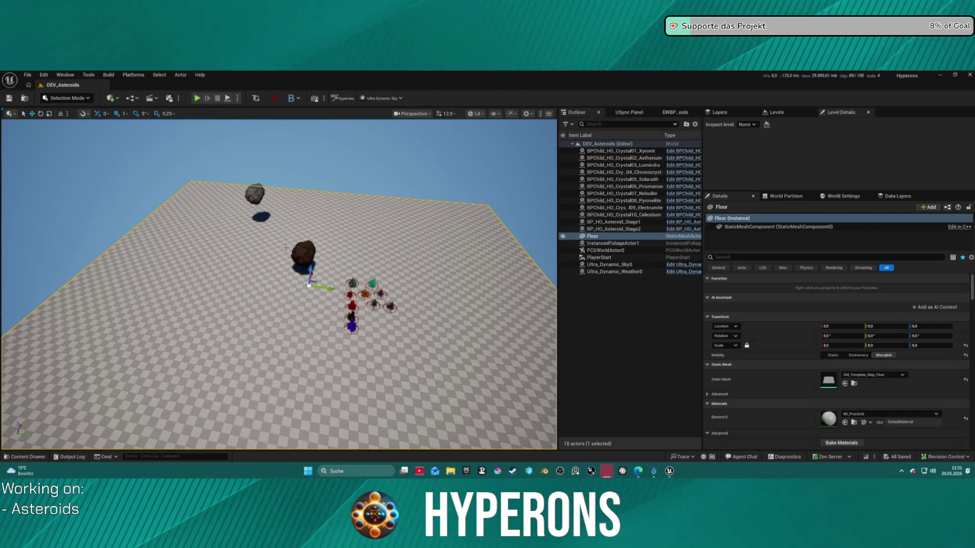
key("ctrl+space")
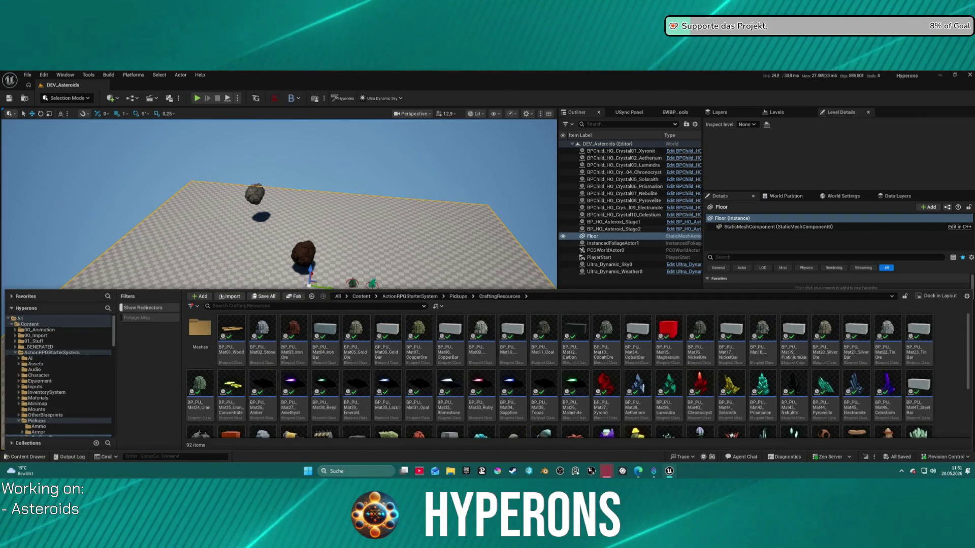
Browse to Core > SpaceObjects > Asteroids > PCG and drag BP_PCG_Asteroid_Belt_Cluster into the level.
scroll(48, 390, "down", 5)
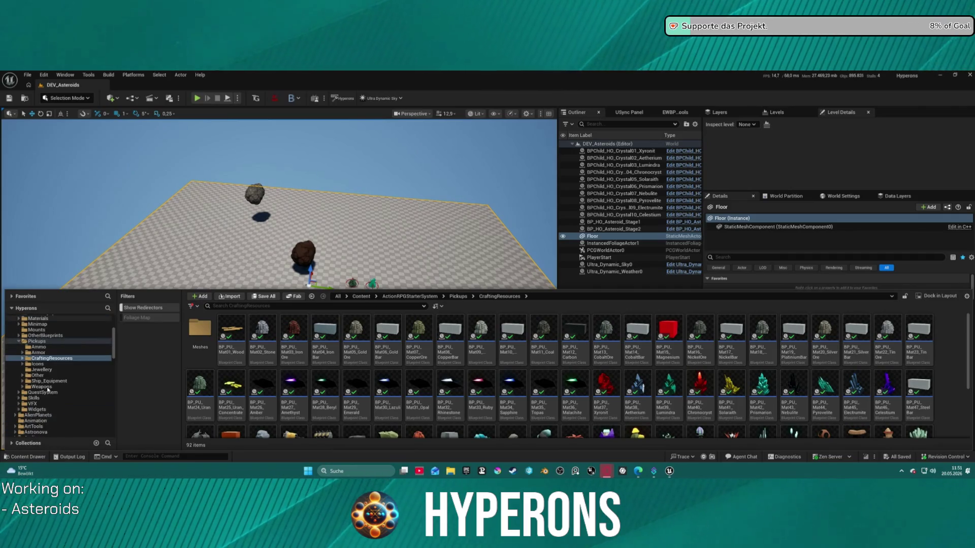
scroll(72, 409, "down", 3)
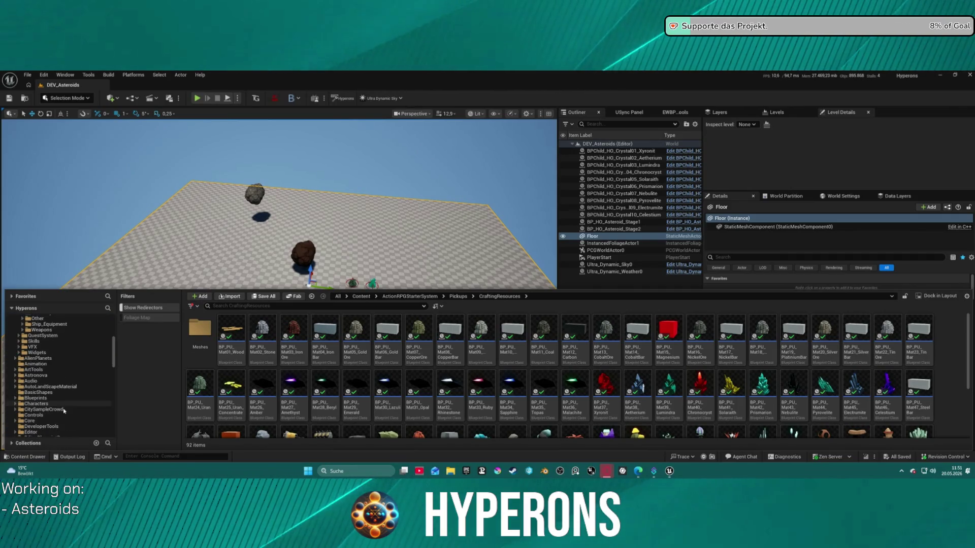
scroll(45, 417, "down", 5)
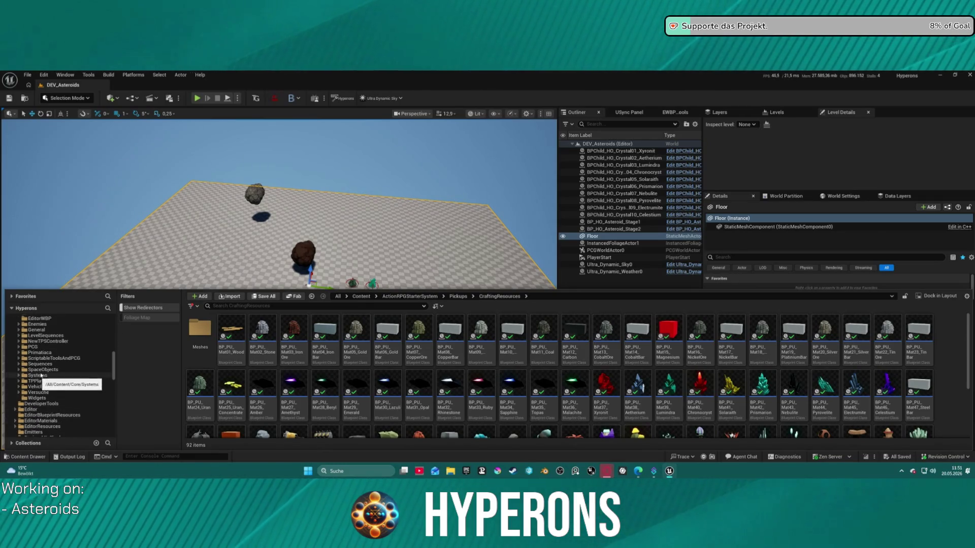
left_click(42, 371)
double_click(207, 337)
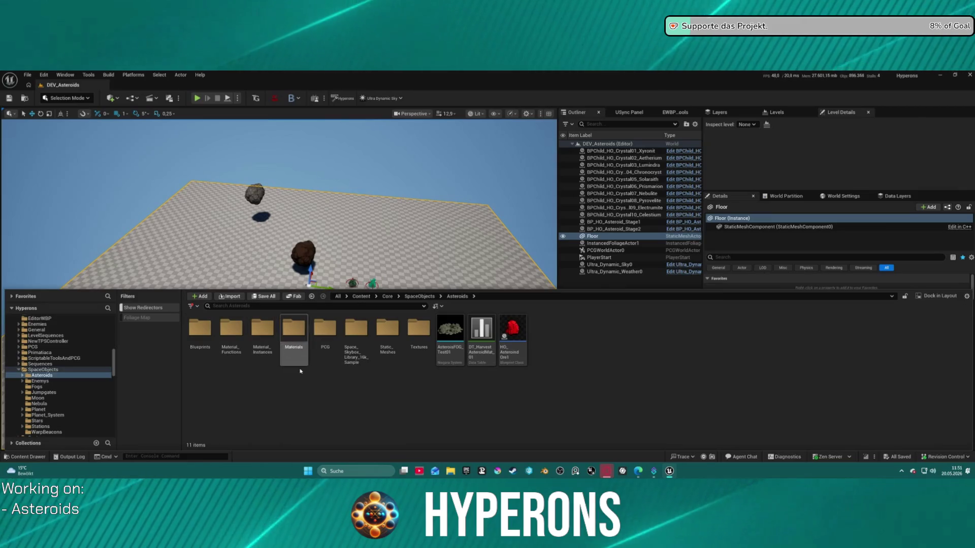
double_click(333, 336)
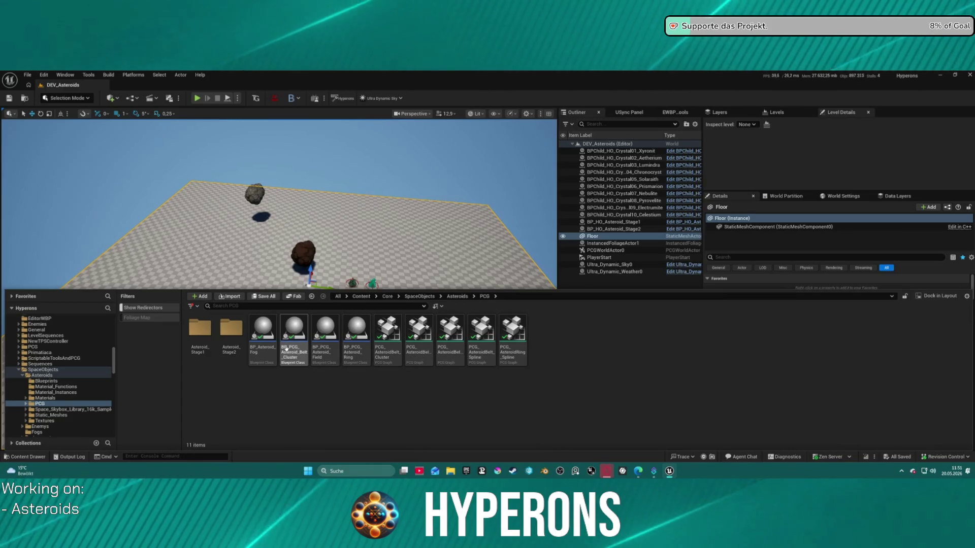
mouse_move(285, 349)
left_mouse_down()
mouse_move(292, 182)
mouse_move(239, 167)
left_mouse_up()
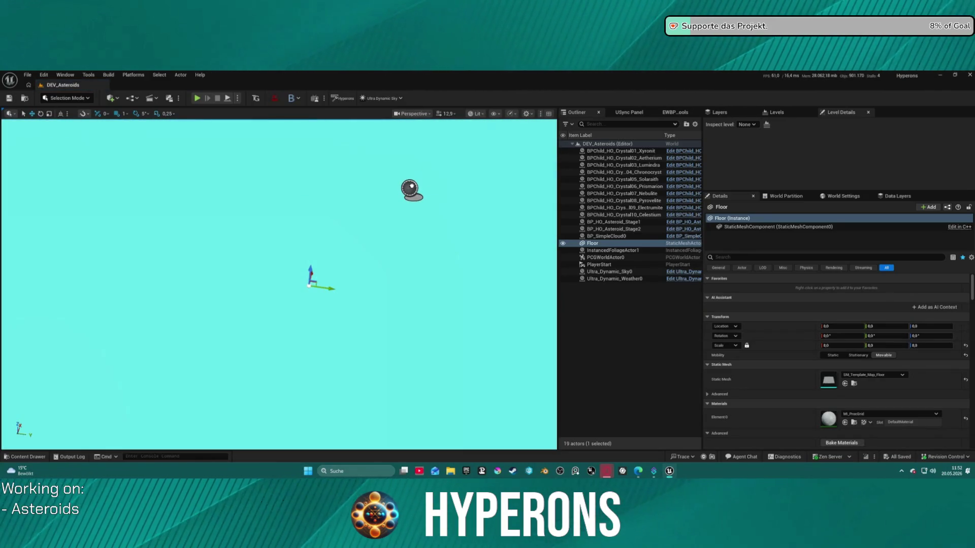
Drop the belt cluster into DEV_Asteroids, frame and orbit its generated asteroids, then start Play.
left_click_drag(410, 188, 410, 188)
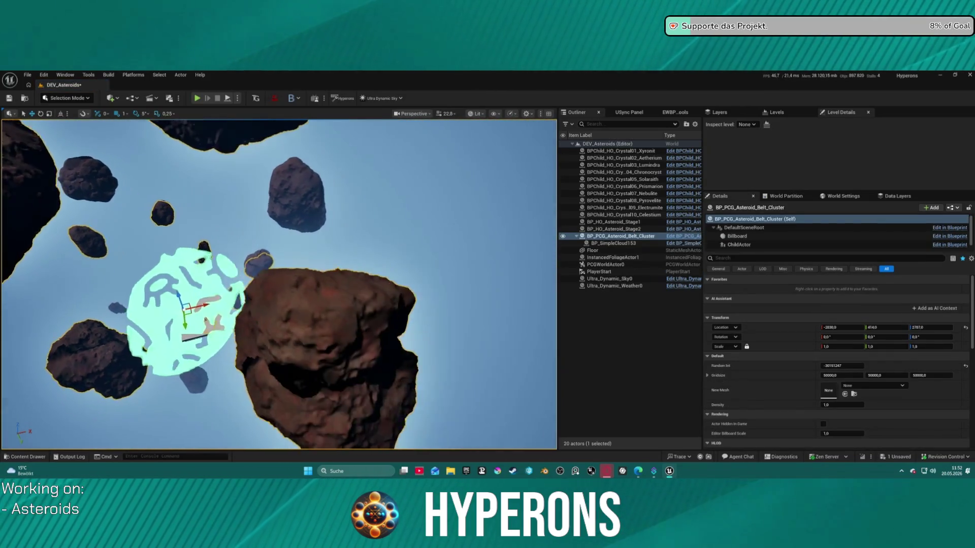
scroll(279, 284, "down", 10)
key("f")
mouse_move(280, 284)
left_mouse_down()
mouse_move(213, 294)
mouse_move(233, 279)
mouse_move(244, 289)
left_mouse_up()
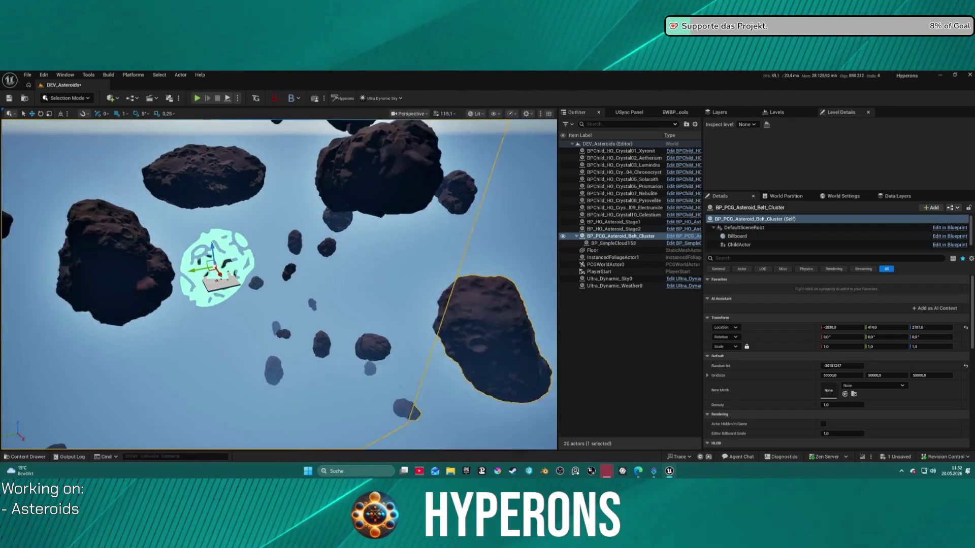
scroll(244, 277, "down", 5)
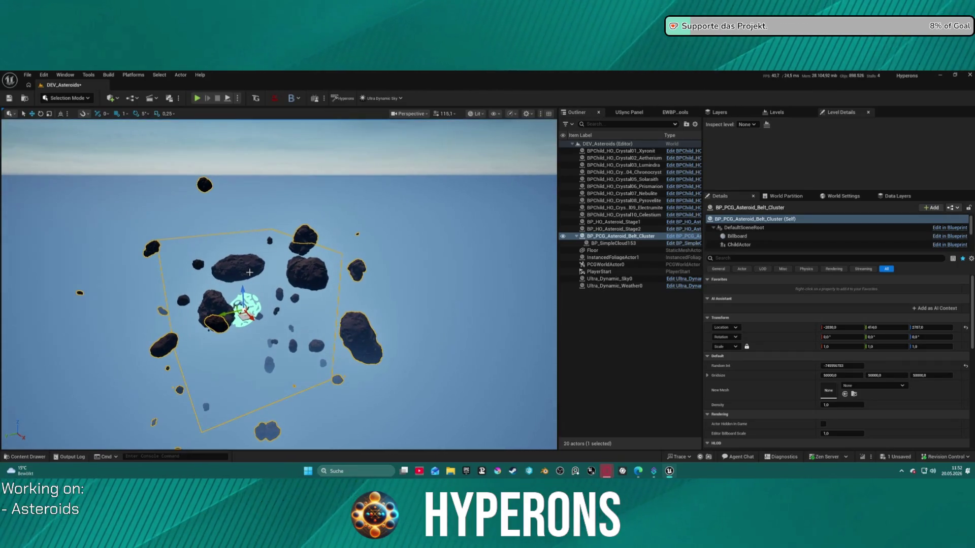
scroll(279, 285, "up", 10)
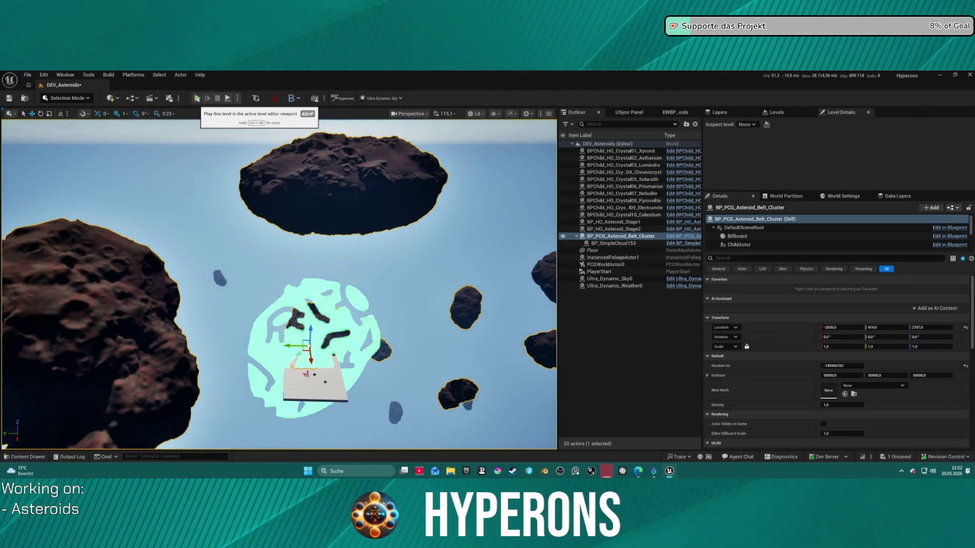
left_click(197, 99)
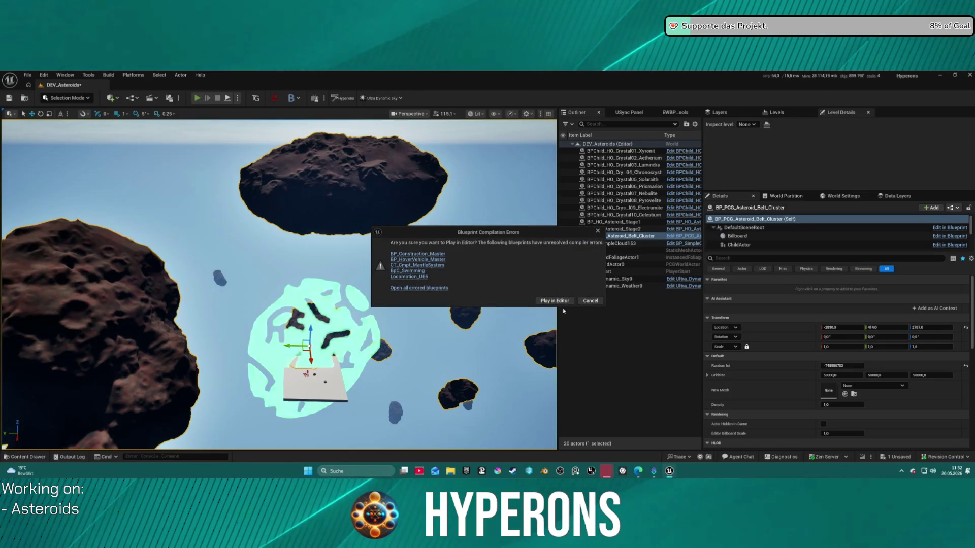
Play despite the compile errors, fly among the asteroids using W and Space thrusters, then stop.
left_click(544, 300)
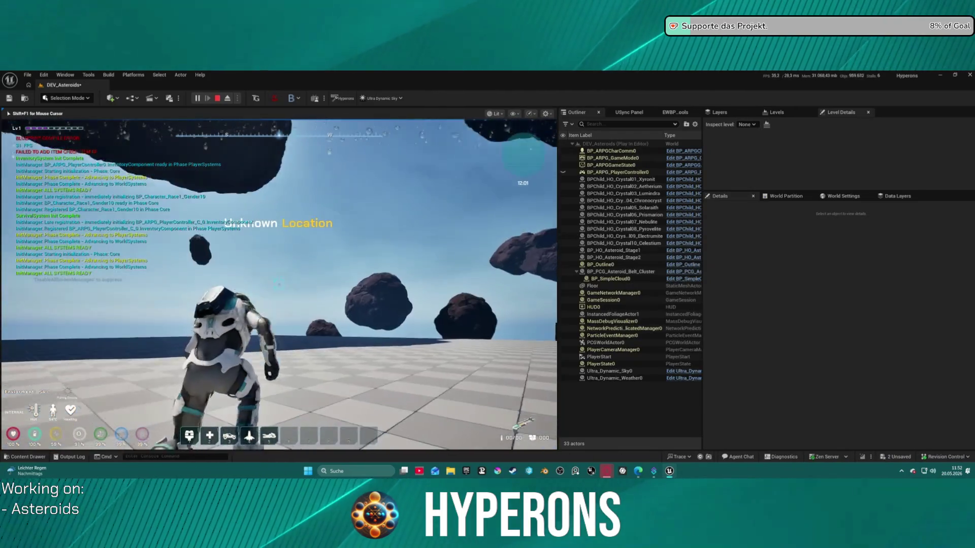
key("w")
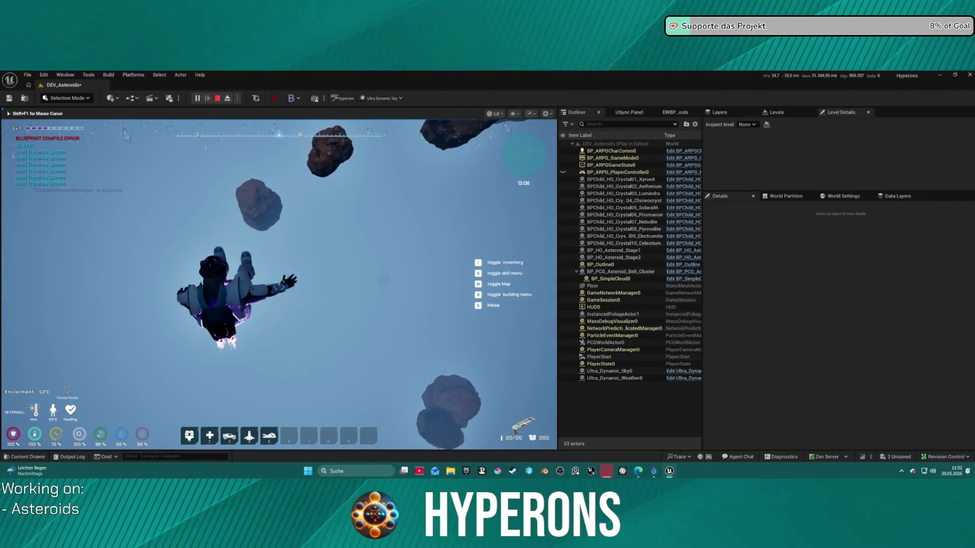
key("space")
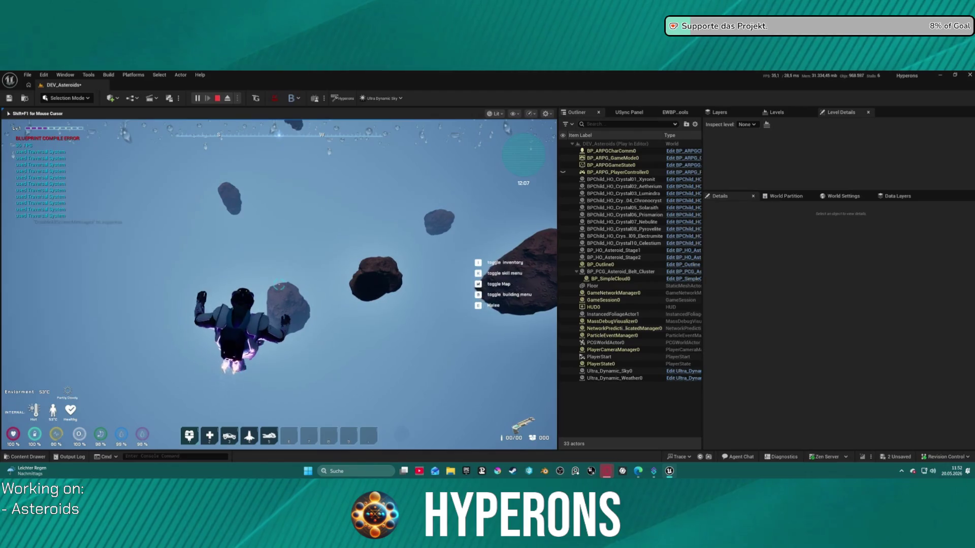
key("space")
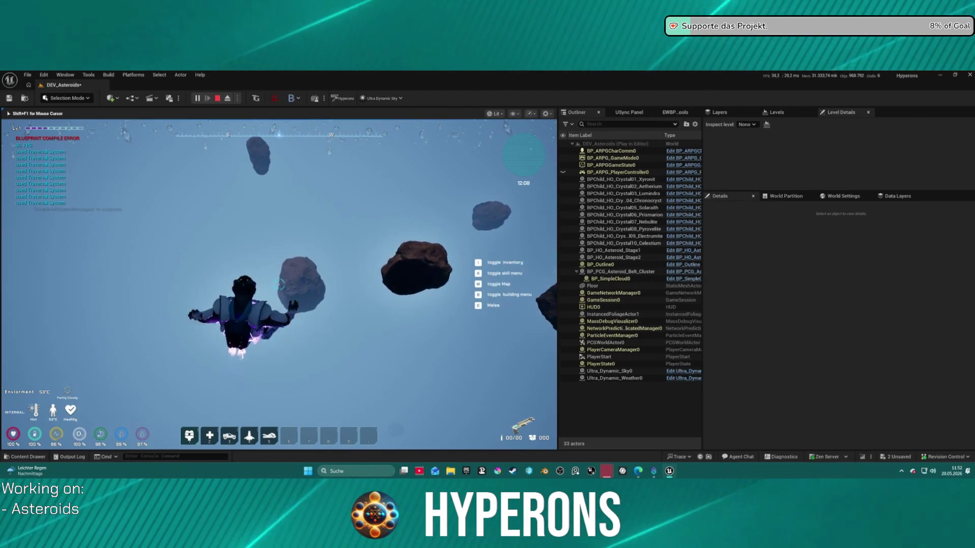
key("space")
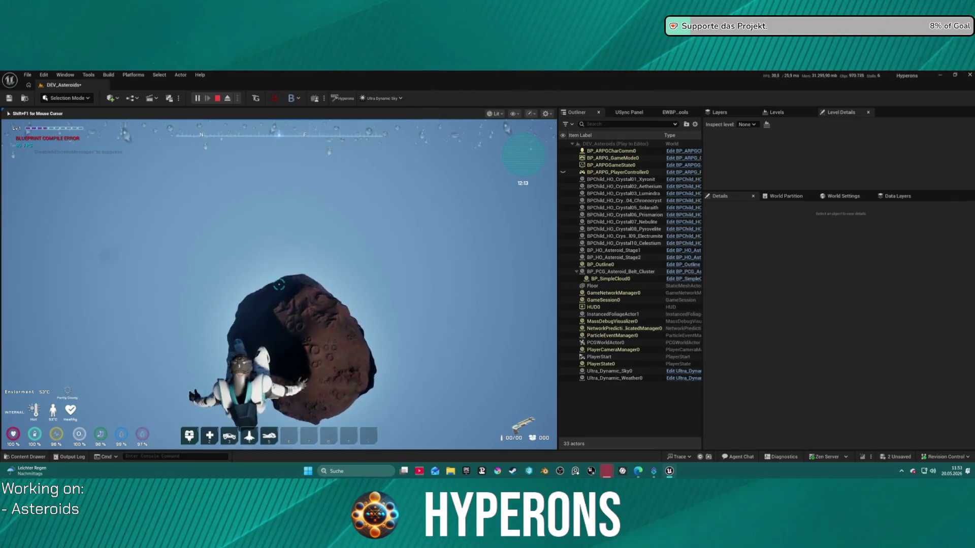
key("space")
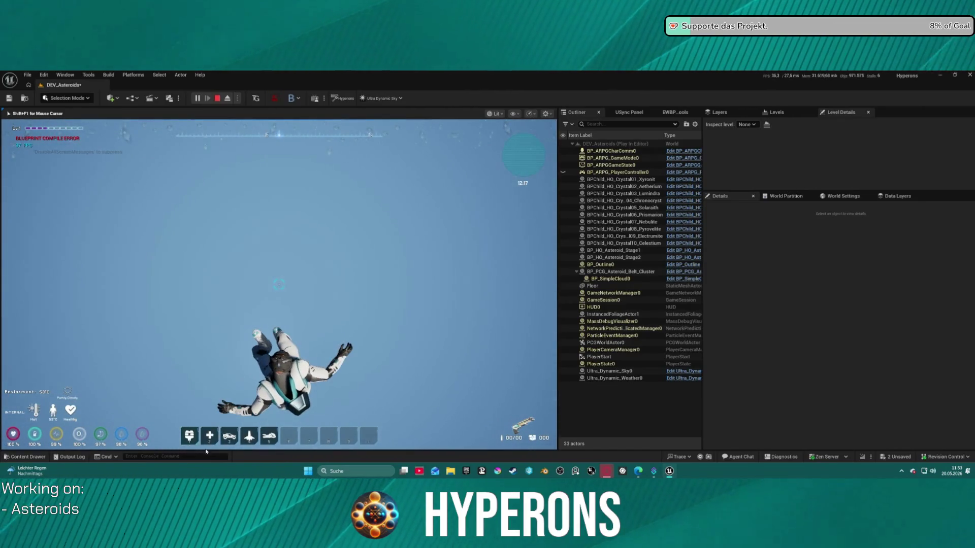
key("Escape")
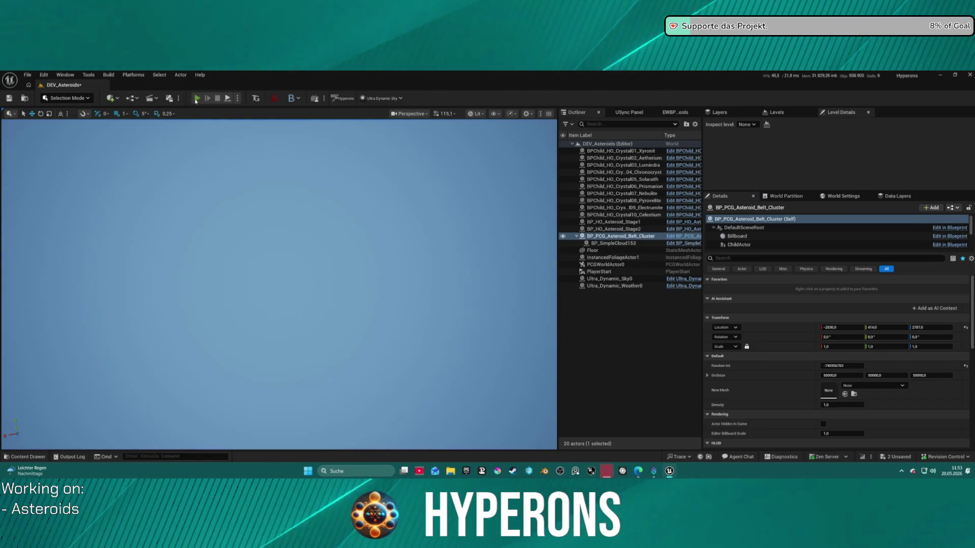
Run two short play tests of DEV_Asteroids, framing the asteroid cluster with F between them.
left_click(196, 100)
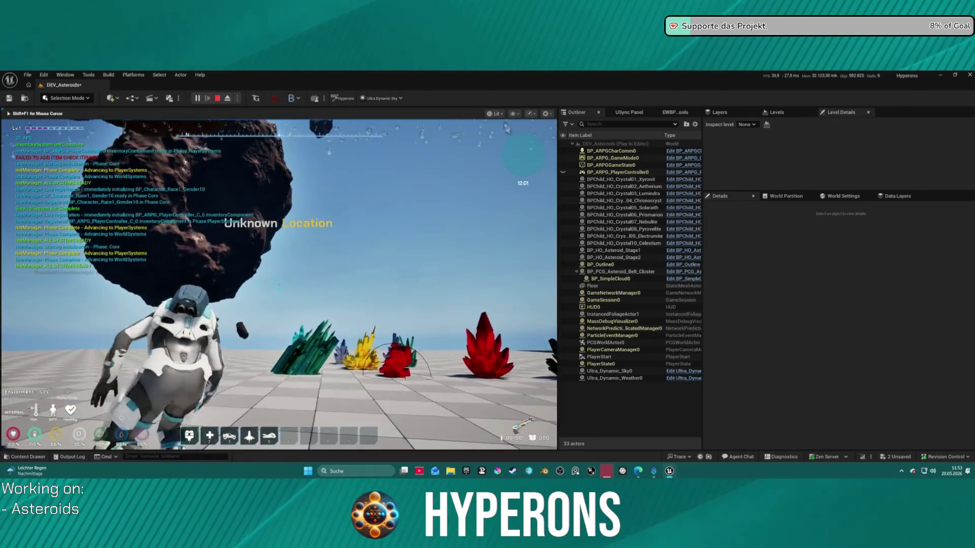
key("Escape")
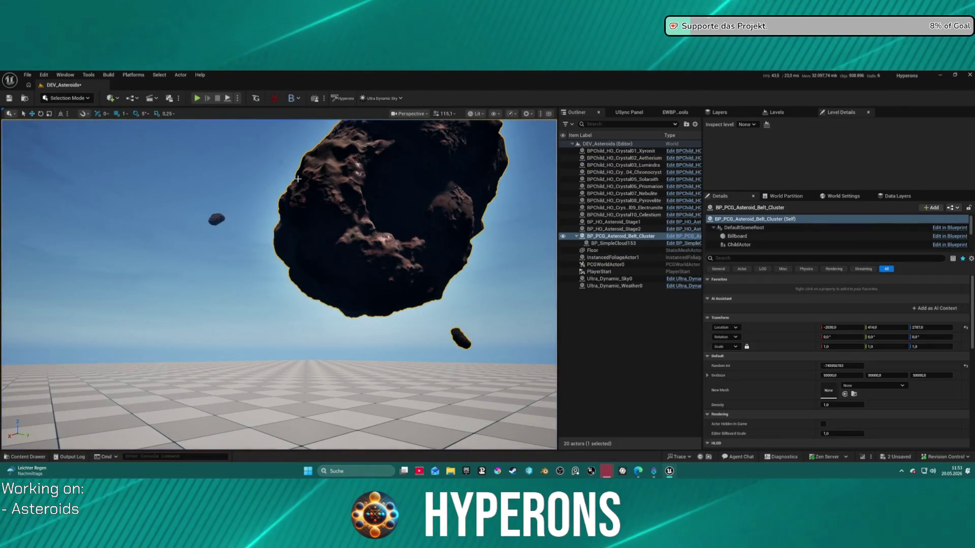
key("f")
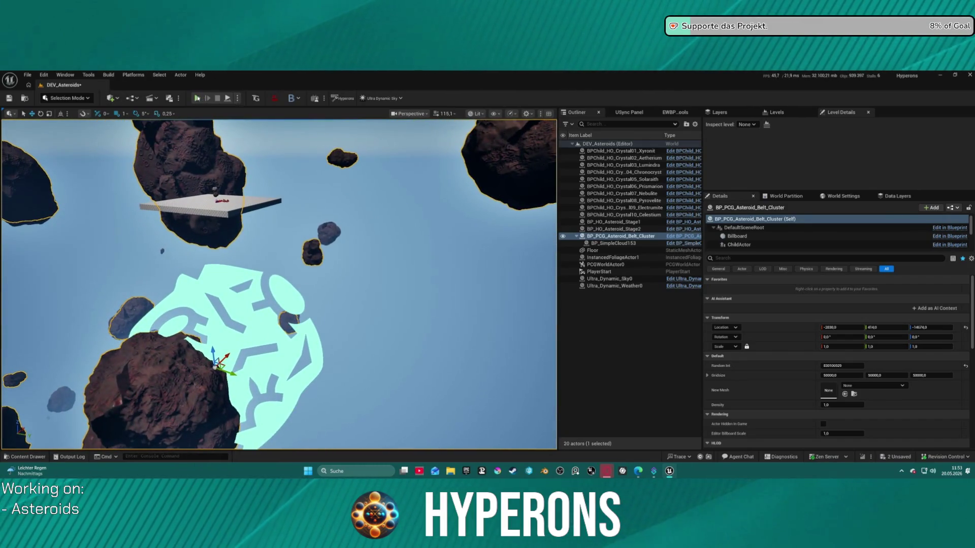
key("alt+p")
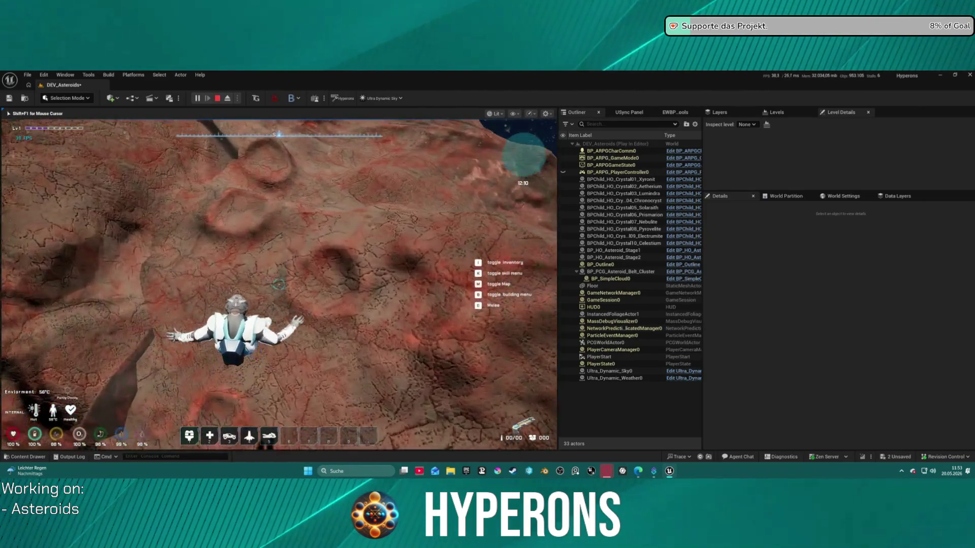
key("Escape")
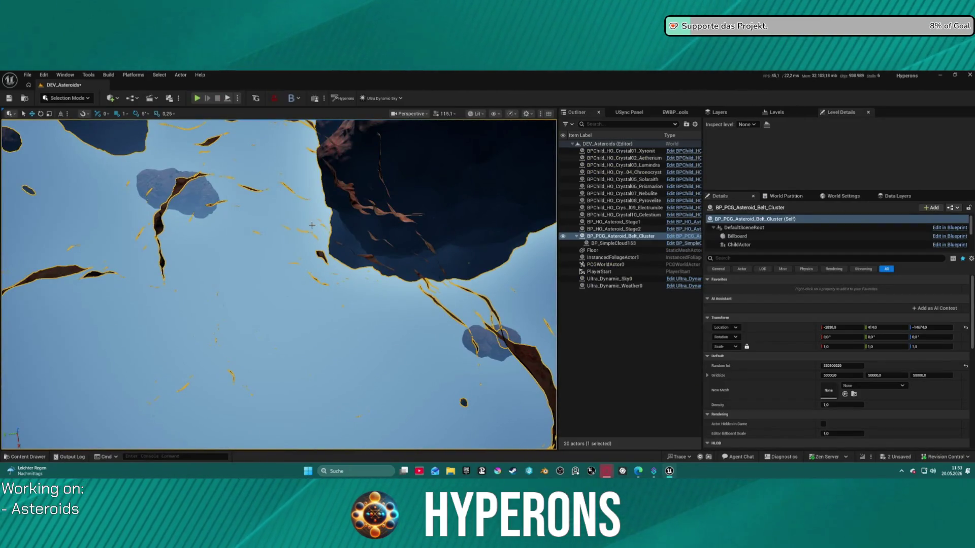
Frame and orbit the cluster, then open BP_PCG_Asteroid_Belt_Cluster in the Blueprint editor.
key("f")
scroll(279, 285, "down", 10)
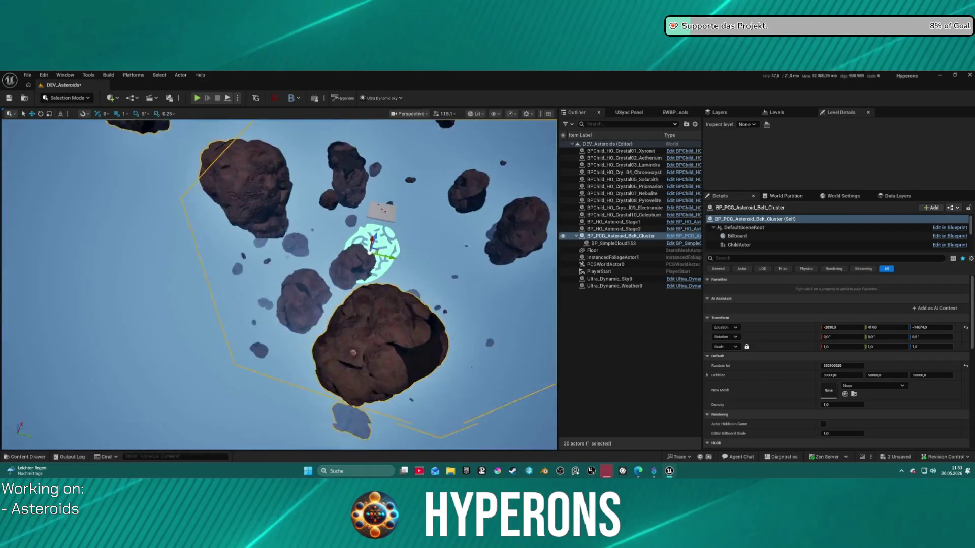
mouse_move(229, 244)
left_mouse_down()
mouse_move(267, 240)
mouse_move(244, 218)
mouse_move(229, 239)
mouse_move(258, 246)
mouse_move(254, 227)
mouse_move(254, 238)
left_mouse_up()
key("ctrl+space")
key("ctrl+space")
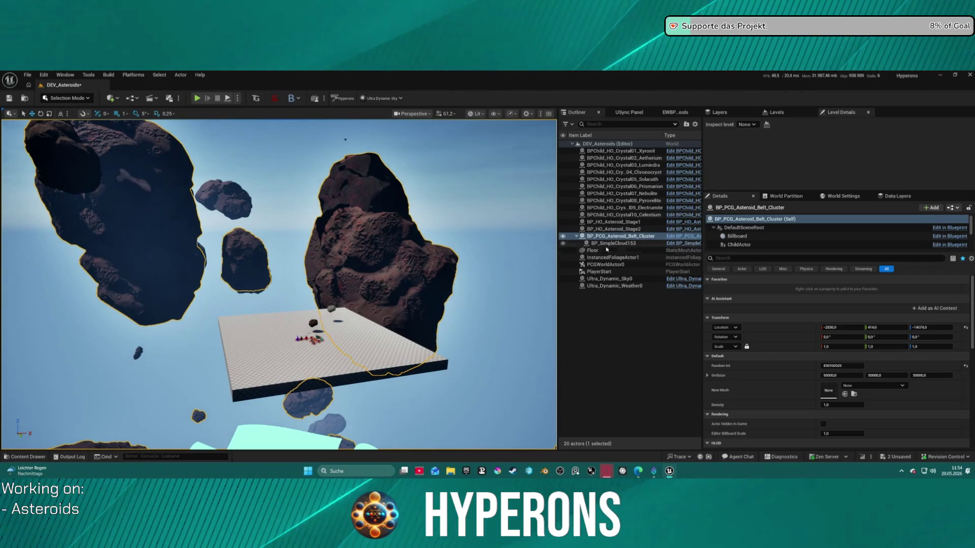
left_click(679, 238)
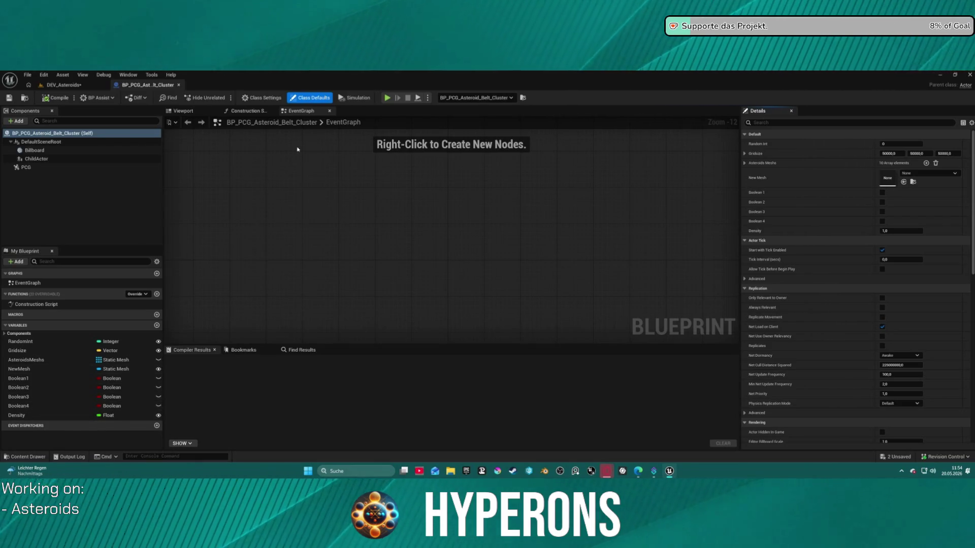
Show the Construction Script graph and inspect the PCG component's settings.
left_click(249, 114)
scroll(368, 223, "up", 3)
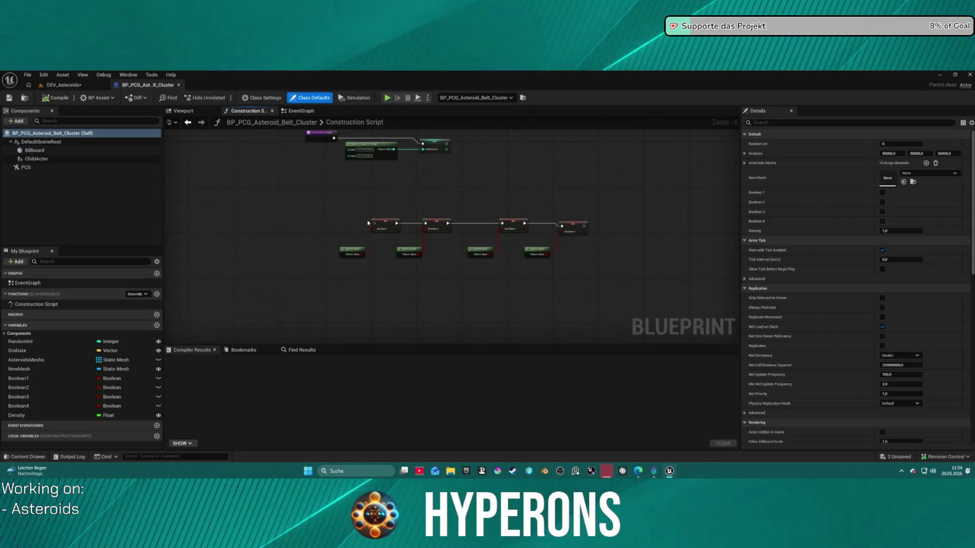
scroll(380, 205, "down", 4)
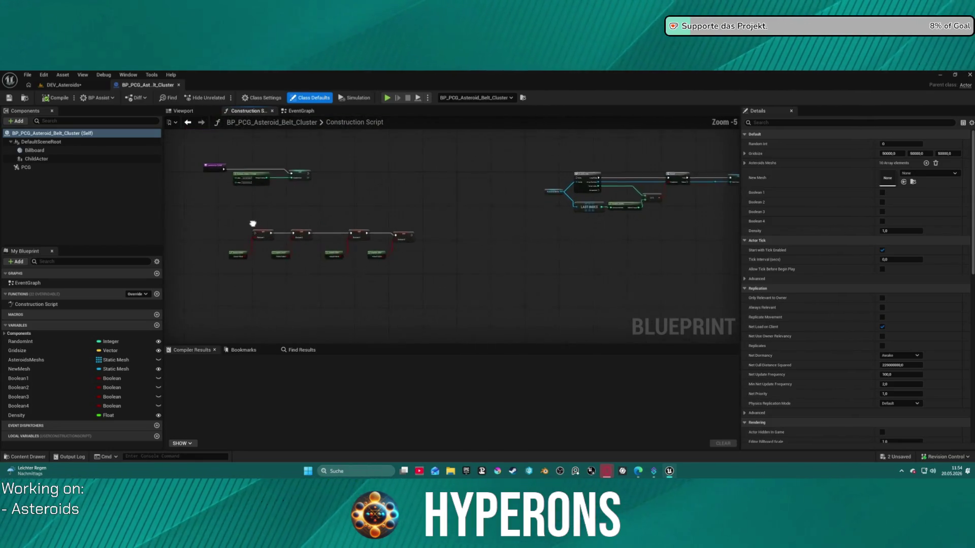
left_click_drag(393, 250, 334, 271)
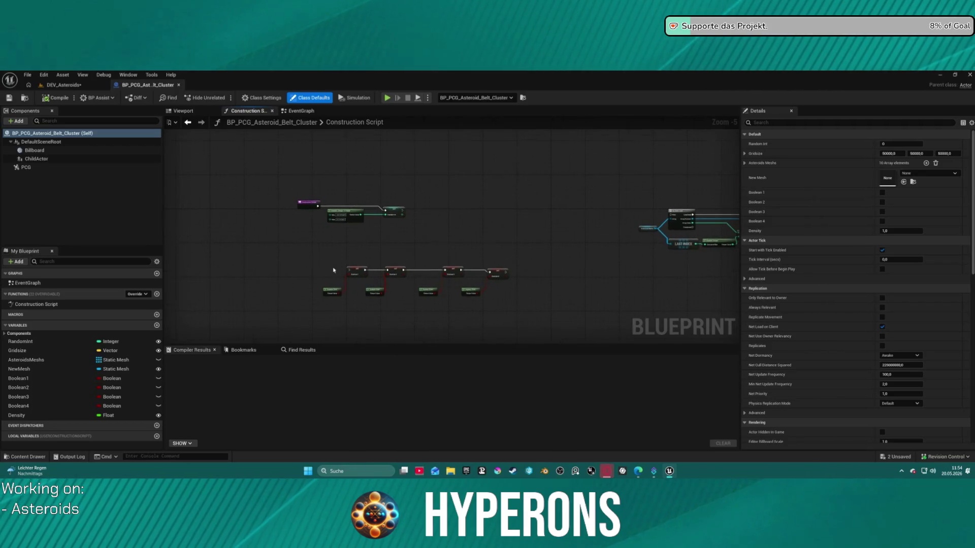
left_click(24, 167)
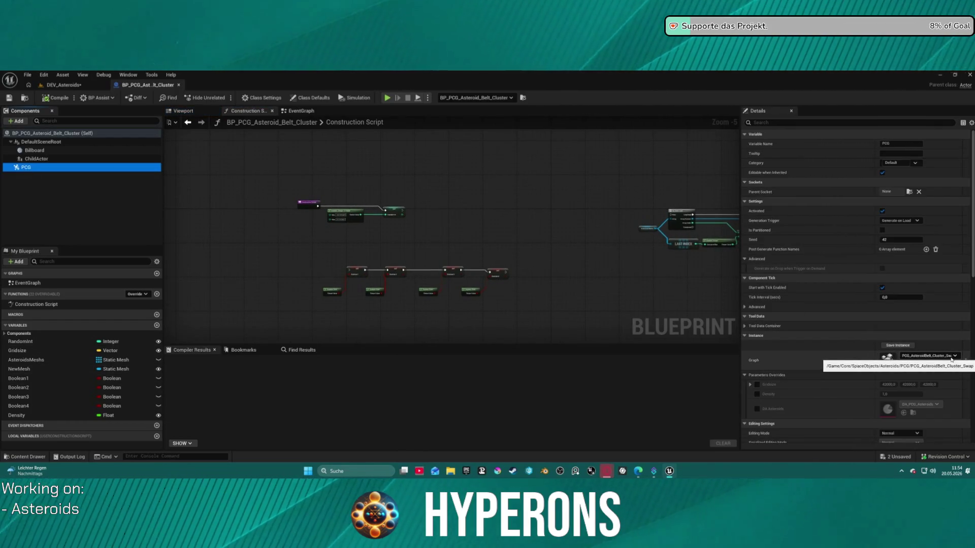
Inspect the Boolean4, NewMesh, Boolean1 and Density variables, then reselect the PCG component.
left_click(42, 408)
left_click(34, 374)
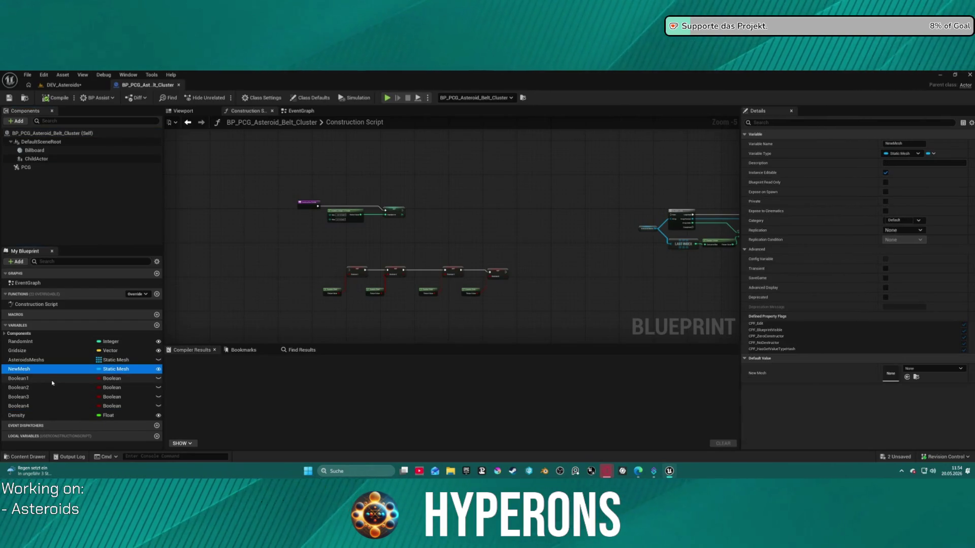
left_click(51, 378)
left_click(37, 415)
left_click(51, 405)
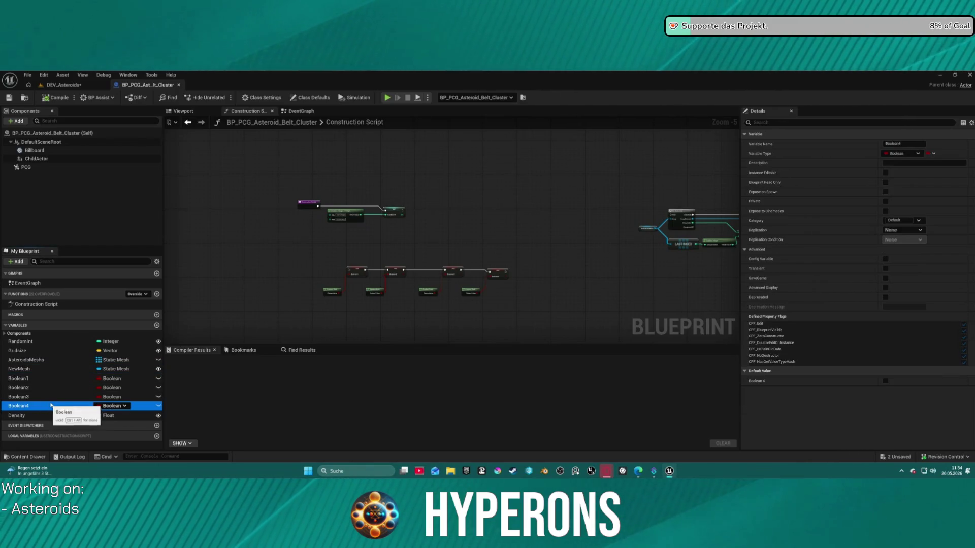
left_click(47, 379)
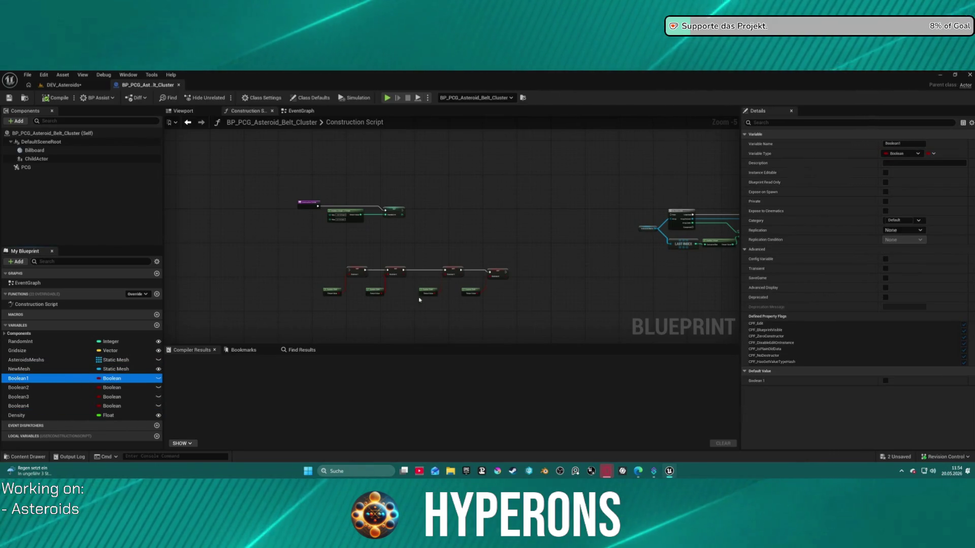
mouse_move(477, 235)
left_mouse_down()
mouse_move(302, 229)
mouse_move(212, 239)
mouse_move(325, 239)
left_mouse_up()
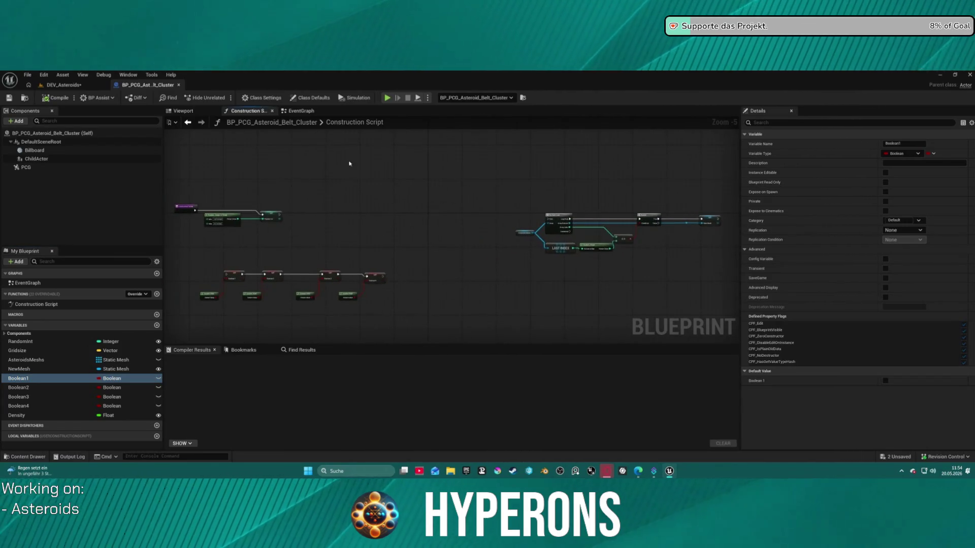
left_click(28, 169)
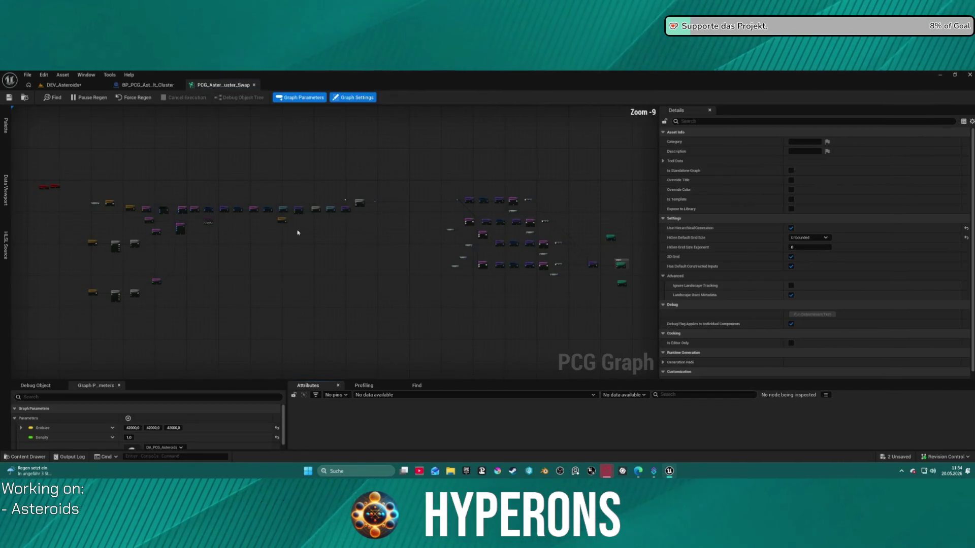
Check the Gridsize variable's default value in the cluster Blueprint, then return to the PCG graph.
scroll(457, 200, "up", 6)
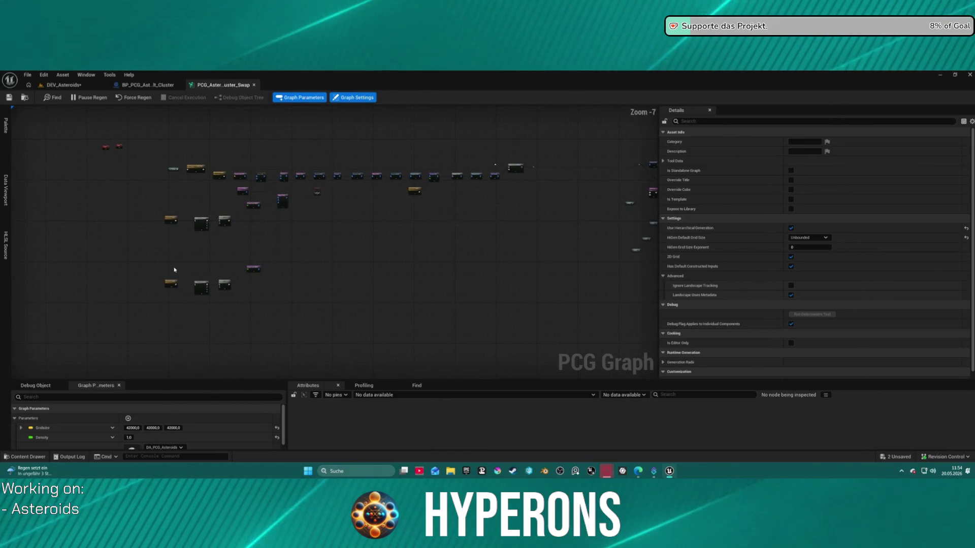
scroll(183, 212, "up", 6)
mouse_move(172, 211)
left_mouse_down()
mouse_move(17, 241)
mouse_move(224, 243)
mouse_move(193, 265)
mouse_move(356, 309)
mouse_move(340, 232)
mouse_move(370, 238)
left_mouse_up()
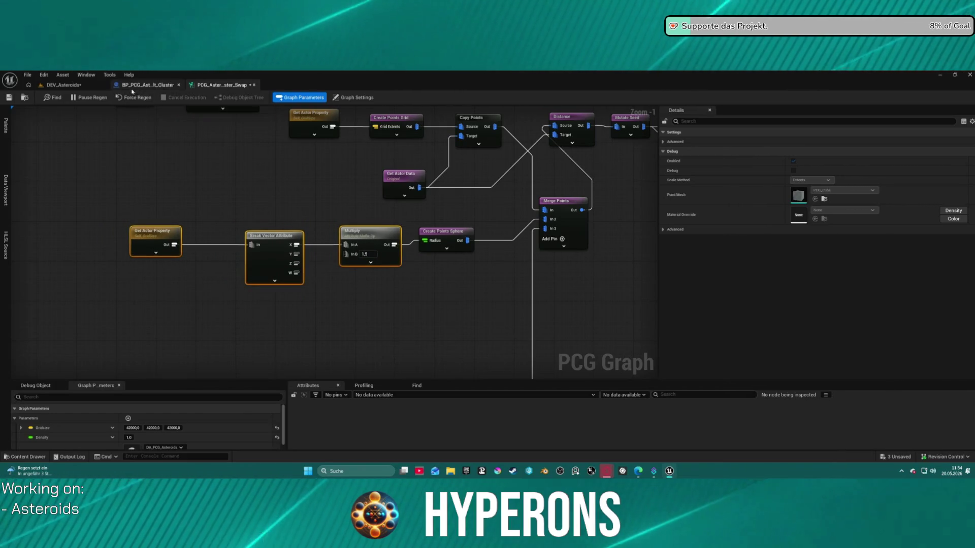
left_click(145, 85)
left_click(72, 350)
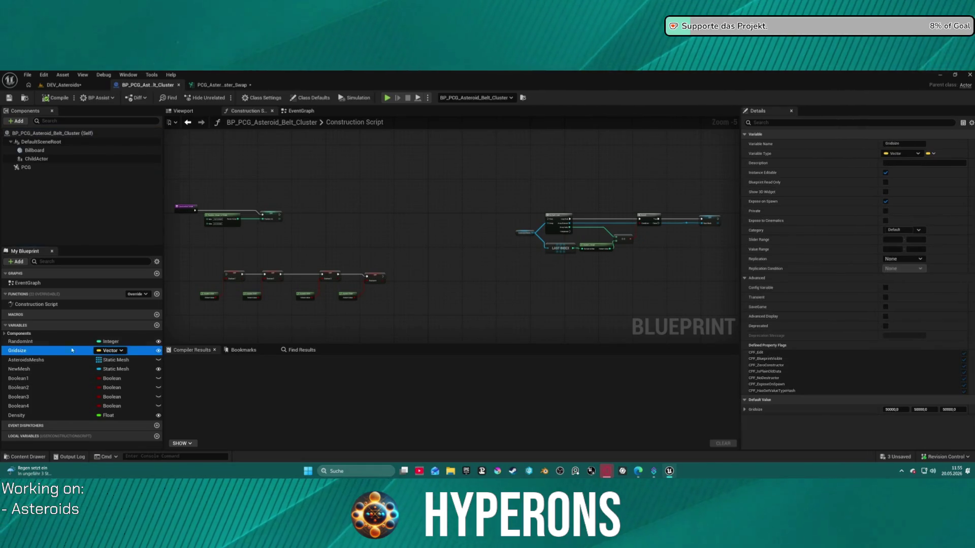
left_click(226, 85)
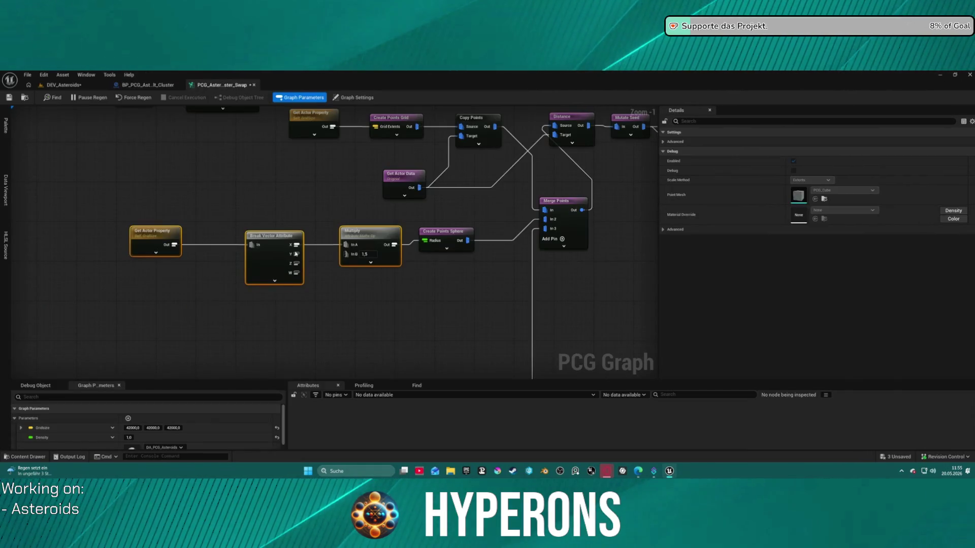
Inspect the node reading the GridSize property and the PCG graph's own settings.
scroll(124, 259, "down", 3)
left_click_drag(261, 247, 152, 261)
left_click(143, 211)
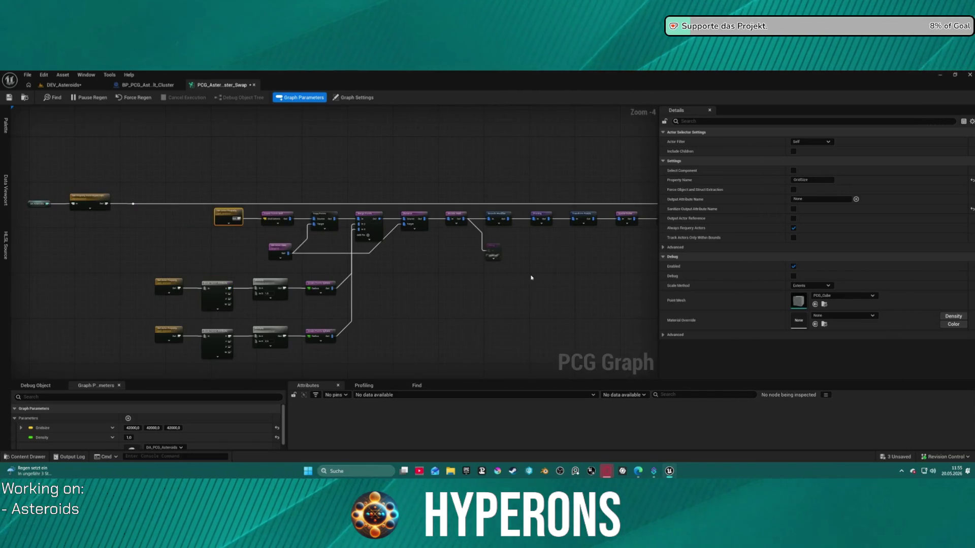
left_click(476, 321)
scroll(496, 294, "down", 5)
scroll(109, 198, "up", 5)
scroll(303, 271, "up", 2)
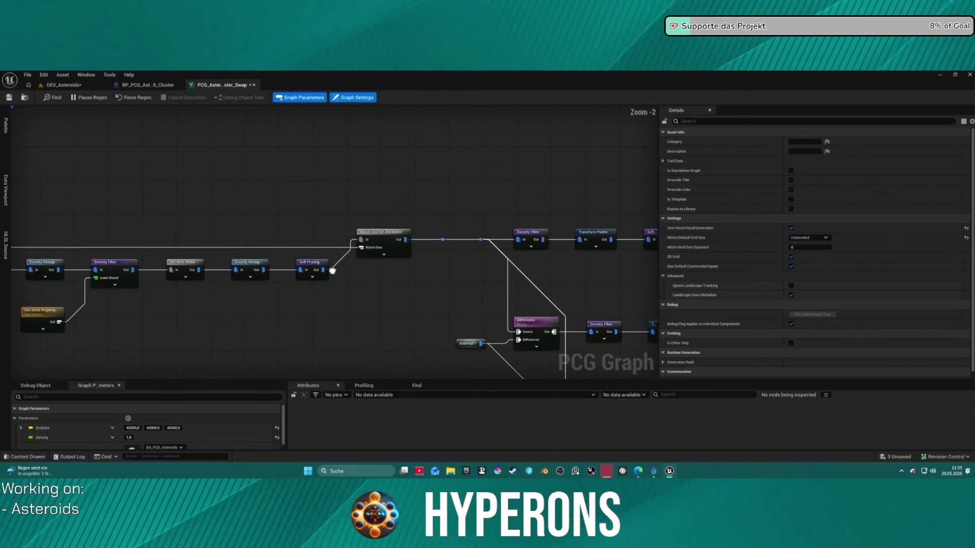
Move the DA_Asteroids and Get Property nodes up-left, then open the DA_PCG_Asteroids data asset.
left_click_drag(304, 272, 620, 244)
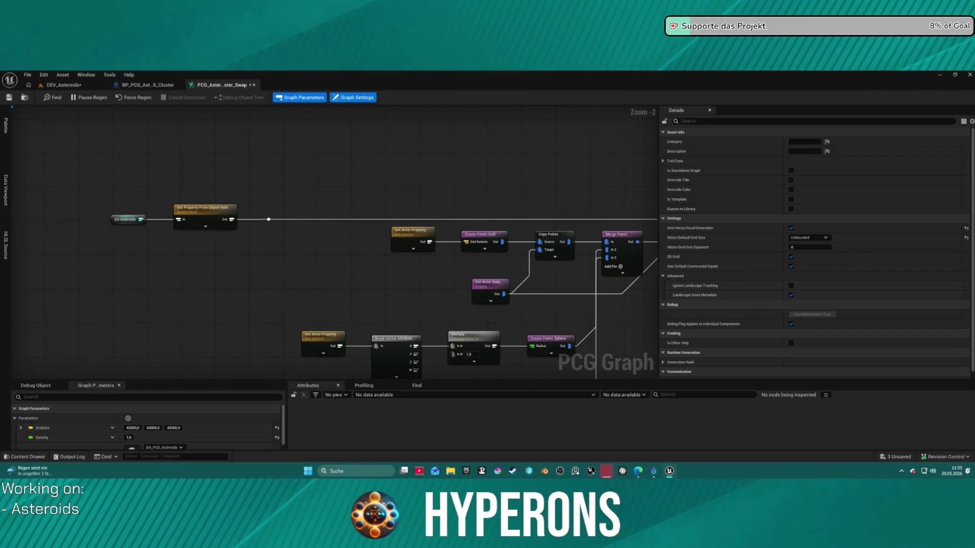
left_click_drag(220, 253, 220, 253)
mouse_move(116, 219)
left_mouse_down()
mouse_move(362, 162)
mouse_move(69, 172)
left_mouse_up()
left_click(69, 172)
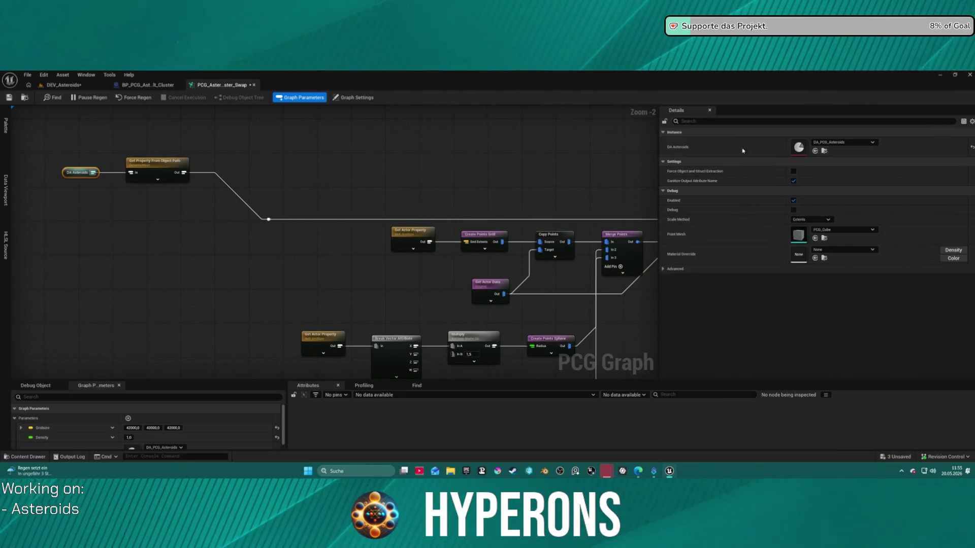
double_click(799, 147)
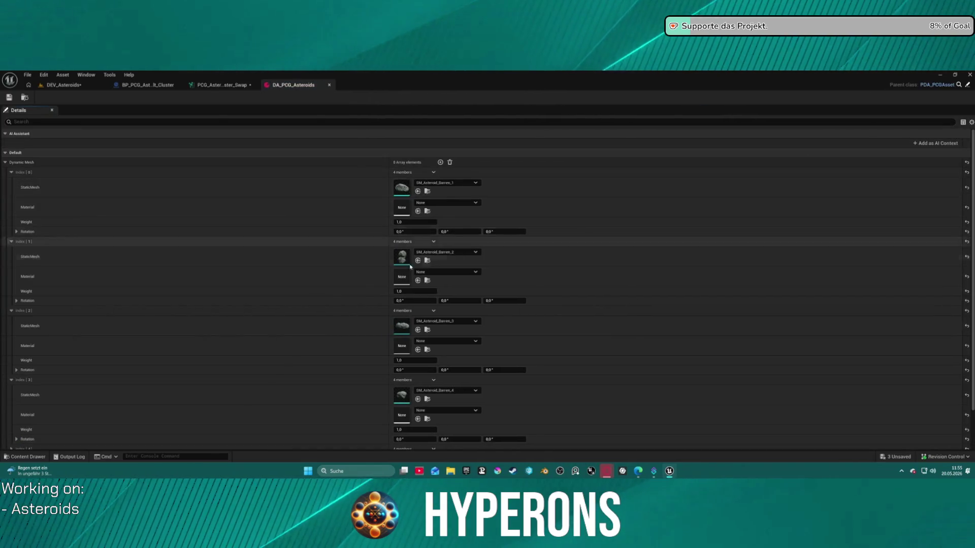
Collapse the barren asteroid mesh entries, Index 0 to 3, in DA_PCG_Asteroids.
scroll(147, 423, "down", 2)
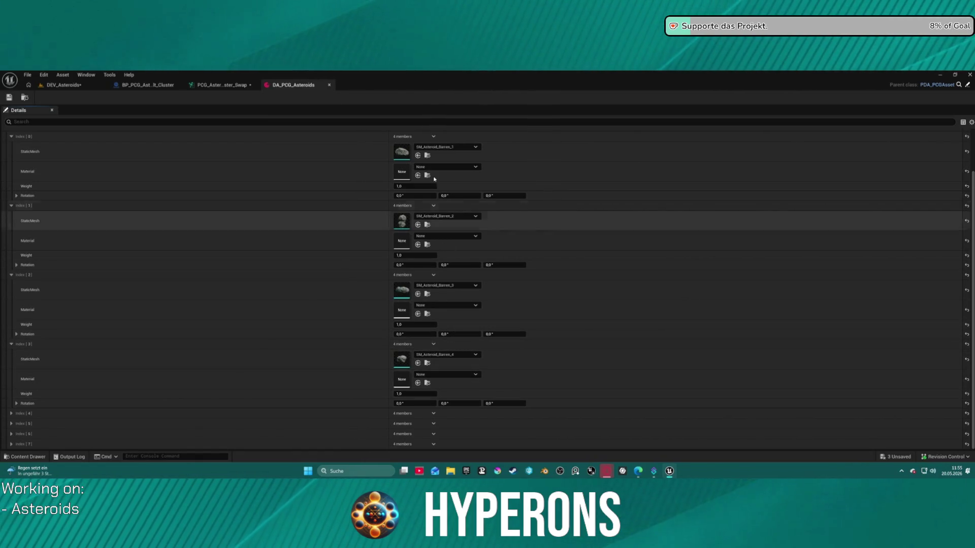
left_click(11, 136)
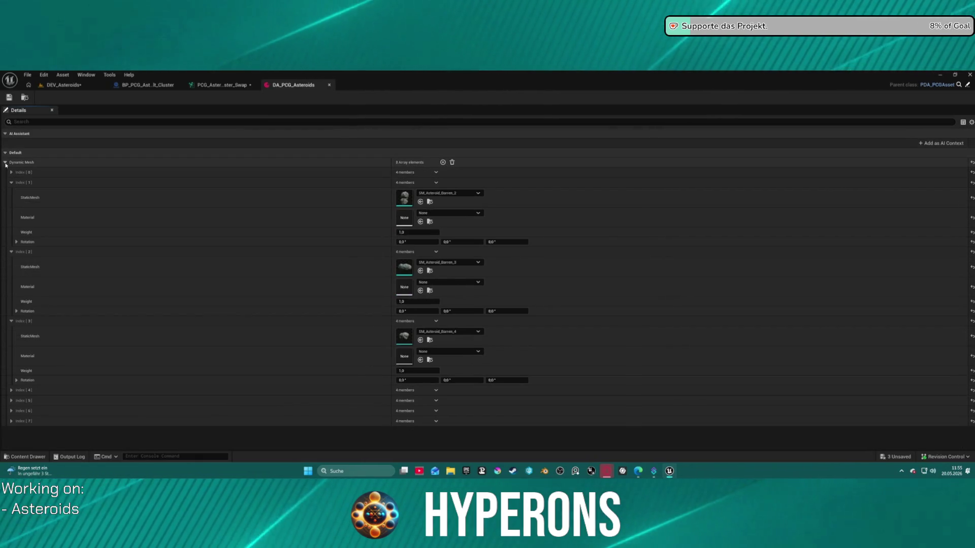
left_click(9, 162)
left_click(9, 162)
left_click(11, 182)
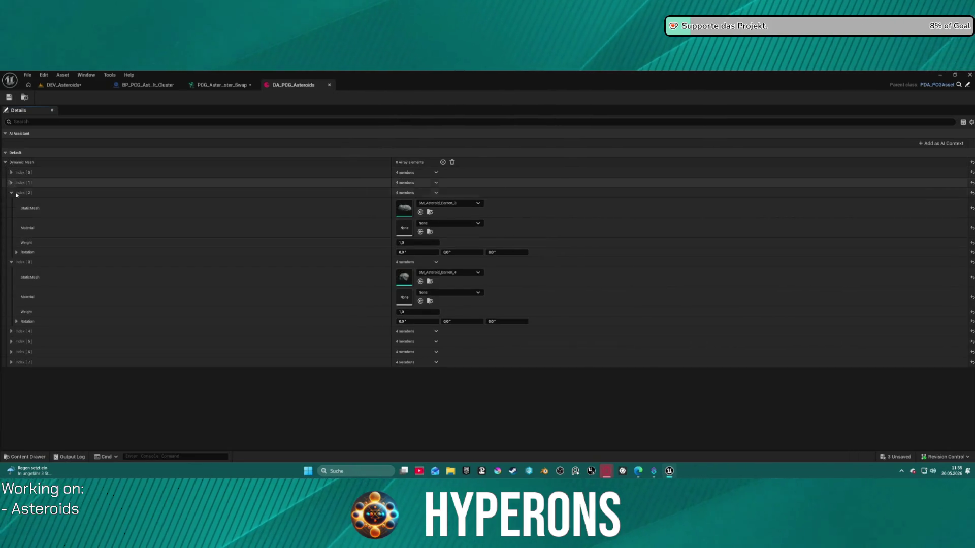
left_click(11, 192)
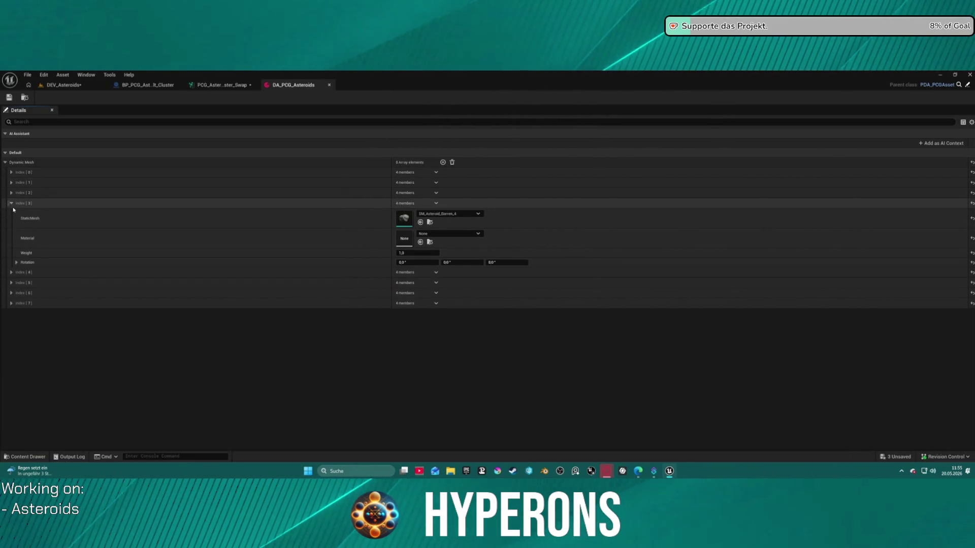
left_click(11, 204)
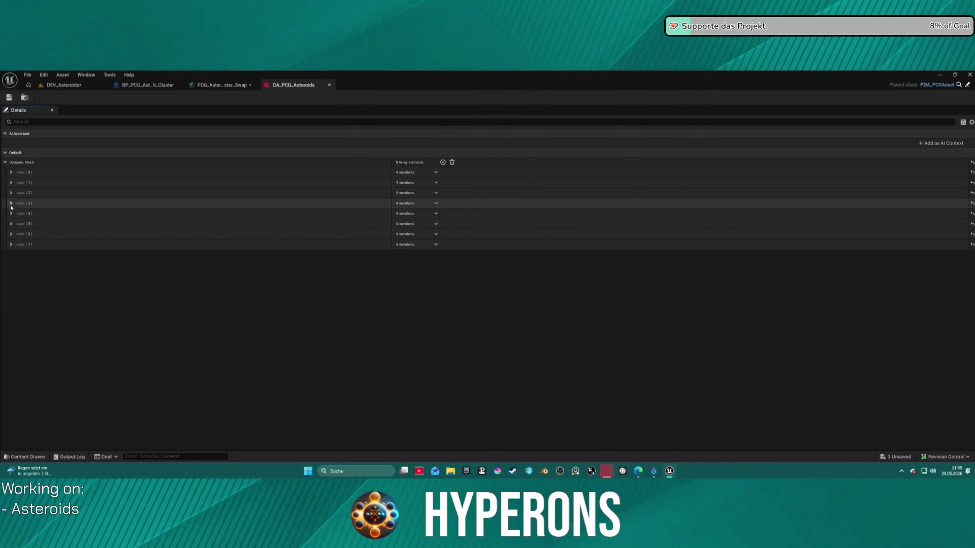
Expand Index 4–7 to view the SM_AsteroidMineral meshes, then return to the cluster Blueprint.
left_click(11, 214)
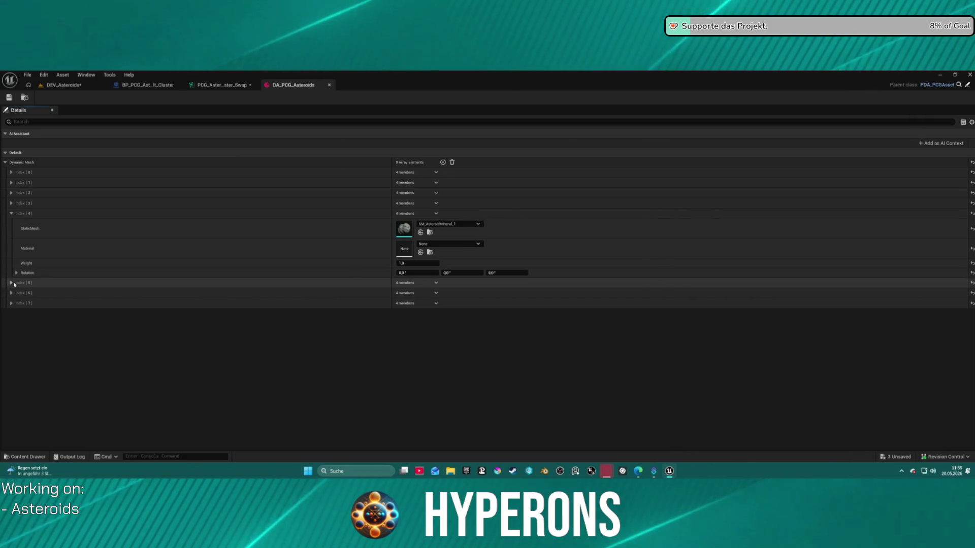
left_click(11, 283)
left_click(11, 352)
left_click(11, 421)
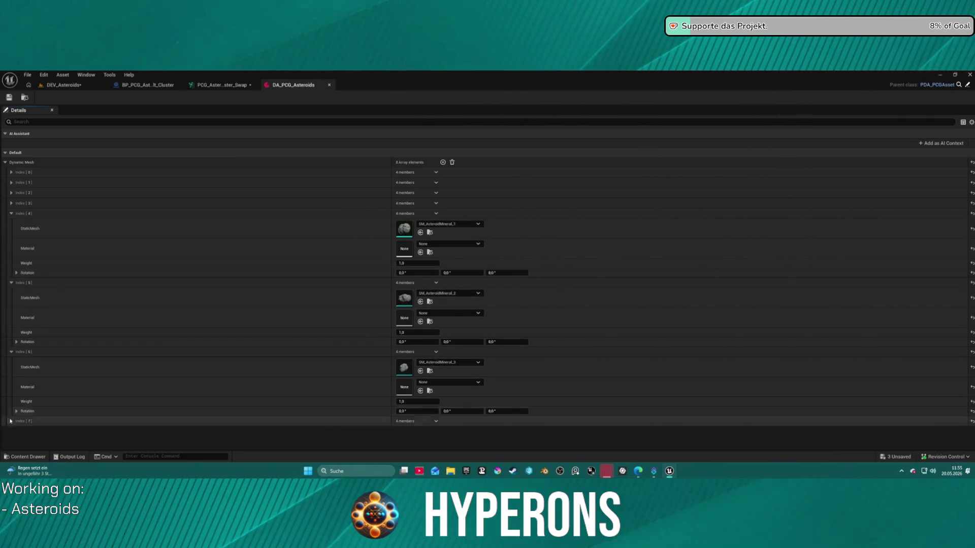
left_click(219, 84)
left_click(147, 85)
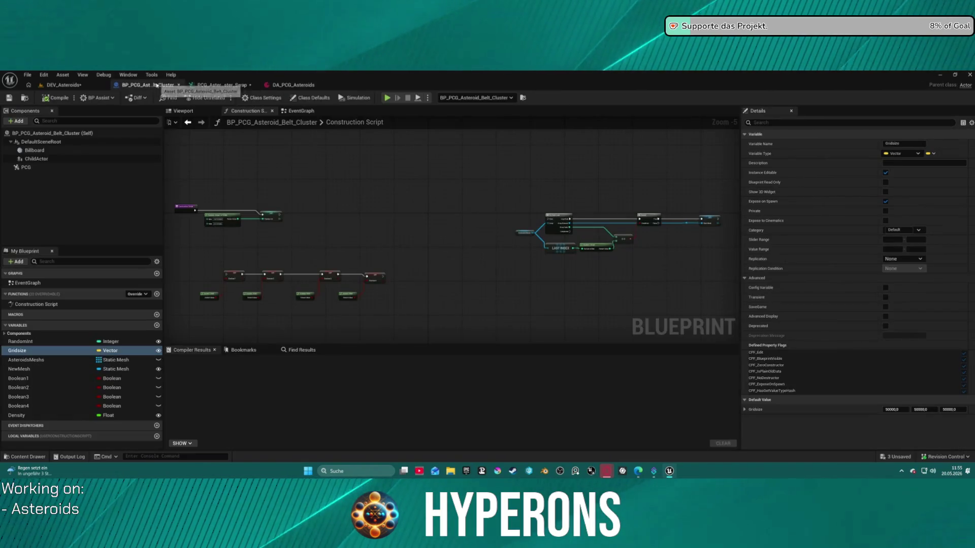
Inspect the Get Property From Object Path and Get Actor Property node settings.
left_click(201, 86)
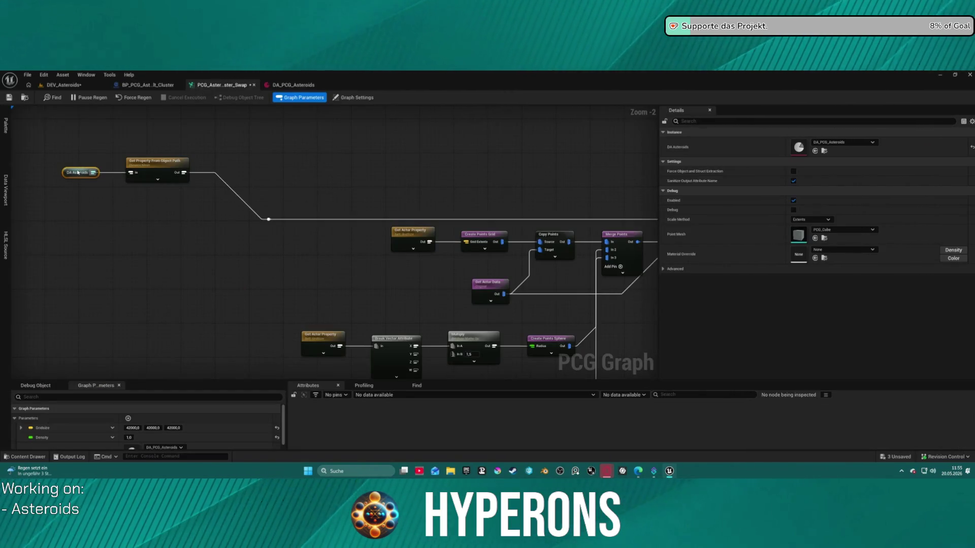
left_click(135, 163)
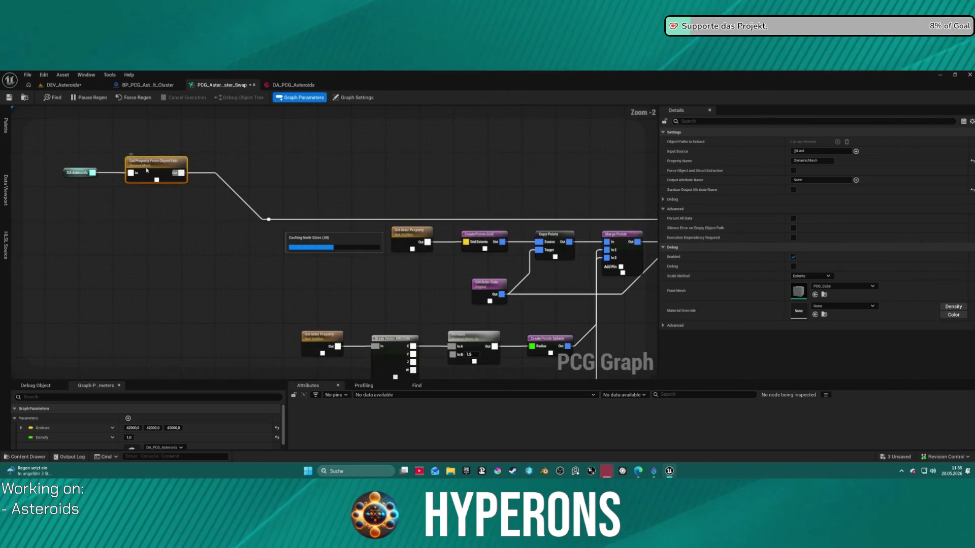
scroll(155, 175, "down", 3)
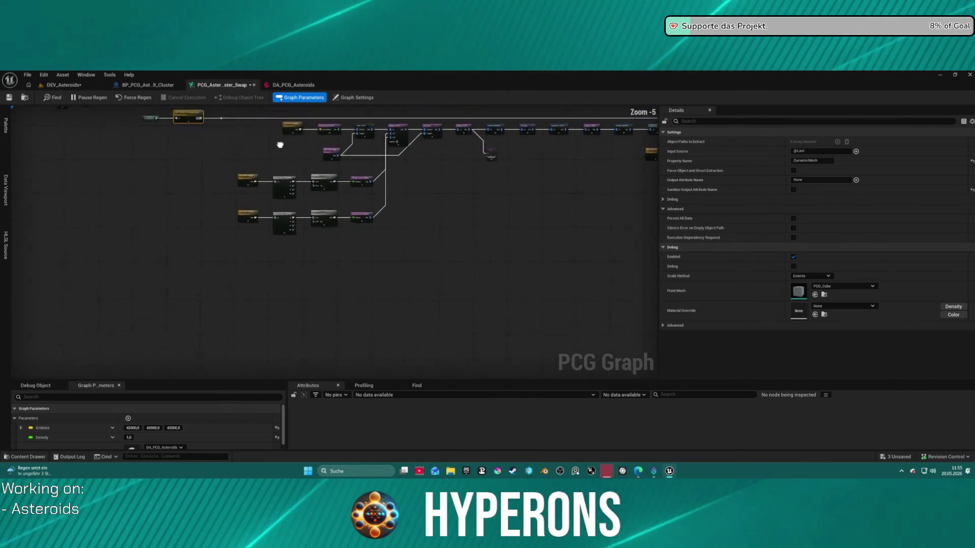
scroll(19, 176, "up", 3)
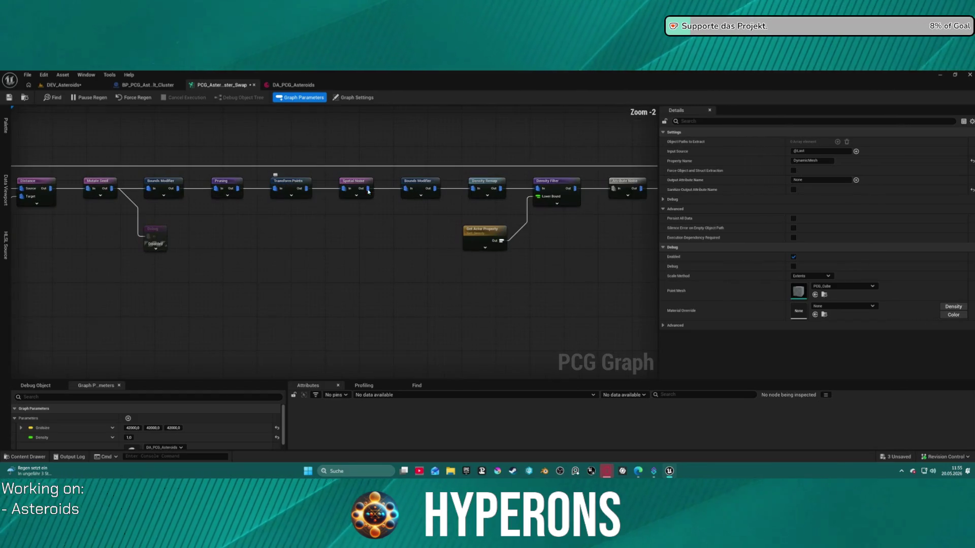
left_click_drag(478, 231, 347, 237)
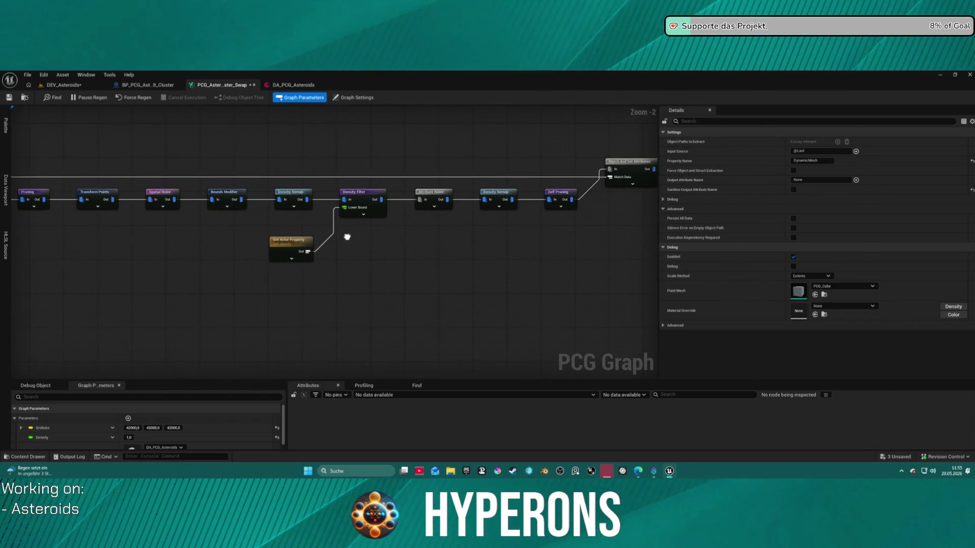
left_click(285, 246)
Pan across the branching chains and inspect their Transform Points and Density Filter settings.
mouse_move(573, 246)
left_mouse_down()
mouse_move(353, 248)
mouse_move(215, 222)
mouse_move(152, 117)
mouse_move(163, 211)
mouse_move(119, 215)
left_mouse_up()
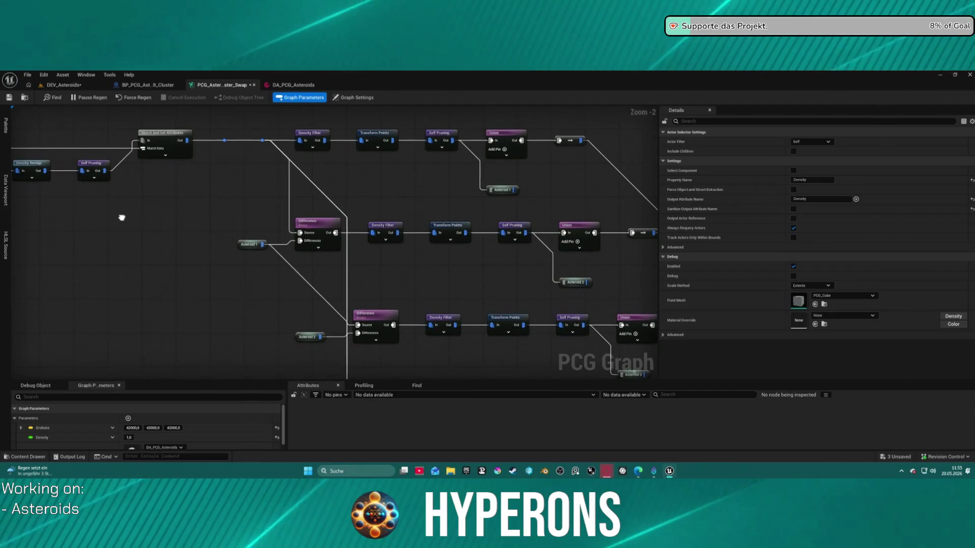
mouse_move(215, 212)
left_mouse_down()
mouse_move(61, 140)
mouse_move(15, 139)
mouse_move(48, 117)
left_mouse_up()
mouse_move(187, 105)
left_mouse_down()
mouse_move(281, 117)
mouse_move(233, 114)
mouse_move(159, 49)
mouse_move(127, 90)
mouse_move(149, 99)
mouse_move(256, 202)
left_mouse_up()
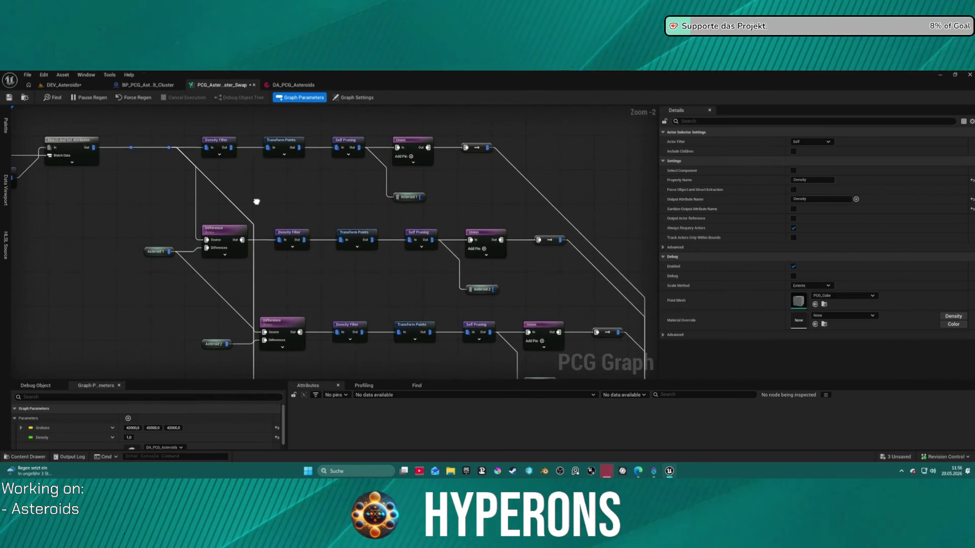
left_click(286, 145)
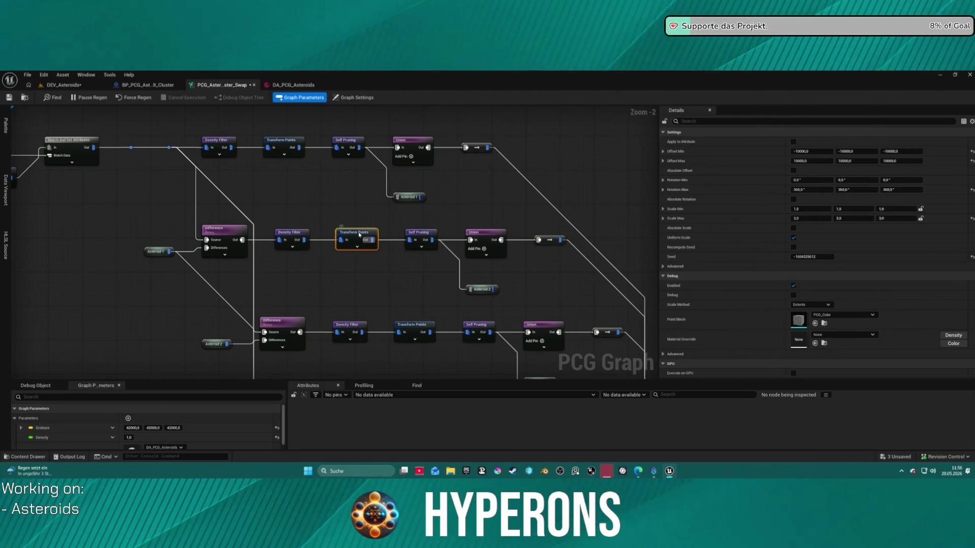
left_click(283, 142)
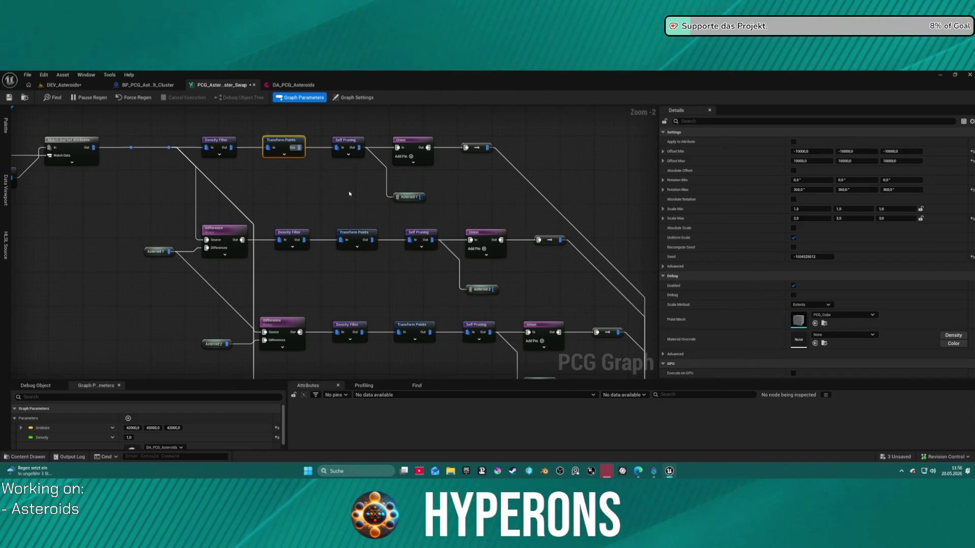
left_click_drag(353, 308, 380, 218)
left_click(374, 238)
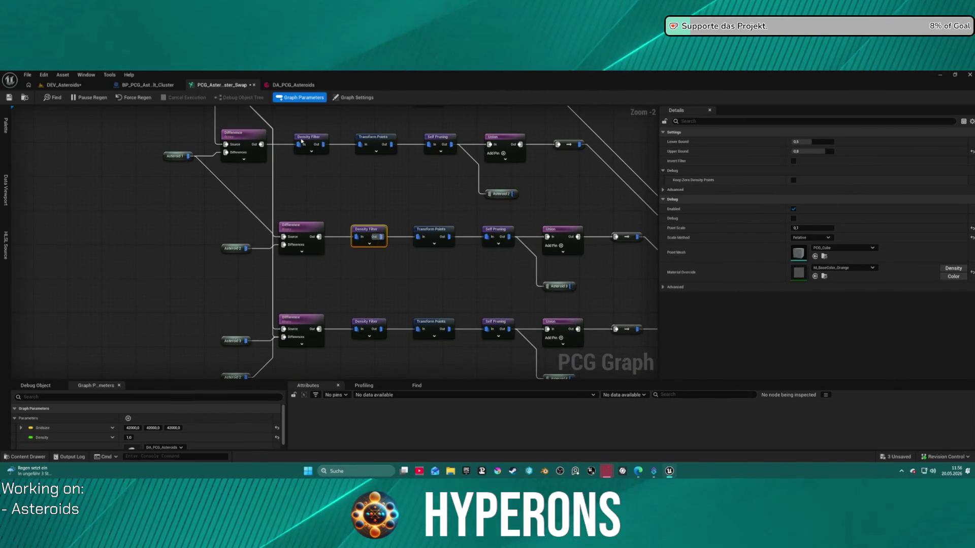
left_click(440, 235)
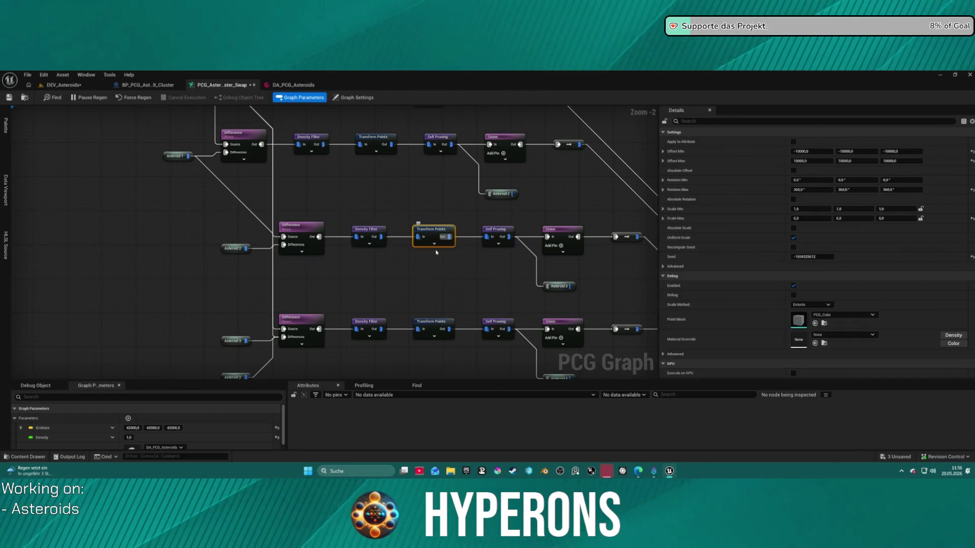
left_click(444, 328)
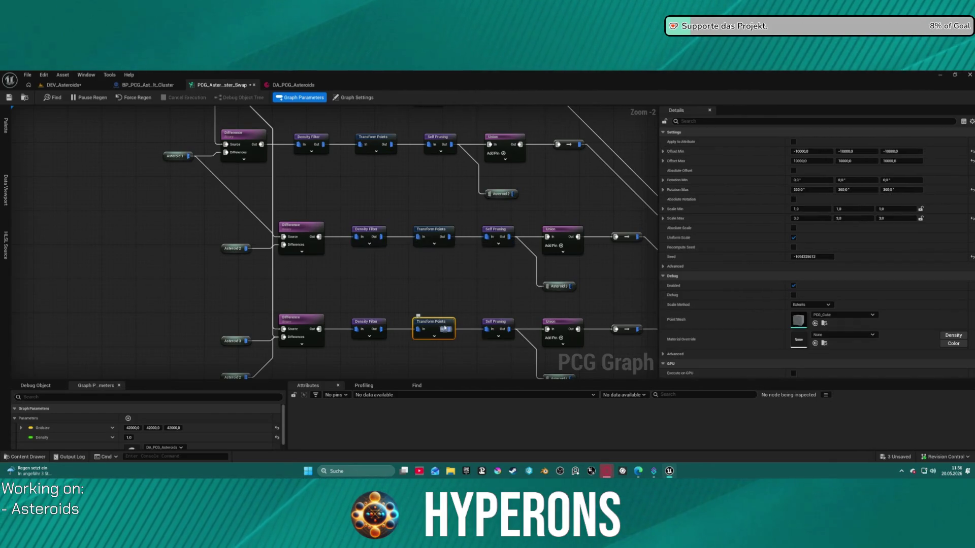
Check the remaining top and middle-row Transform Points, then fly the DEV_Asteroids viewport among the asteroids.
mouse_move(420, 282)
left_mouse_down()
mouse_move(394, 184)
mouse_move(349, 110)
mouse_move(233, 167)
mouse_move(271, 258)
left_mouse_up()
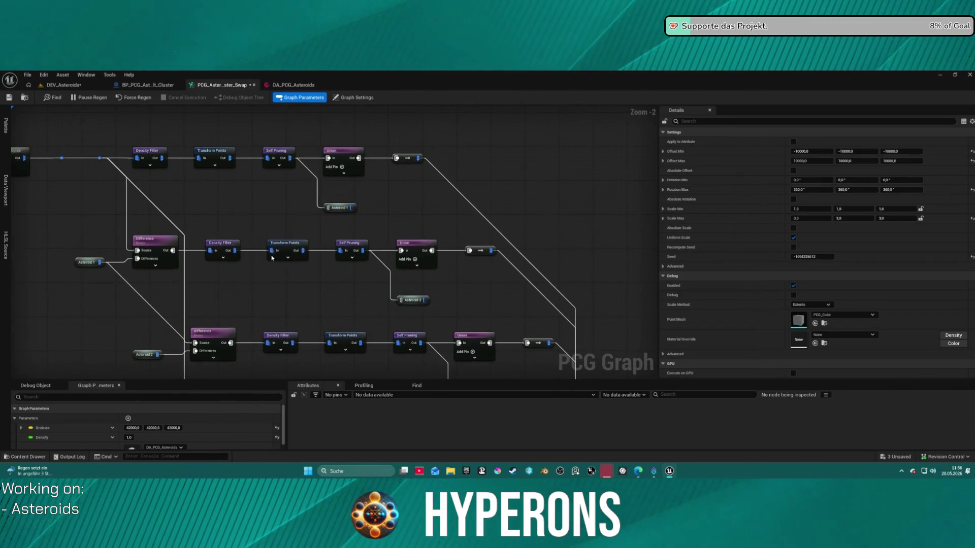
left_click(214, 154)
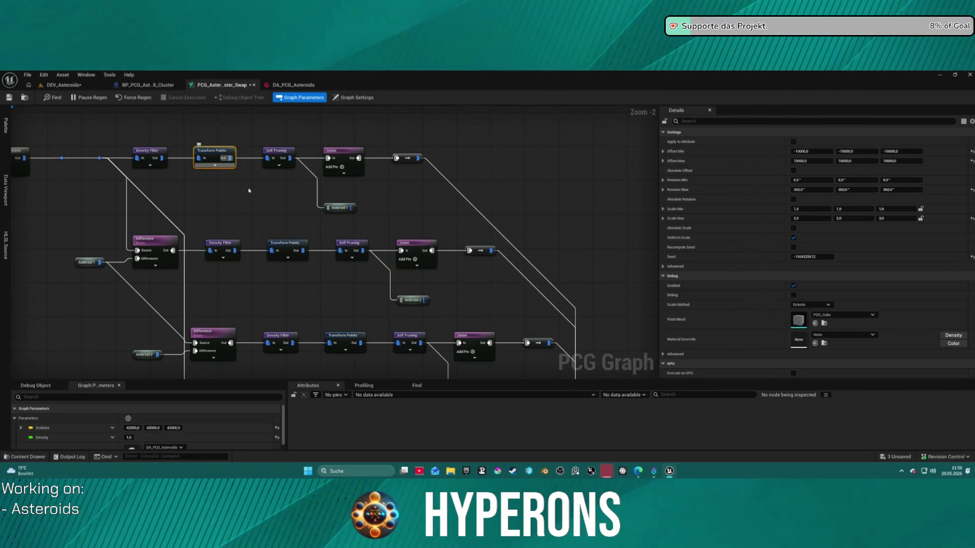
left_click(295, 261)
left_click_drag(307, 278, 316, 256)
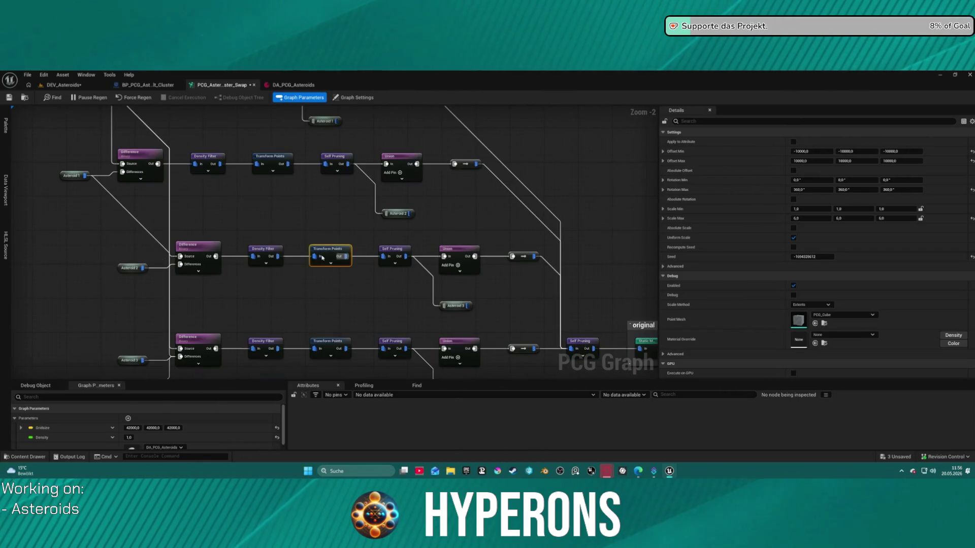
left_click(63, 85)
mouse_move(336, 243)
left_mouse_down()
mouse_move(350, 176)
mouse_move(358, 190)
mouse_move(368, 181)
mouse_move(358, 192)
left_mouse_up()
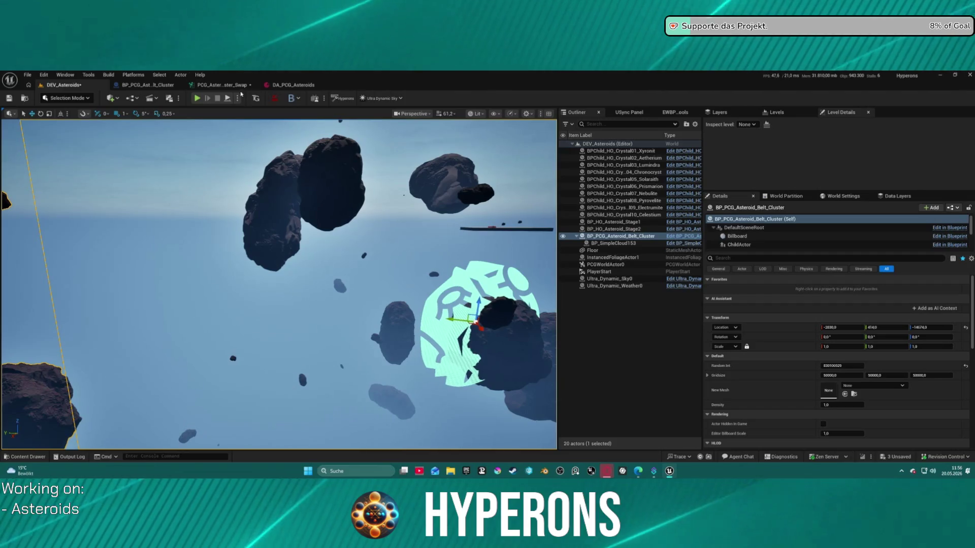
Return to the swap PCG graph and expand the original Static Mesh Spawner's Template Descriptor.
left_click(223, 85)
scroll(193, 253, "up", 2)
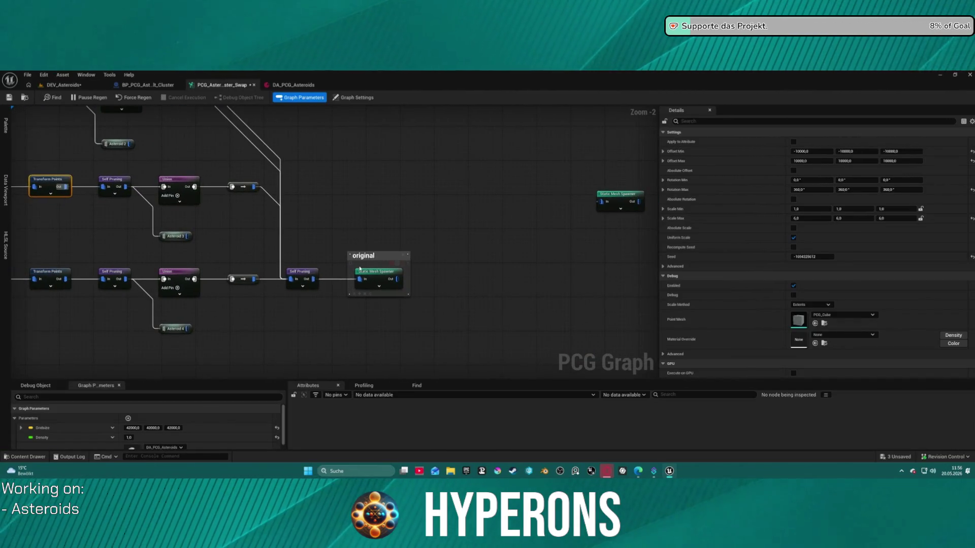
left_click(383, 280)
mouse_move(39, 219)
left_mouse_down()
mouse_move(478, 209)
mouse_move(385, 282)
mouse_move(388, 267)
mouse_move(525, 433)
left_mouse_up()
mouse_move(386, 285)
left_mouse_down()
mouse_move(507, 239)
mouse_move(136, 276)
mouse_move(13, 199)
left_mouse_up()
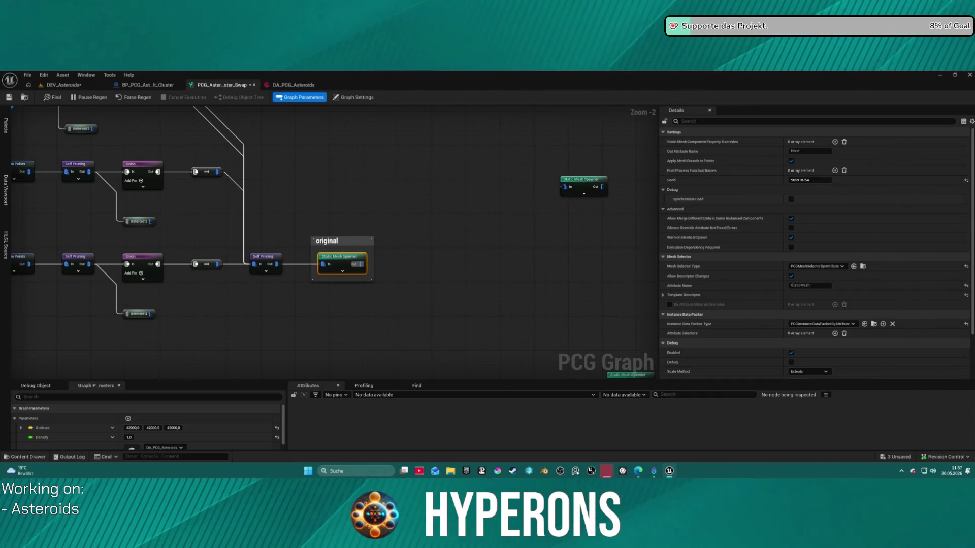
mouse_move(355, 254)
left_mouse_down()
mouse_move(247, 248)
mouse_move(221, 209)
left_mouse_up()
scroll(298, 253, "down", 4)
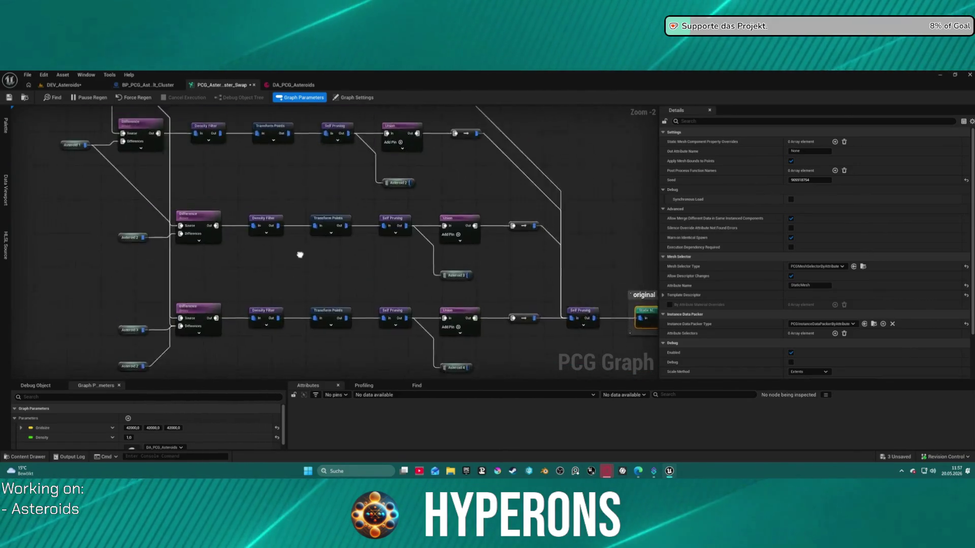
left_click_drag(589, 191, 609, 180)
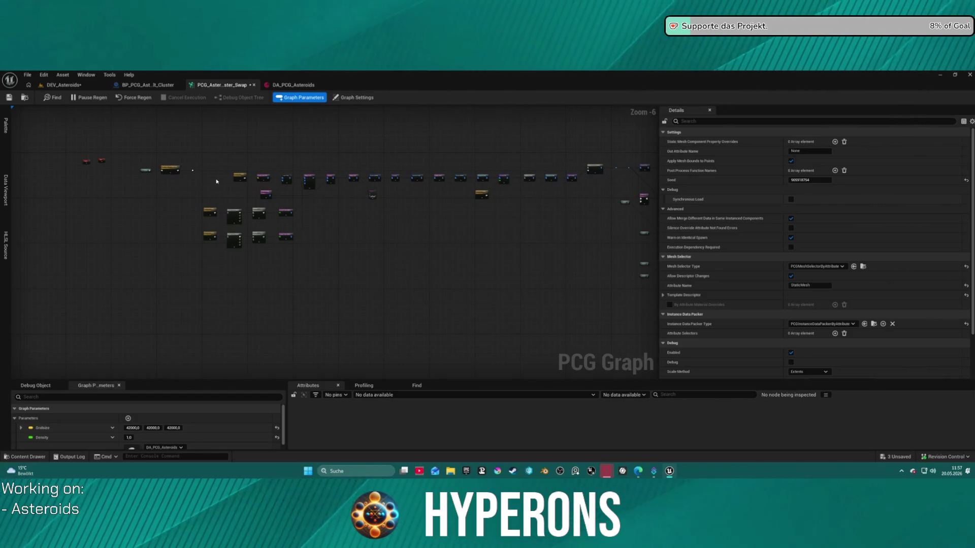
scroll(220, 179, "up", 6)
mouse_move(306, 250)
left_mouse_down()
mouse_move(285, 208)
mouse_move(370, 174)
mouse_move(562, 246)
mouse_move(250, 274)
mouse_move(267, 270)
mouse_move(331, 361)
mouse_move(127, 188)
mouse_move(299, 158)
mouse_move(69, 141)
left_mouse_up()
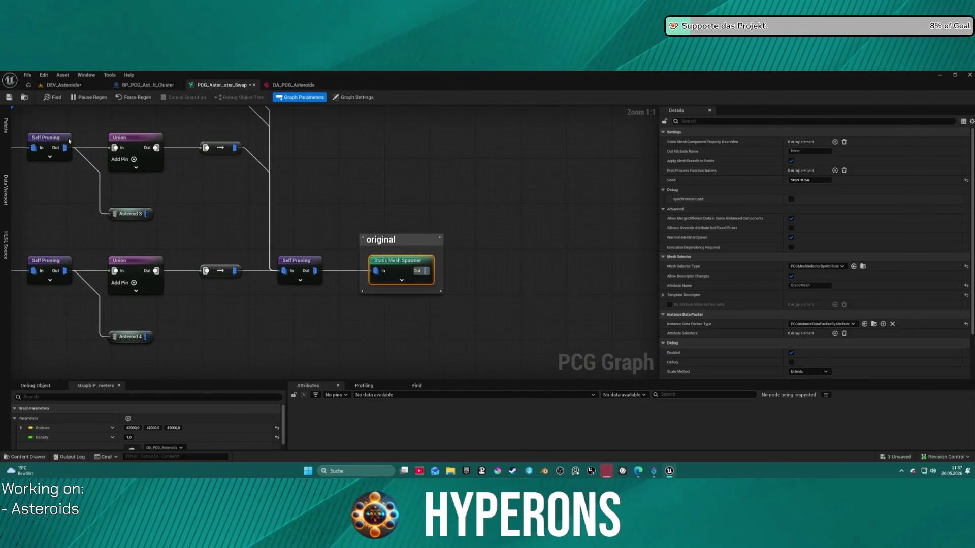
left_click(663, 295)
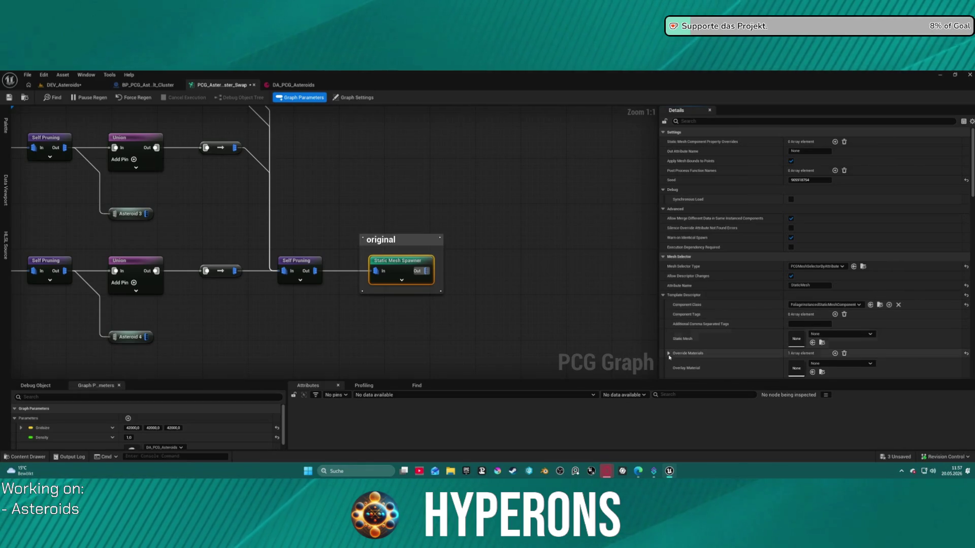
Drag the 'original' comment group and its spawner further right, away from the branches.
mouse_move(537, 287)
left_mouse_down()
mouse_move(466, 212)
mouse_move(572, 256)
left_mouse_up()
left_click(459, 244)
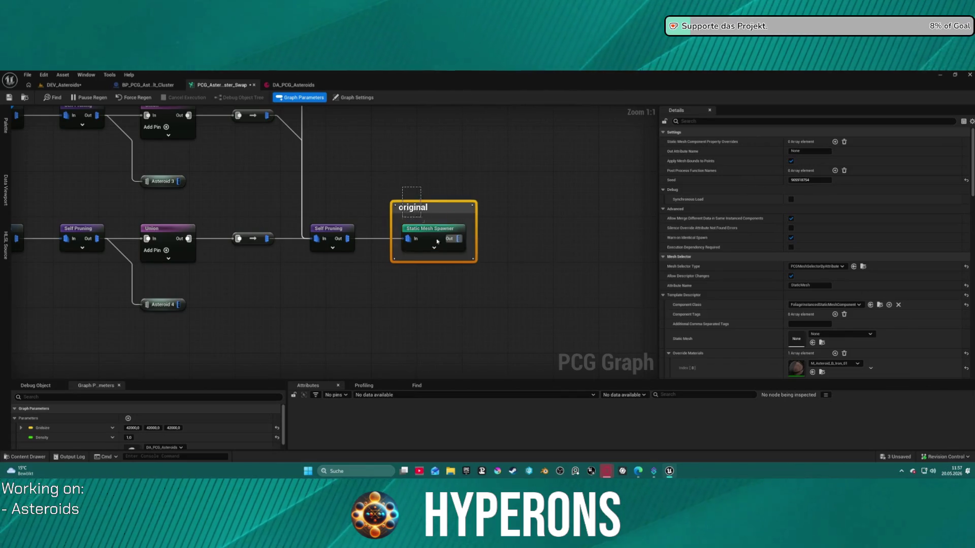
mouse_move(426, 207)
left_mouse_down()
mouse_move(646, 205)
mouse_move(604, 207)
left_mouse_up()
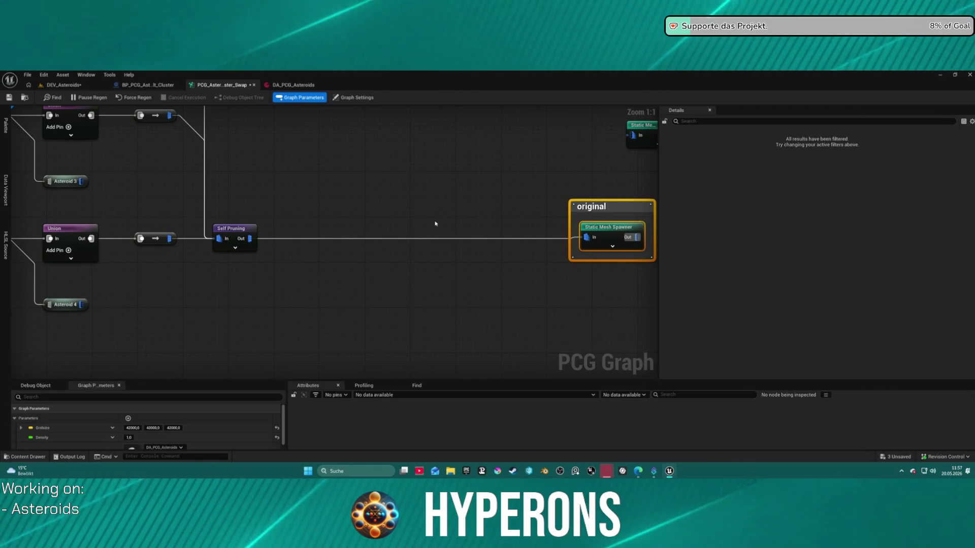
left_click(590, 246)
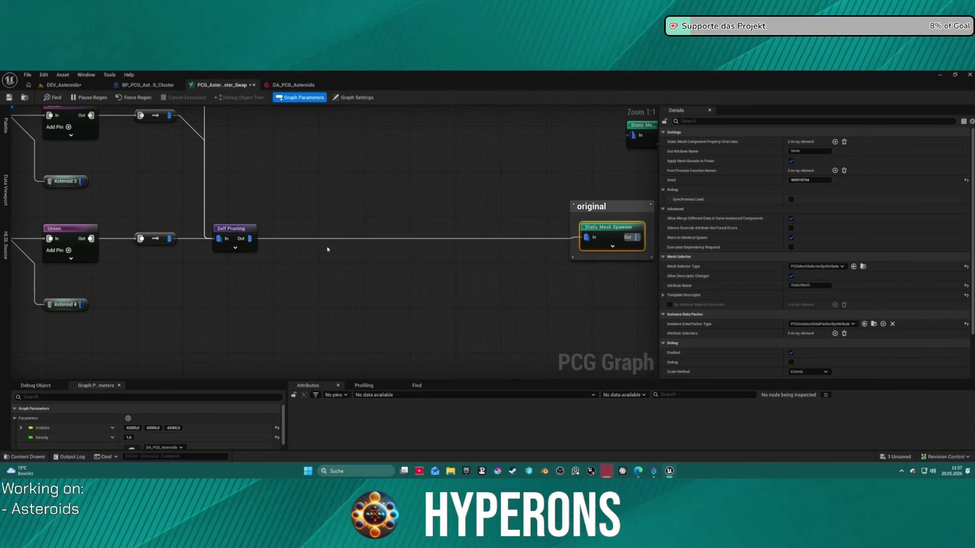
scroll(253, 201, "down", 7)
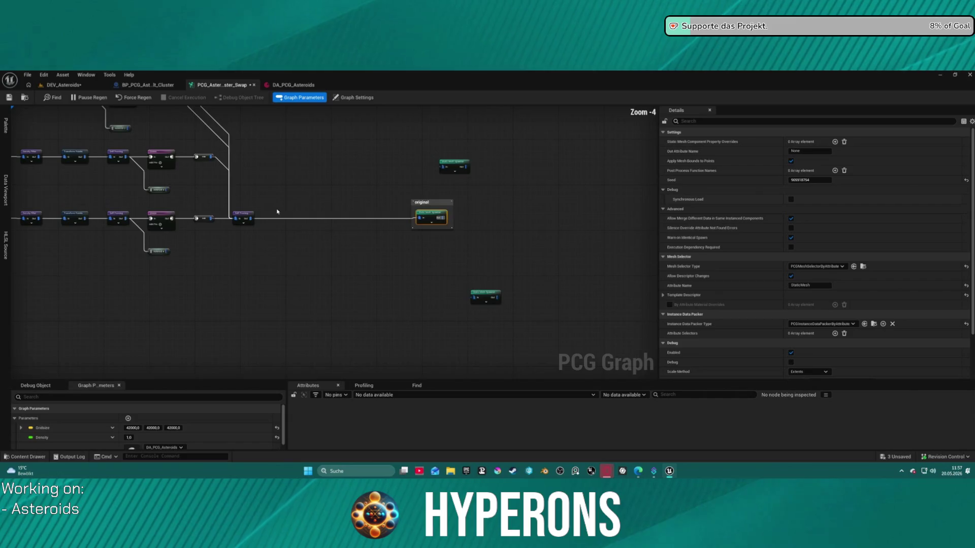
mouse_move(355, 229)
left_mouse_down()
mouse_move(376, 238)
mouse_move(254, 219)
mouse_move(237, 241)
mouse_move(323, 249)
mouse_move(140, 179)
left_mouse_up()
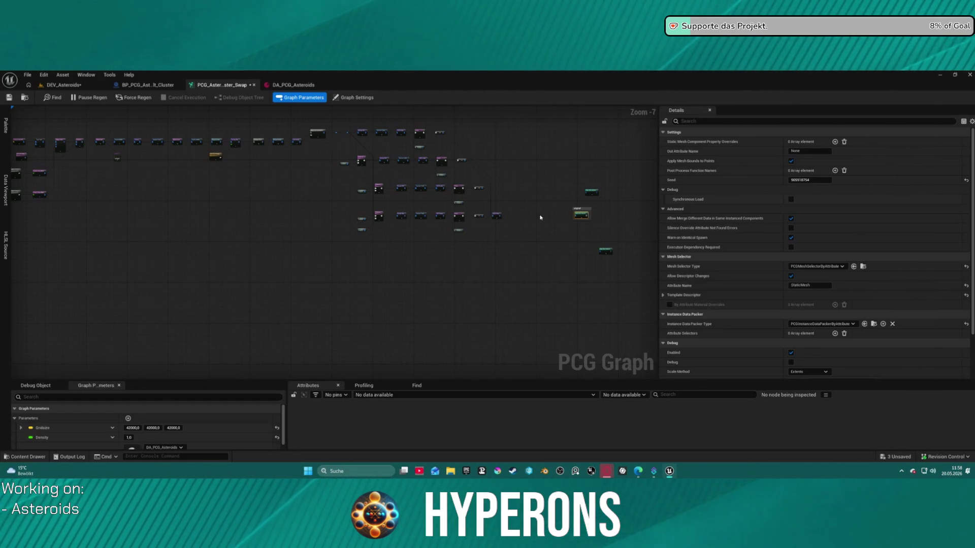
Delete the extra upper Static Mesh Spawner node from the graph.
key("ctrl+space")
scroll(87, 434, "down", 3)
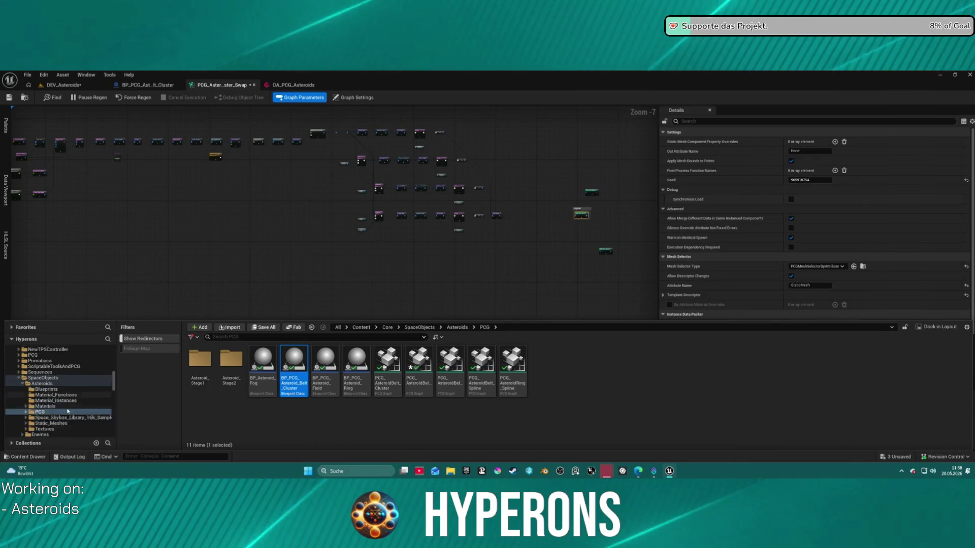
left_click(487, 268)
left_click_drag(533, 264, 383, 255)
mouse_move(387, 183)
left_mouse_down()
mouse_move(424, 215)
mouse_move(316, 163)
mouse_move(289, 163)
mouse_move(360, 180)
left_mouse_up()
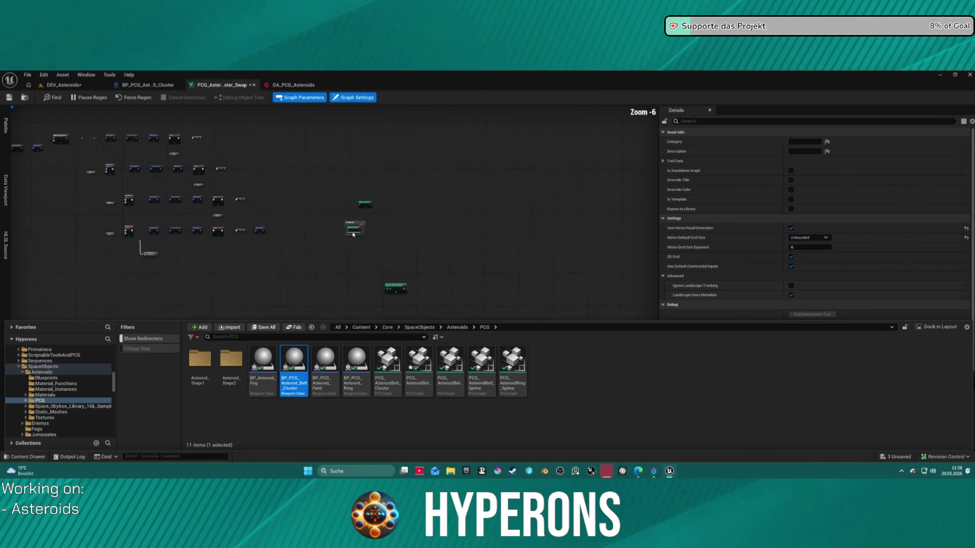
scroll(351, 226, "up", 3)
key("Delete")
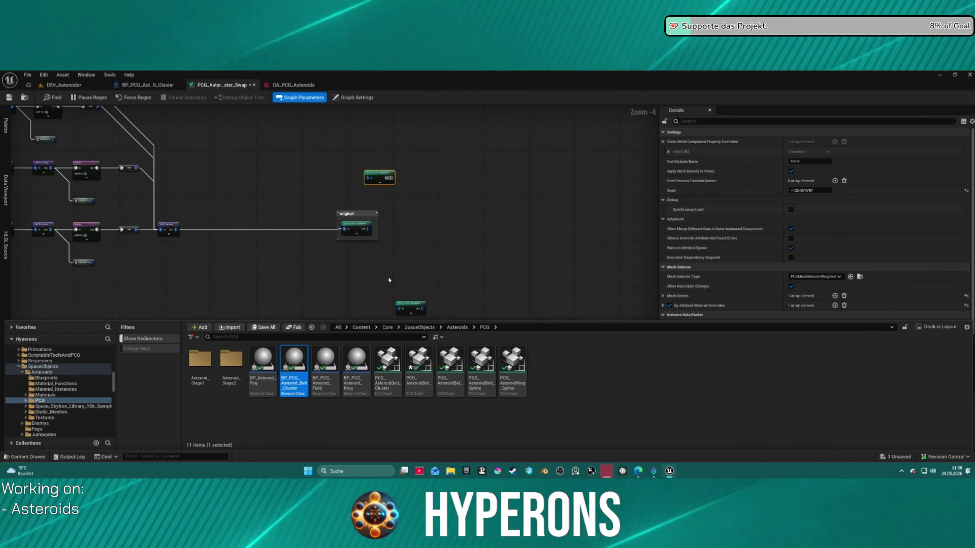
Copy and paste the 'original' comment group to create a duplicate with its spawner.
left_click(408, 307)
left_click(297, 223)
left_click_drag(297, 224, 433, 237)
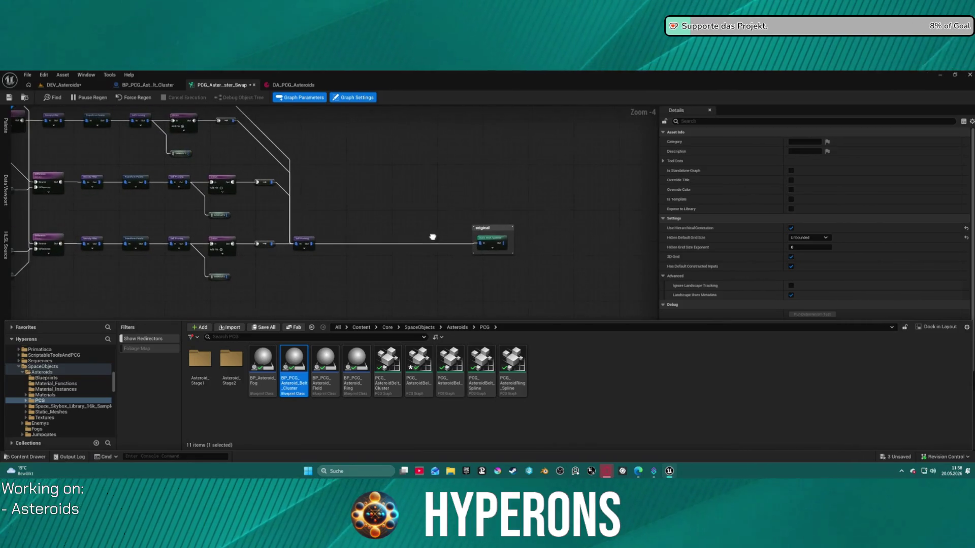
left_click(496, 234)
left_click_drag(502, 195, 429, 222)
key("ctrl+c")
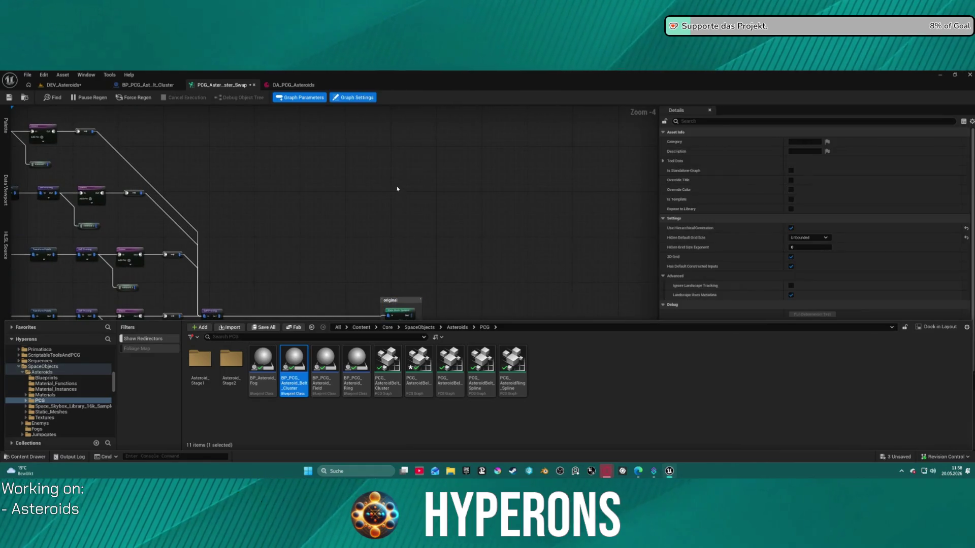
key("ctrl+v")
scroll(389, 210, "up", 2)
Title the copied comment group 'Asteroid Mineral'.
double_click(394, 162)
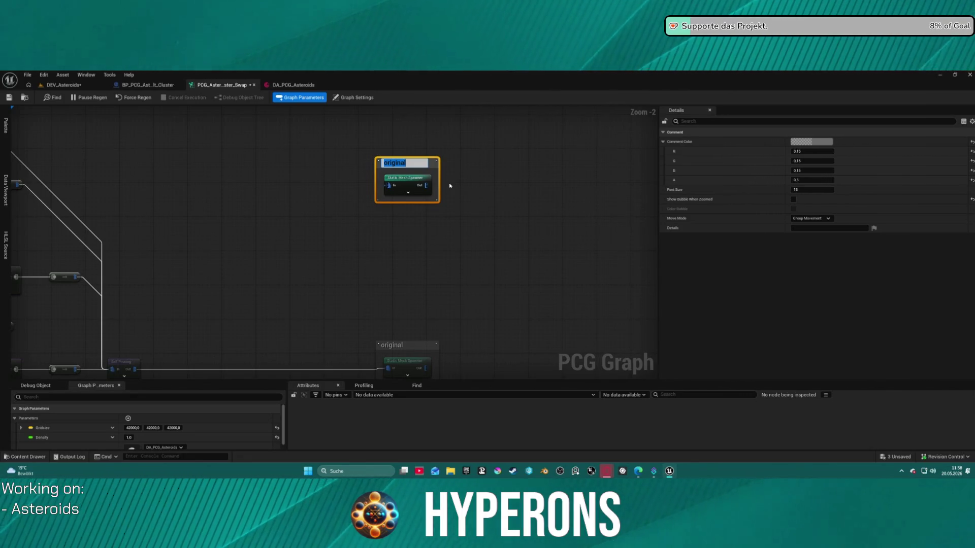
type("Cr")
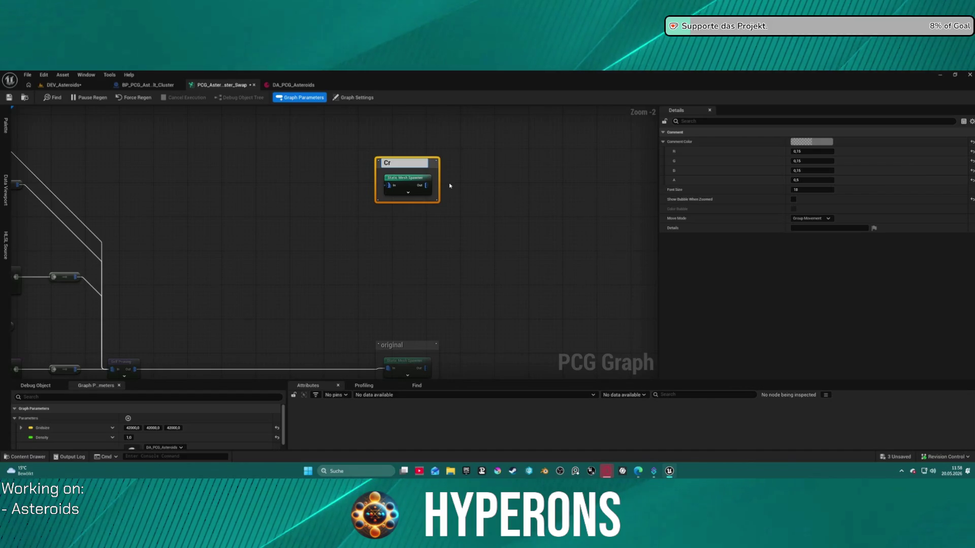
key("BackSpace")
key("BackSpace")
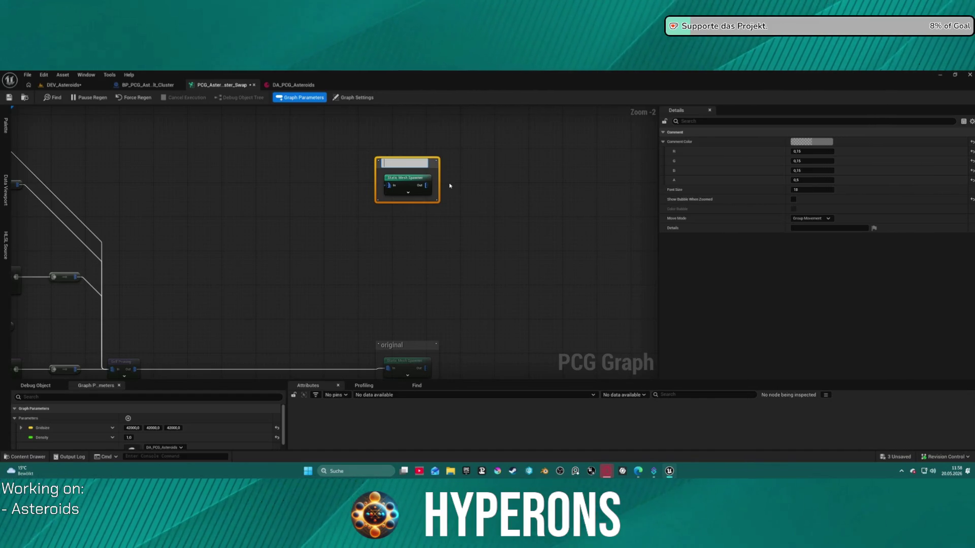
type("Asteroif")
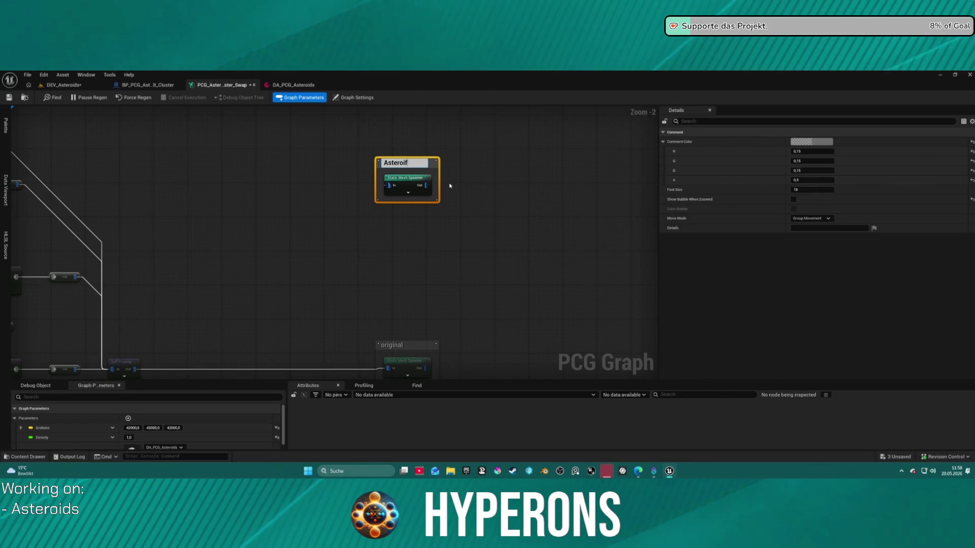
key("BackSpace")
type("d Minber")
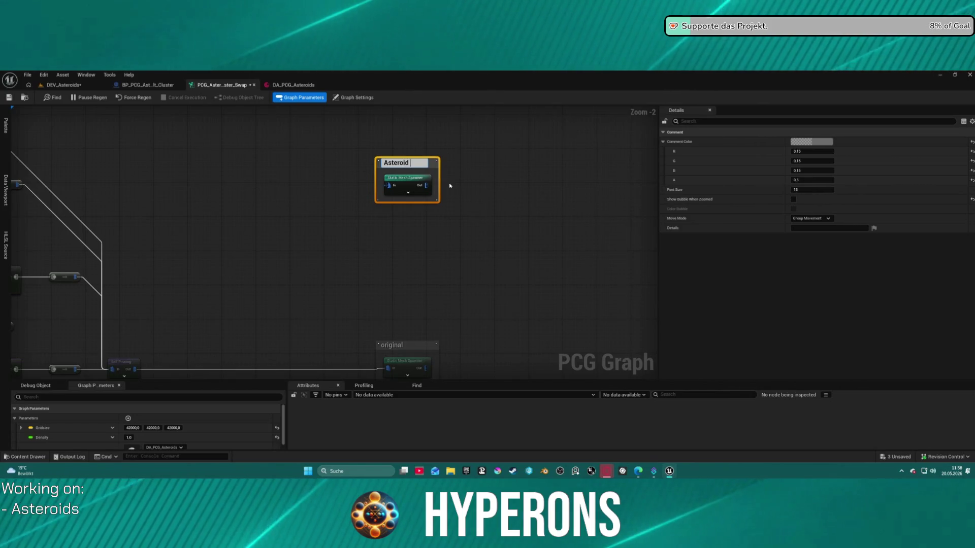
key("BackSpace")
key("BackSpace")
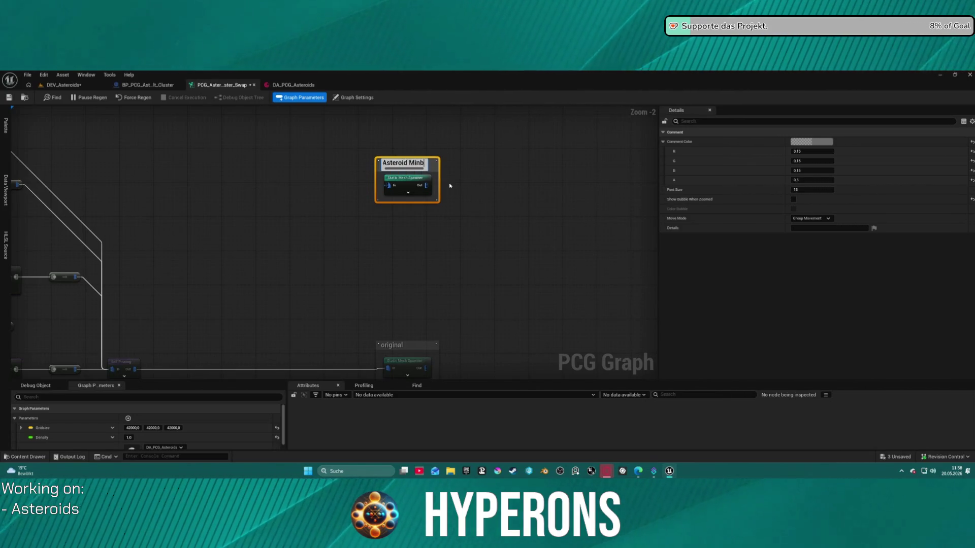
type("era")
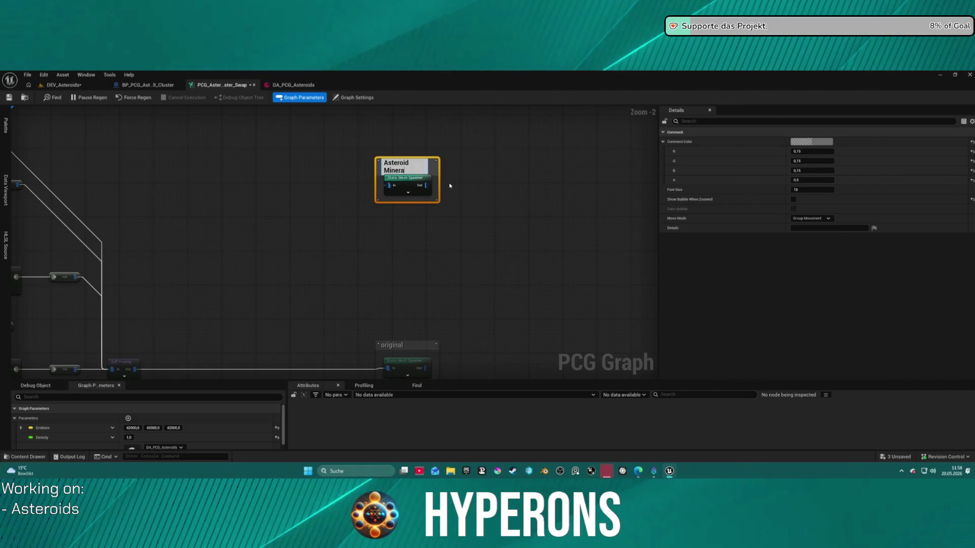
type("l")
key("Return")
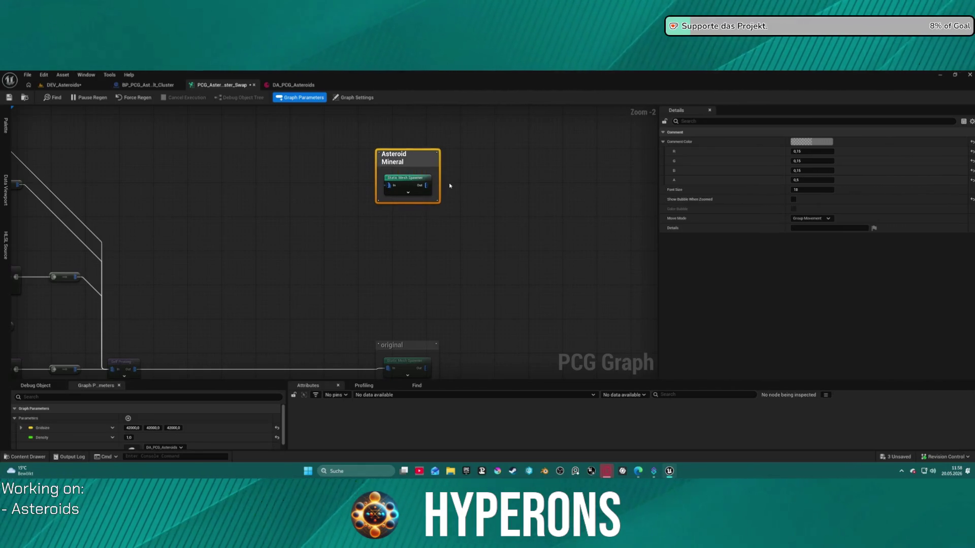
Rename the original comment group to 'Asteroid Barren'.
left_click_drag(449, 186, 468, 113)
left_click(431, 298)
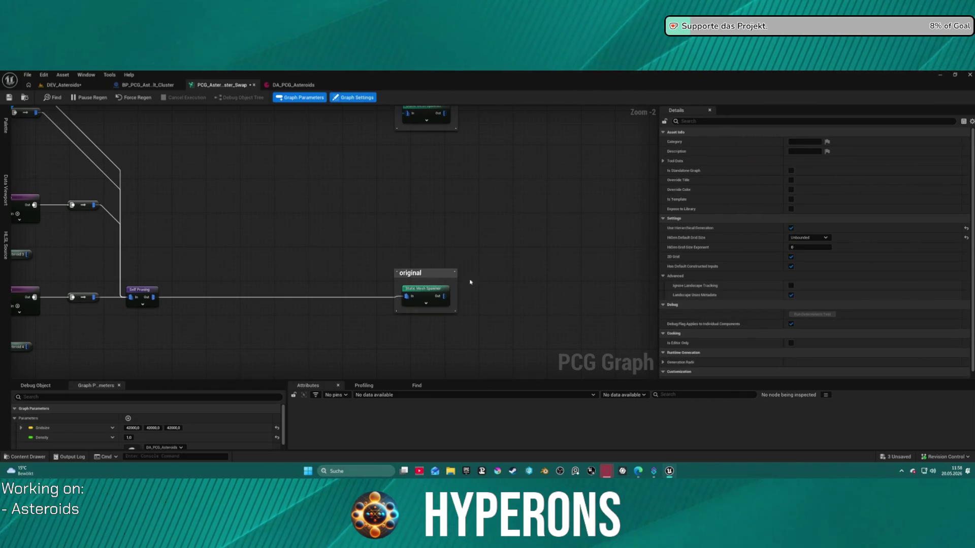
left_click(423, 277)
left_click(422, 276)
type("Asteroid Barren")
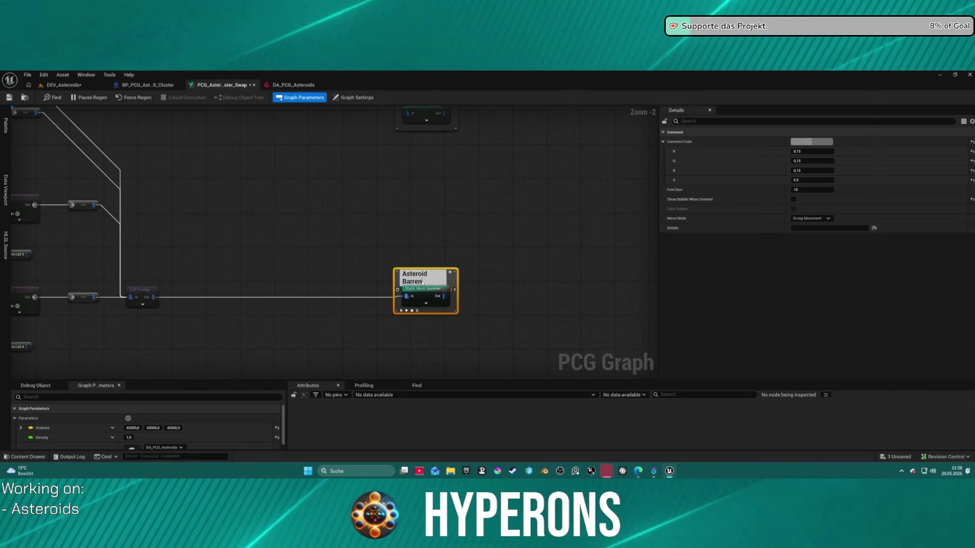
key("Return")
Box-select the DA Asteroids and Get Property nodes and bring up the PCG asset folder.
left_click(248, 262)
scroll(249, 262, "down", 4)
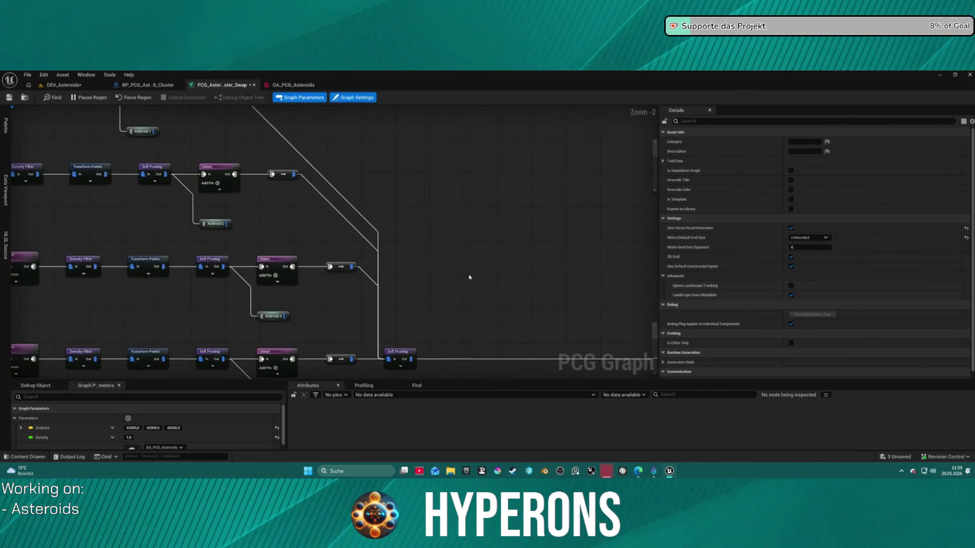
scroll(234, 245, "up", 7)
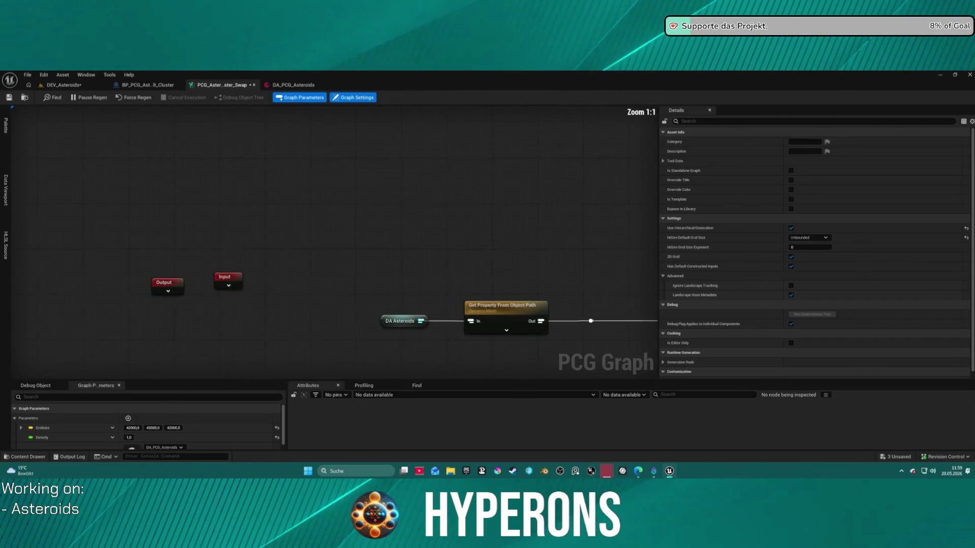
left_click_drag(228, 183, 442, 274)
scroll(298, 213, "down", 3)
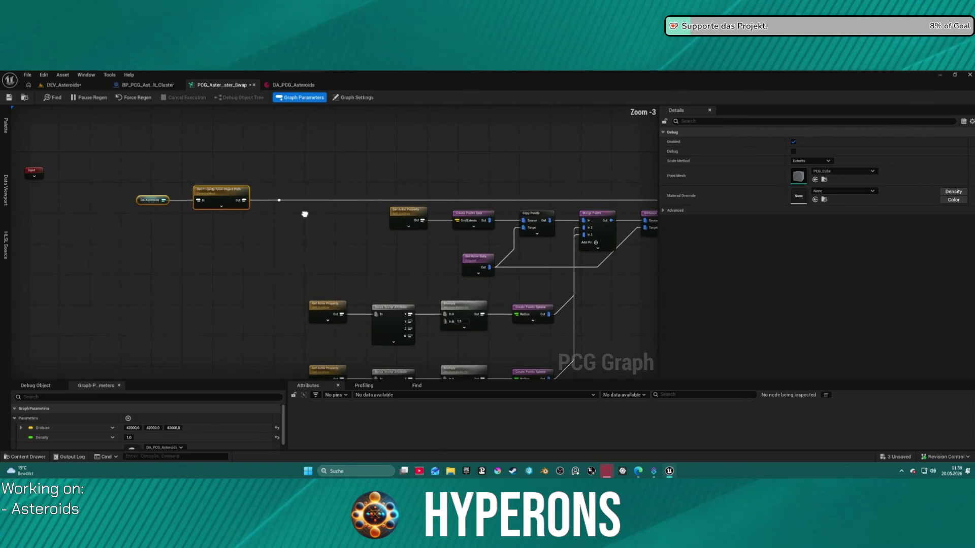
key("ctrl+space")
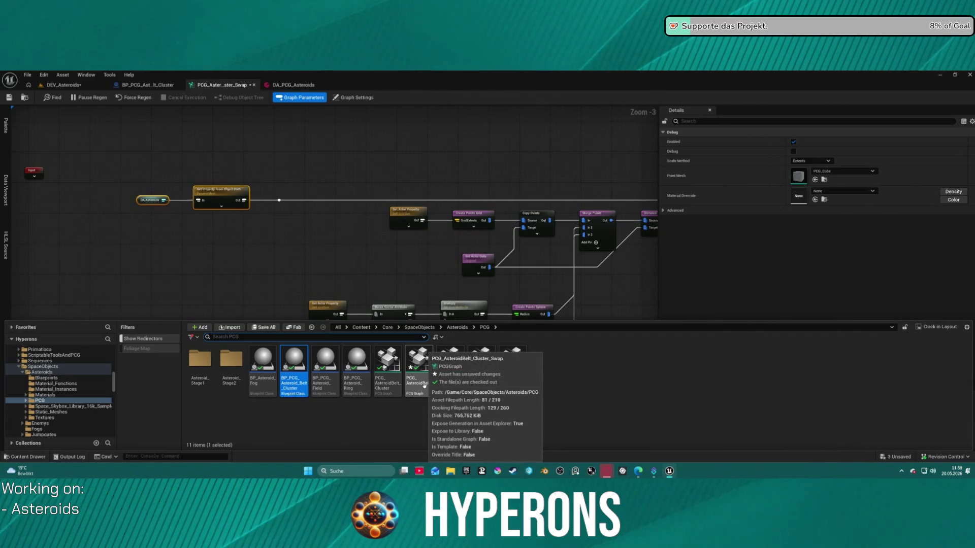
Delete the PCG_AsteroidBelt_Cluster asset from the Asteroids folder.
left_click(391, 381)
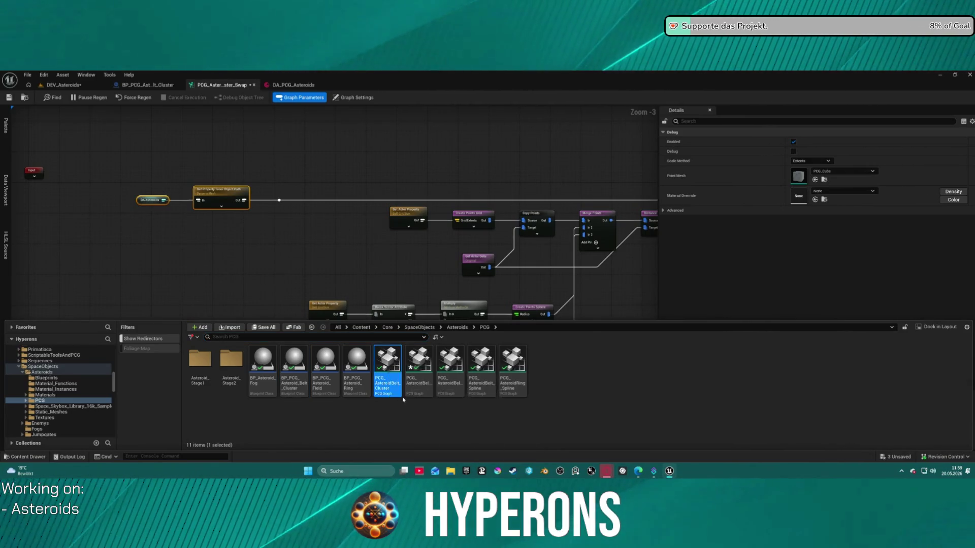
key("Delete")
left_click(437, 385)
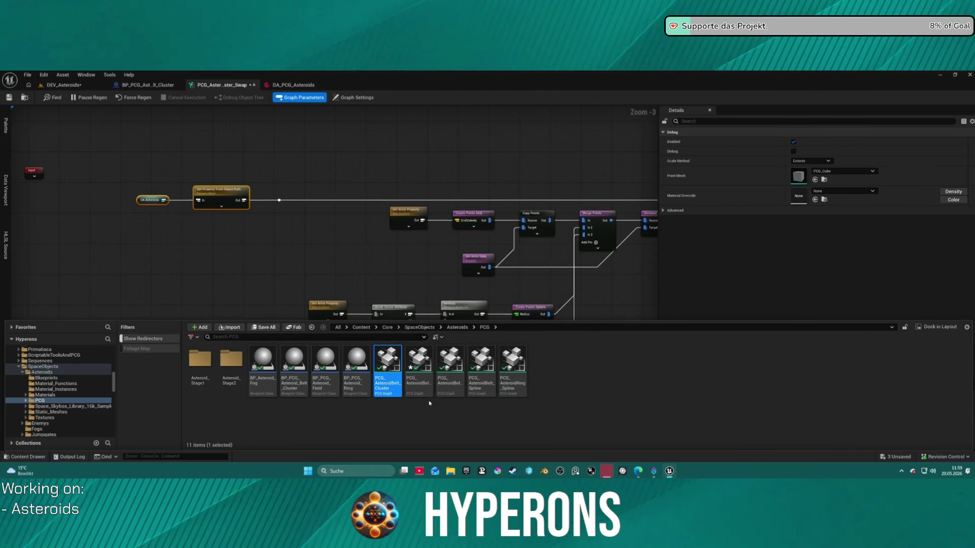
Duplicate the Swap graph as a backup named PCG_AsteroidBelt_Cluster_SwapBU.
right_click(393, 389)
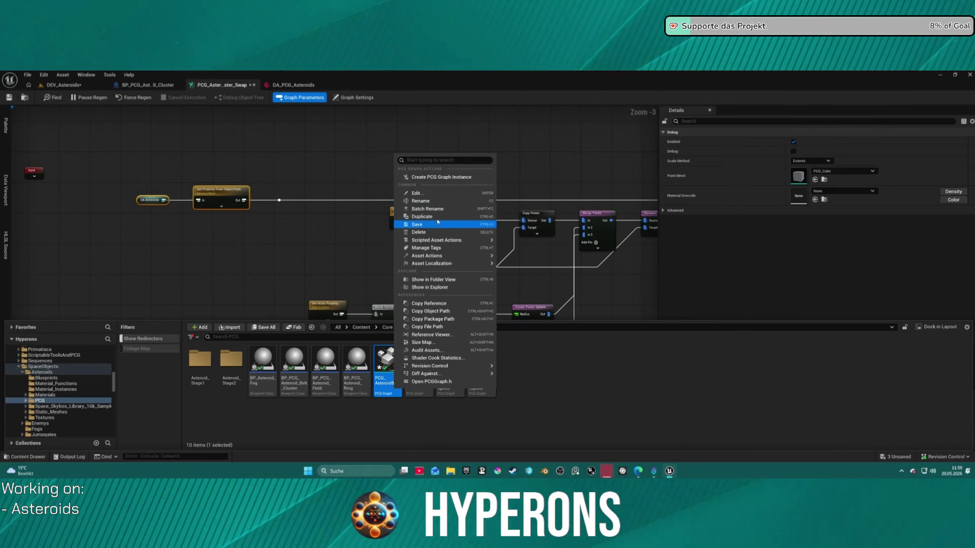
left_click(432, 217)
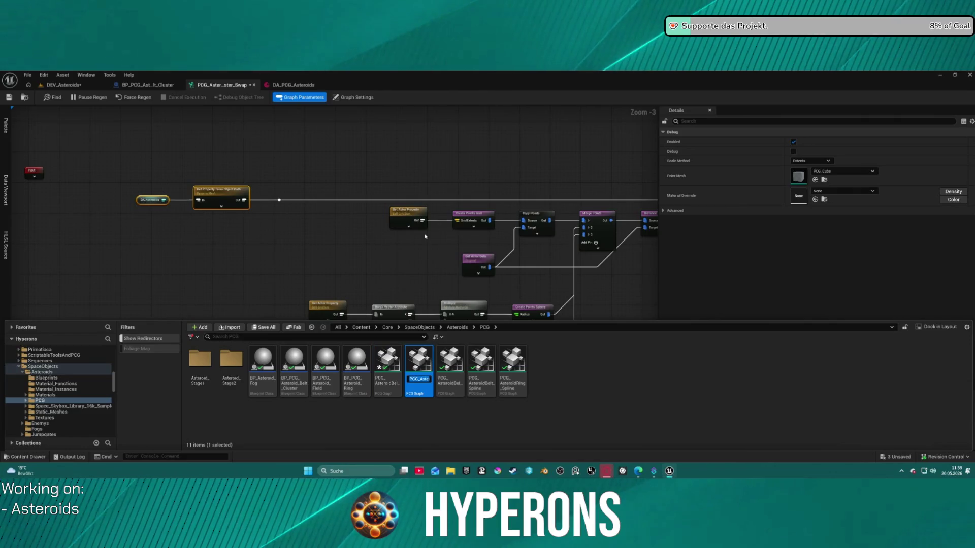
key("BackSpace")
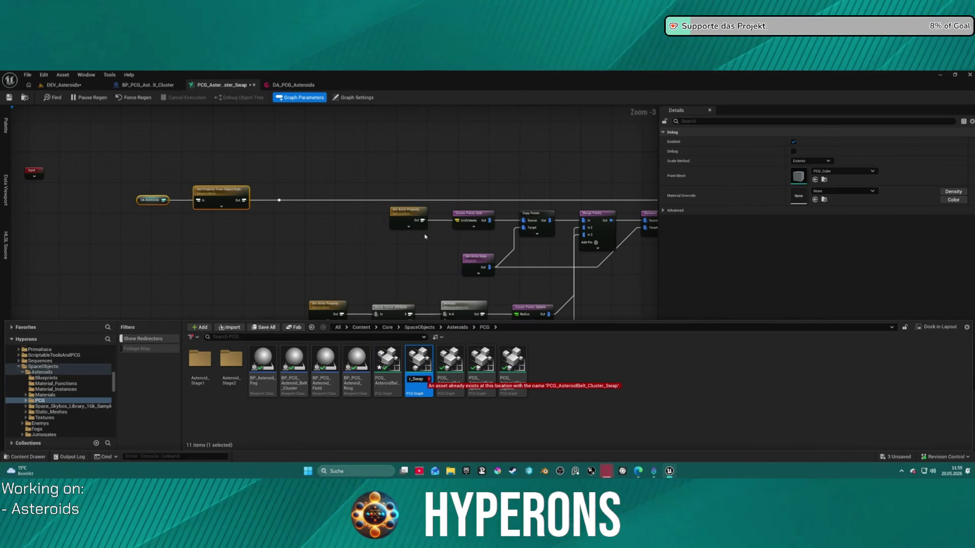
type("BU")
key("Return")
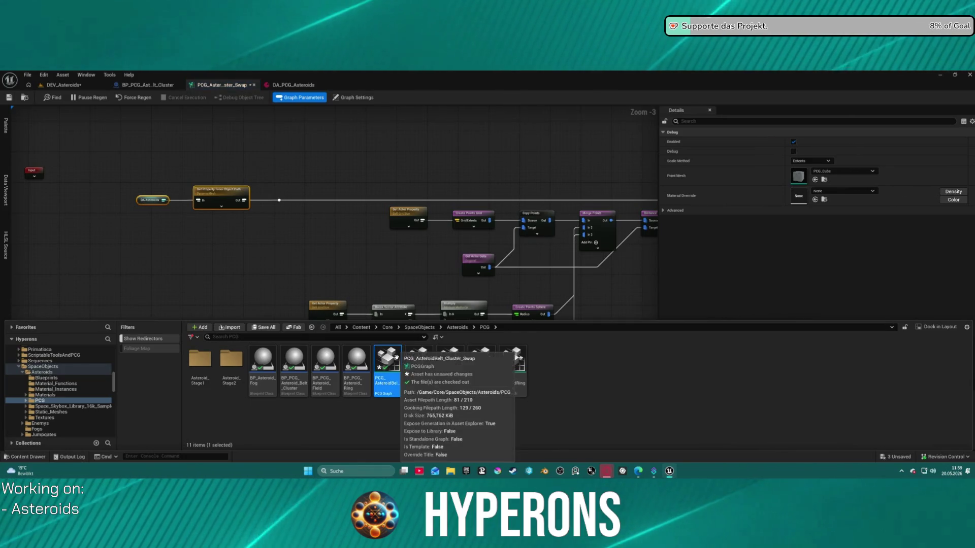
scroll(204, 163, "down", 4)
Move the Asteroid Mineral group and spawner below the Asteroid Barren group.
left_click_drag(204, 163, 438, 215)
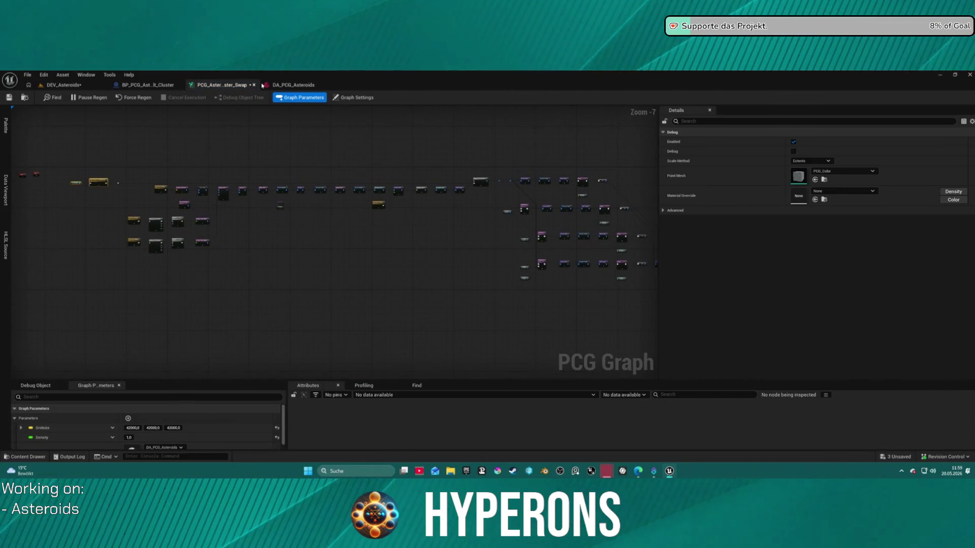
scroll(296, 180, "up", 5)
left_click_drag(296, 179, 206, 145)
scroll(135, 135, "down", 3)
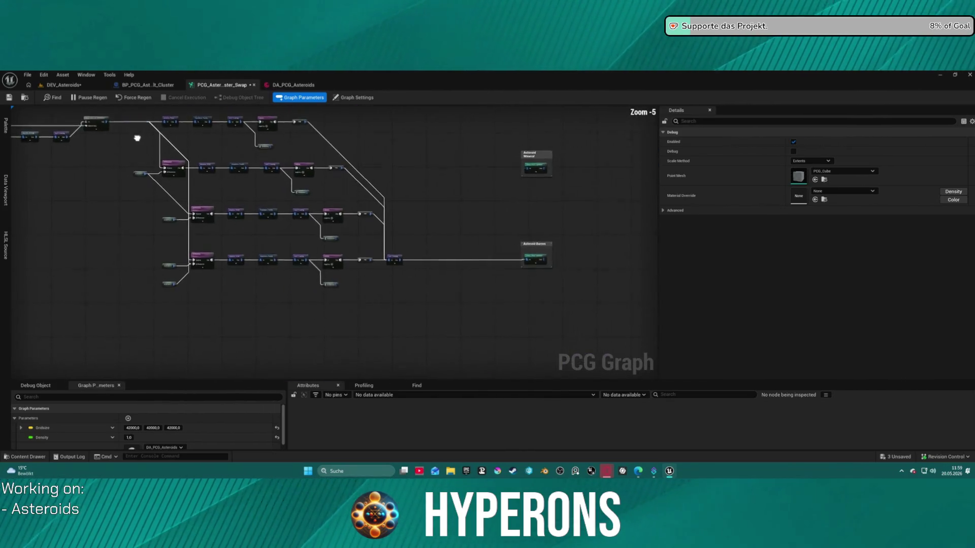
scroll(349, 168, "up", 5)
left_click_drag(300, 220, 236, 174)
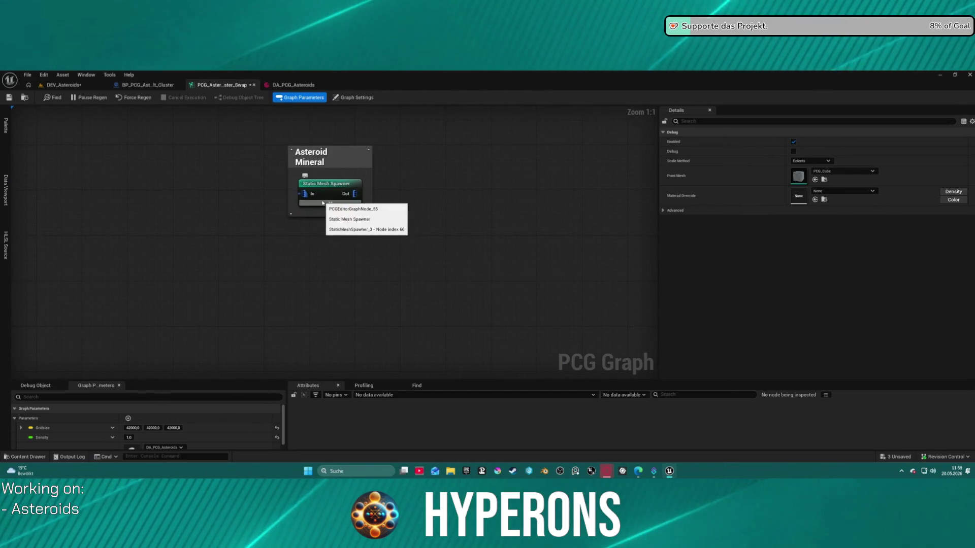
mouse_move(329, 188)
left_mouse_down()
mouse_move(311, 183)
mouse_move(323, 174)
left_mouse_up()
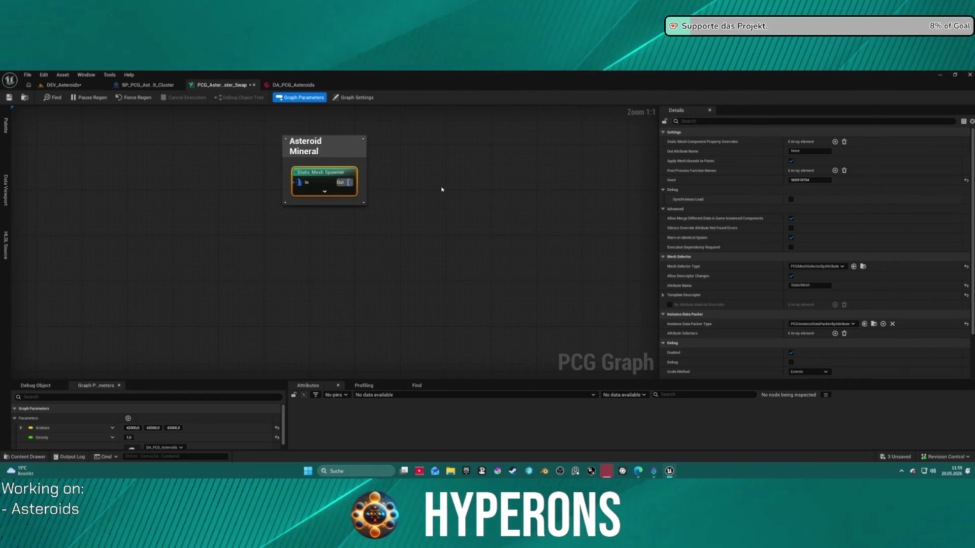
scroll(442, 193, "down", 4)
scroll(368, 222, "up", 1)
mouse_move(400, 173)
left_mouse_down()
mouse_move(401, 314)
mouse_move(400, 256)
mouse_move(658, 233)
left_mouse_up()
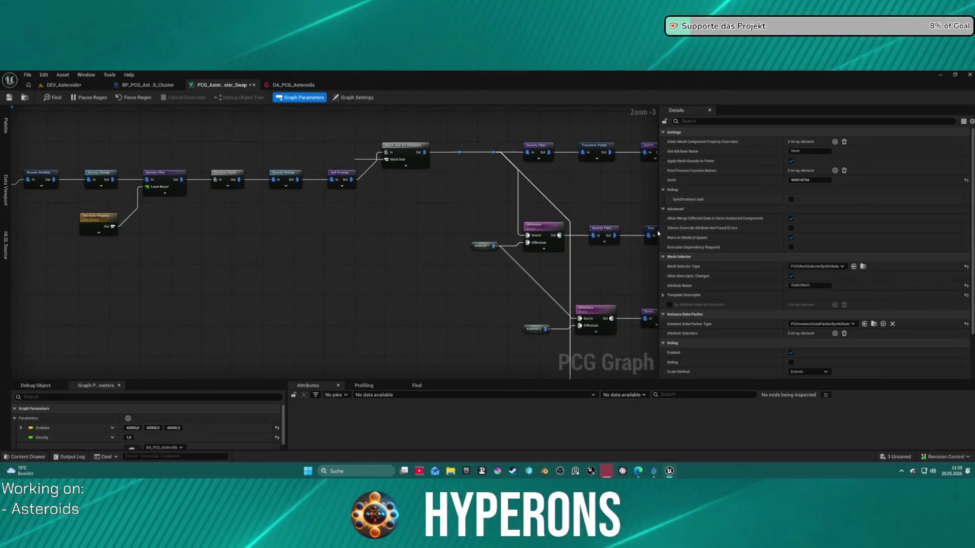
Undo the Self Pruning to Density Filter link and reroute from Self Pruning's output.
left_click_drag(376, 115, 408, 155)
mouse_move(380, 220)
left_mouse_down()
mouse_move(584, 202)
mouse_move(560, 194)
left_mouse_up()
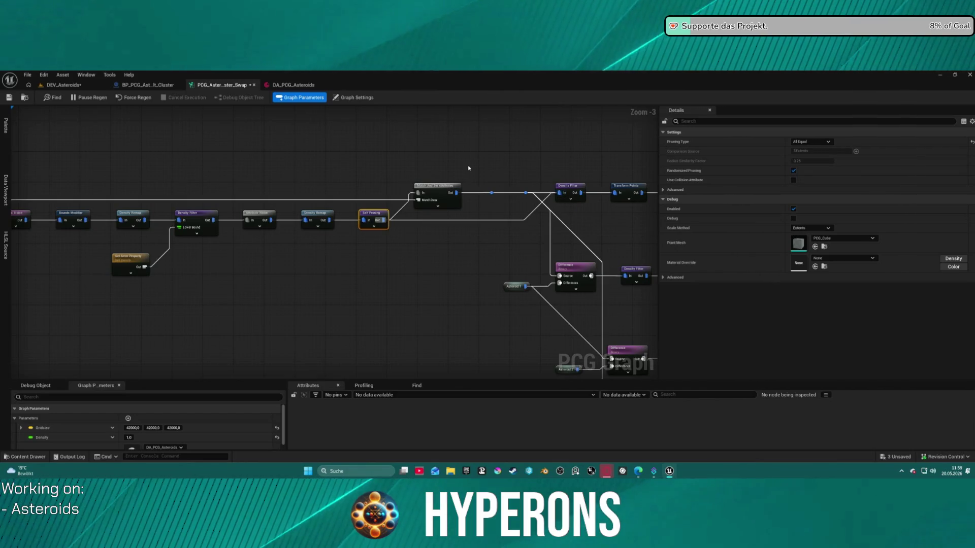
key("ctrl+z")
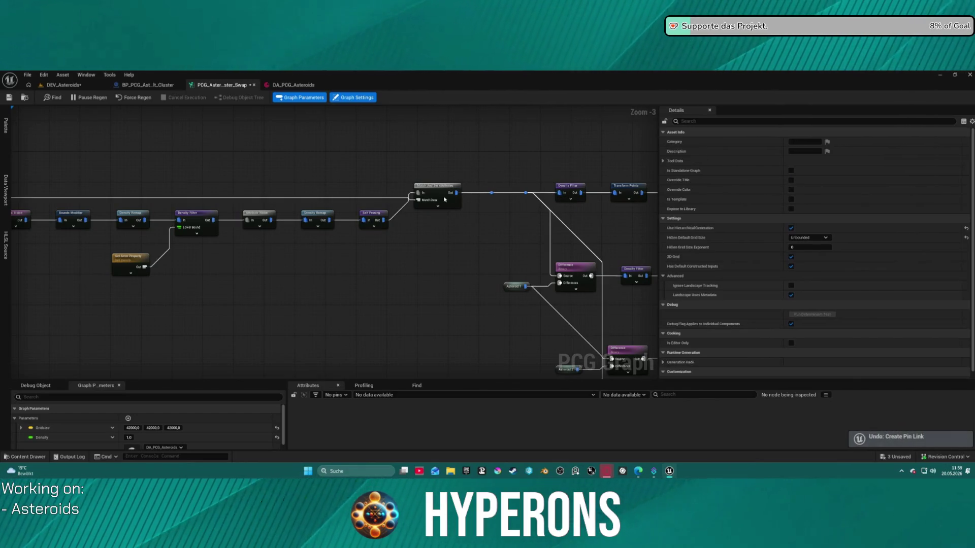
left_click_drag(458, 193, 384, 221)
scroll(413, 157, "down", 3)
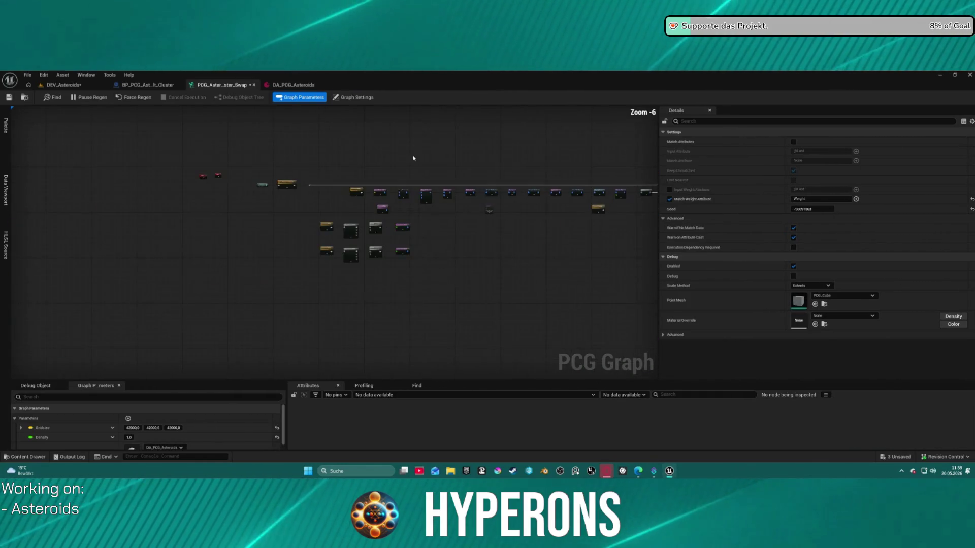
Delete the top group of unused nodes from the graph.
mouse_move(234, 167)
left_mouse_down()
mouse_move(286, 122)
mouse_move(224, 156)
mouse_move(343, 191)
left_mouse_up()
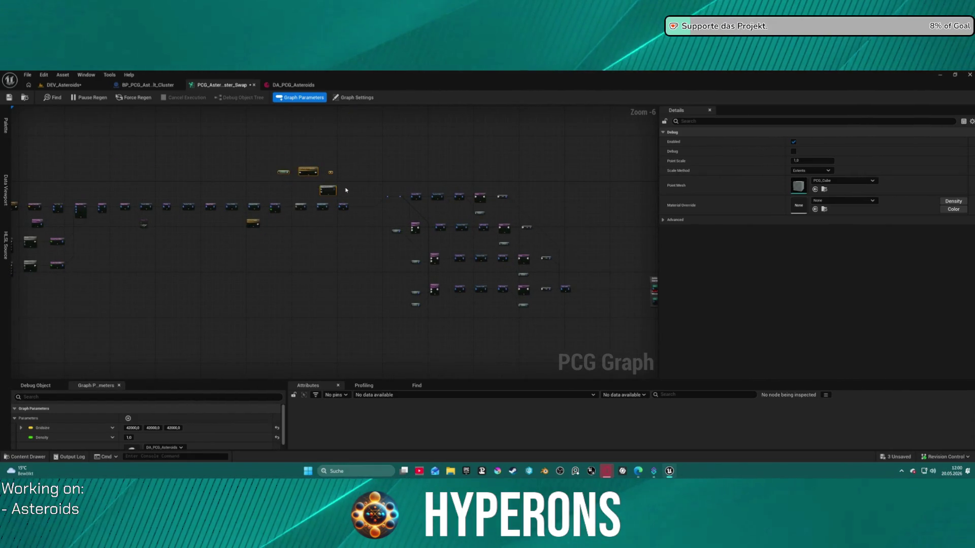
key("Delete")
scroll(463, 154, "up", 7)
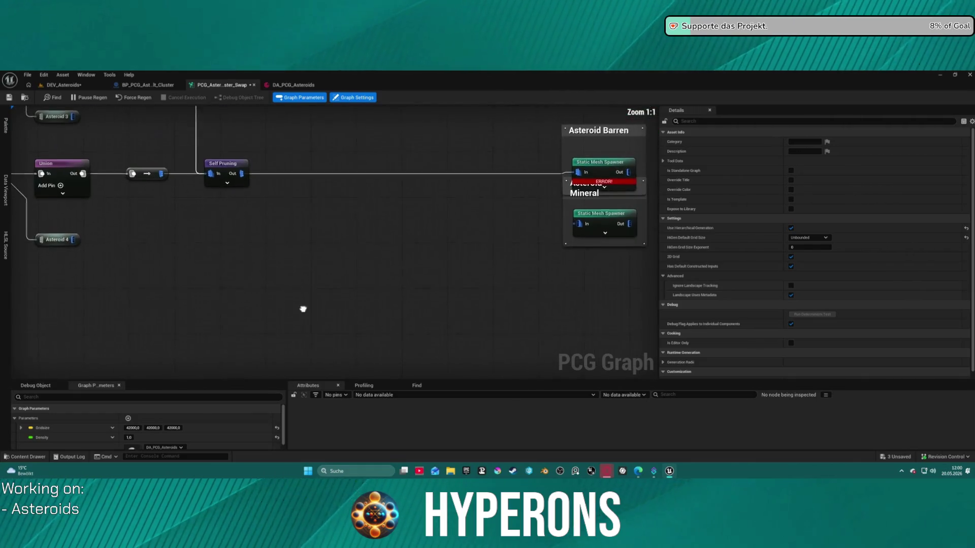
mouse_move(621, 344)
left_mouse_down()
mouse_move(790, 357)
mouse_move(272, 314)
left_mouse_up()
Paste Match And Set Attributes and wire Self Pruning through it into the Barren spawner.
key("ctrl+v")
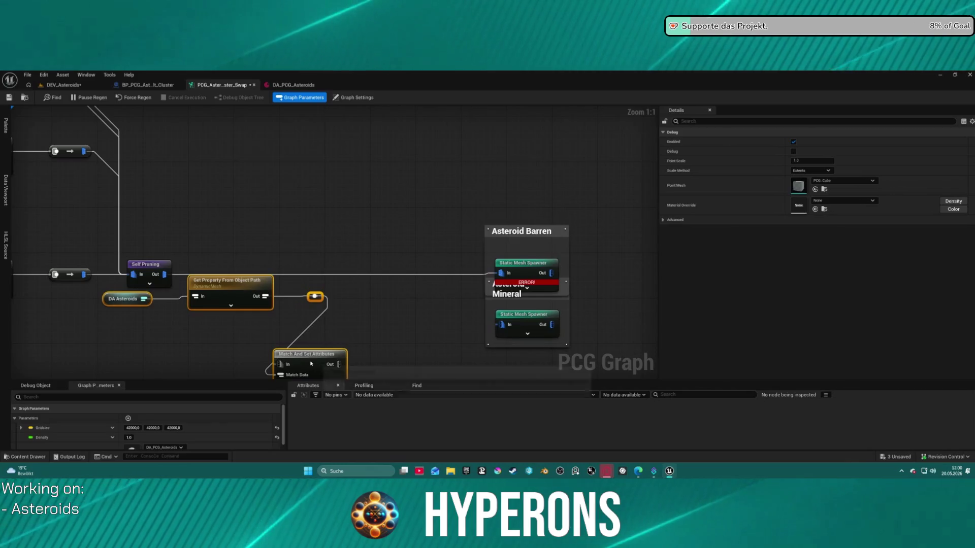
left_click_drag(304, 348, 347, 220)
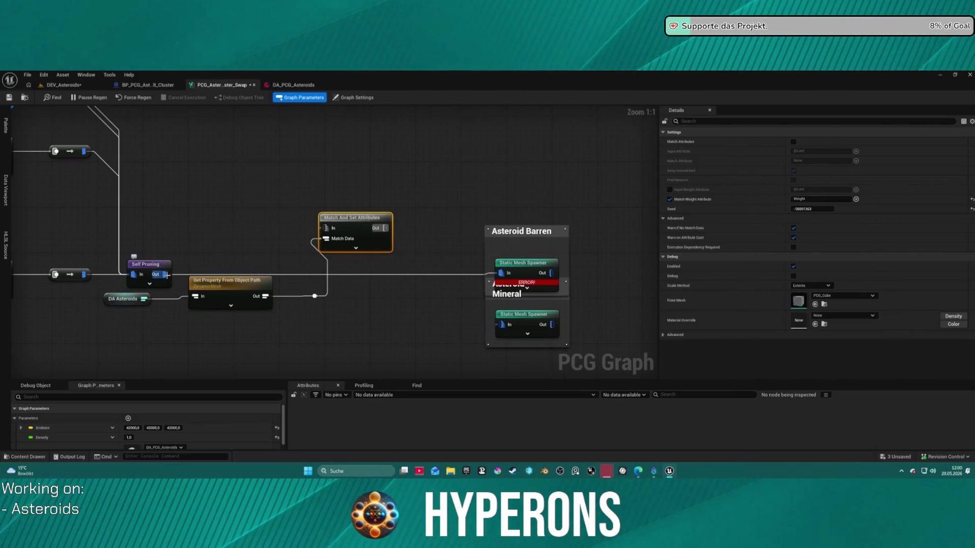
mouse_move(165, 274)
left_mouse_down()
mouse_move(289, 254)
mouse_move(326, 228)
left_mouse_up()
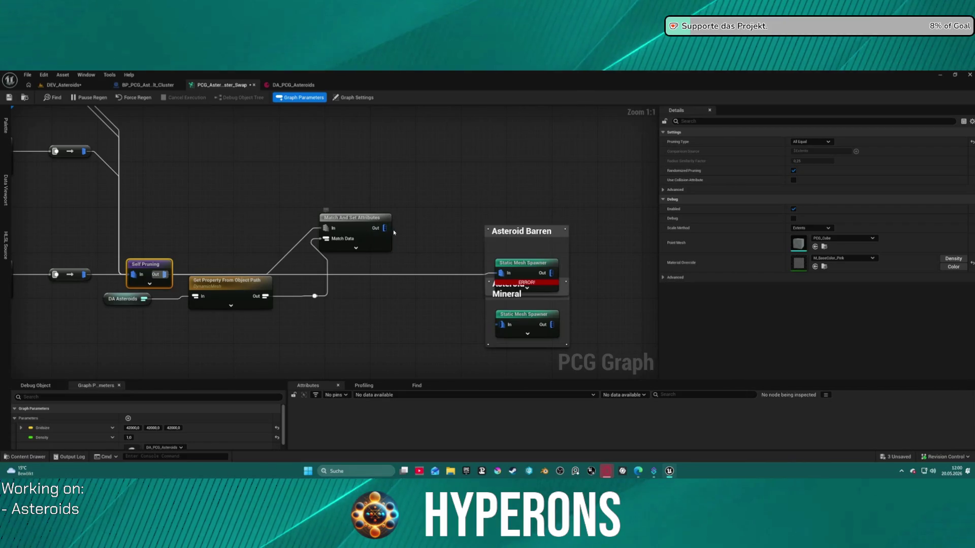
mouse_move(390, 230)
left_mouse_down()
mouse_move(464, 265)
mouse_move(384, 274)
left_mouse_up()
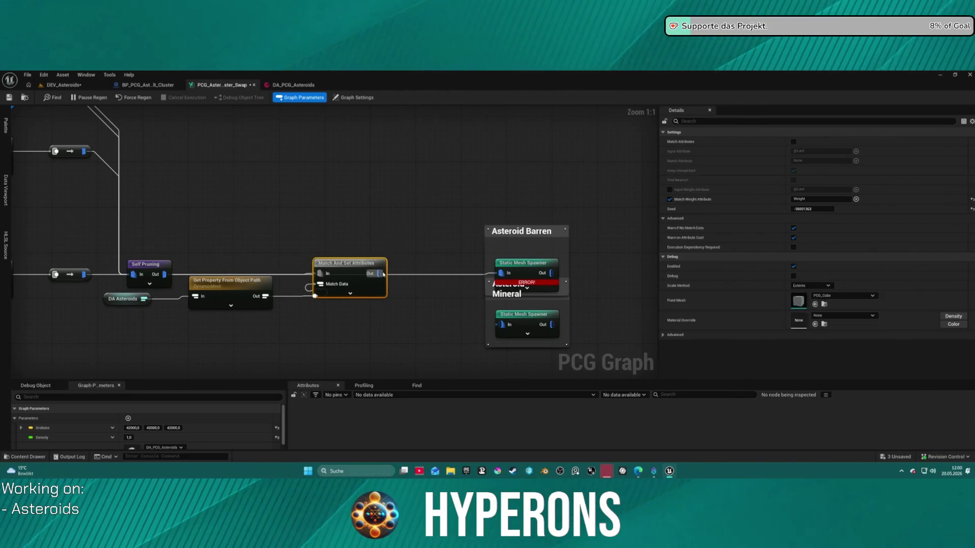
left_click_drag(486, 208, 469, 269)
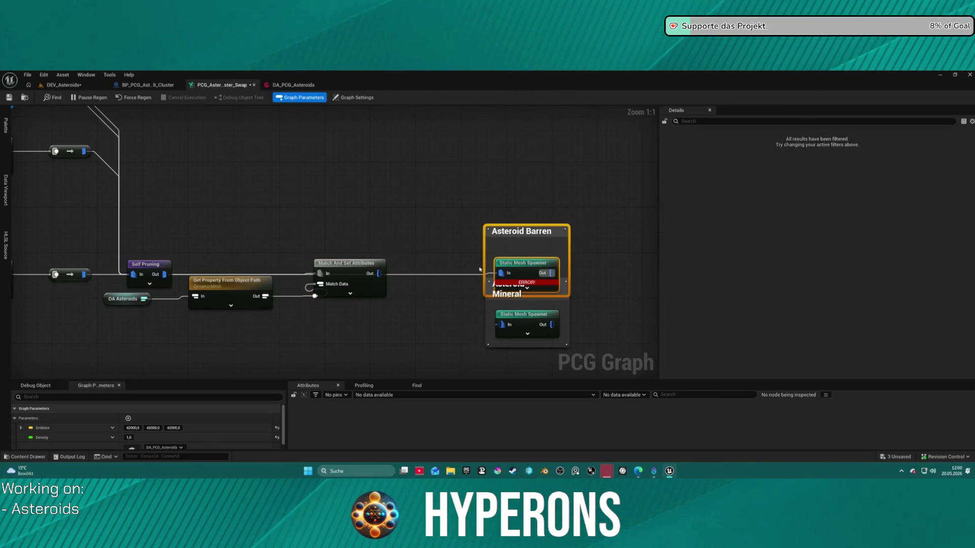
left_click(416, 279)
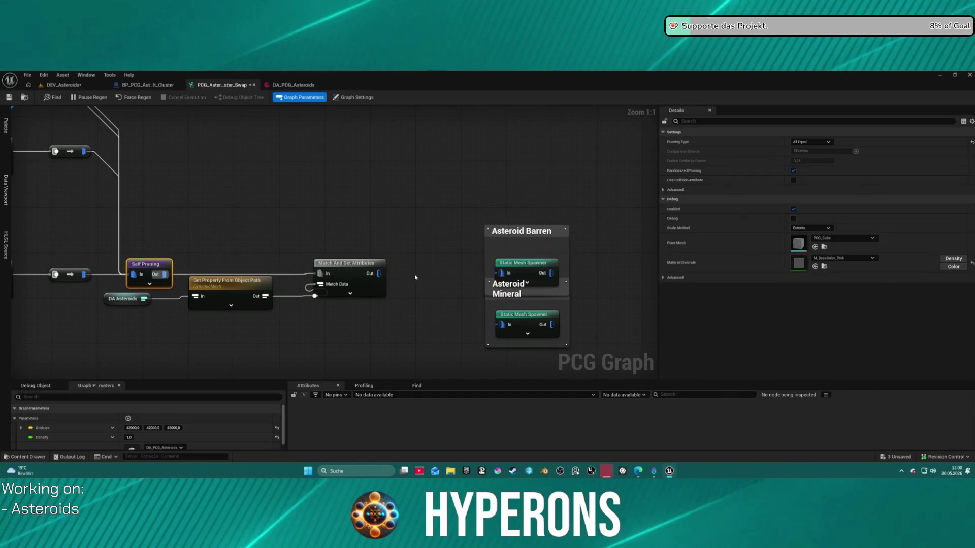
left_click_drag(379, 273, 498, 274)
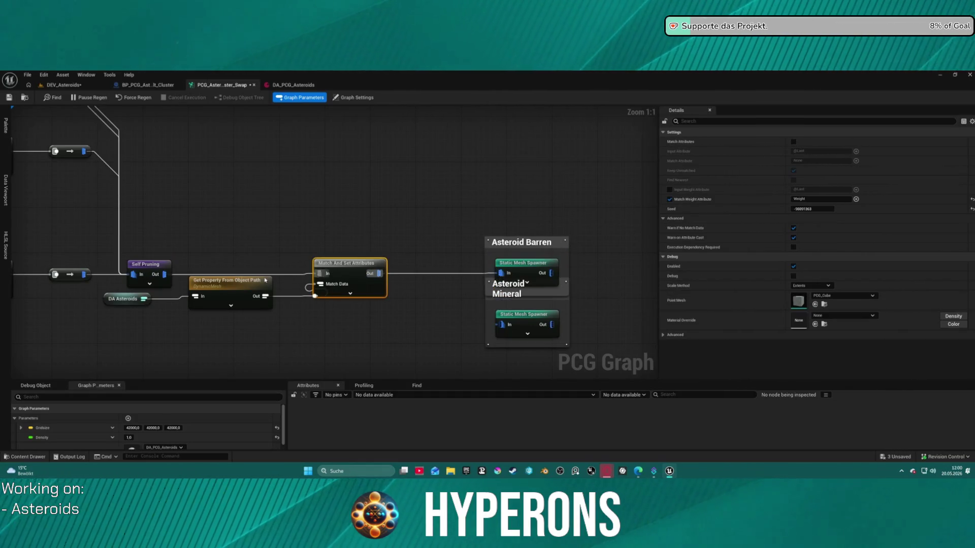
Tuck the DA Asteroids and Get Property nodes beneath the chain and enlarge Graph Parameters.
left_click_drag(118, 300, 118, 345)
left_click_drag(231, 280, 220, 319)
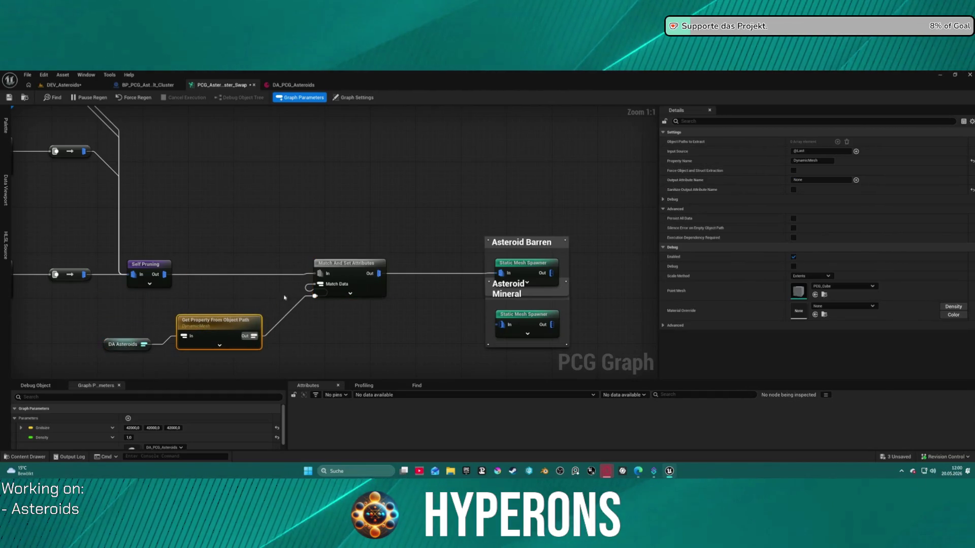
left_click(124, 347)
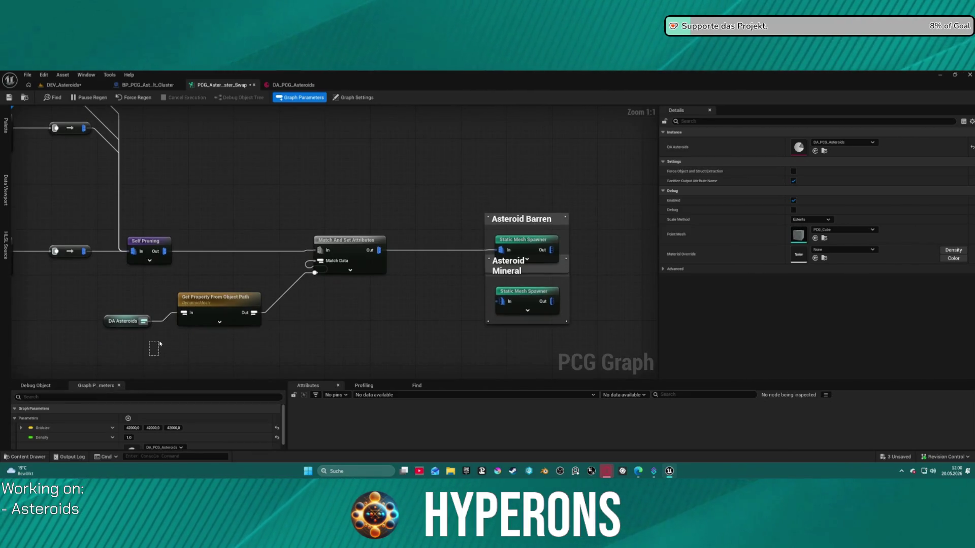
left_click(153, 342)
left_click_drag(165, 380, 153, 318)
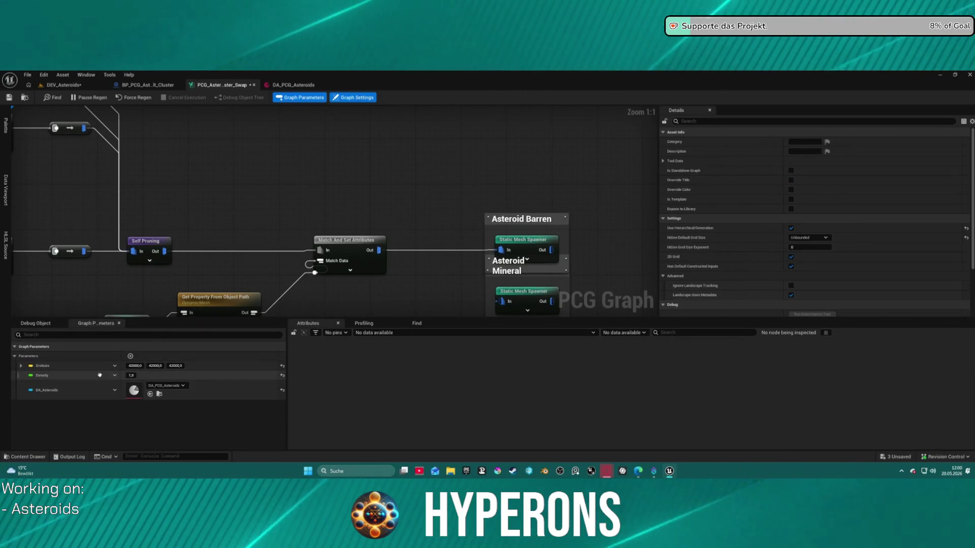
Rename graph parameter DA_Asteroids to DA_Asteroids_Barren, keeping its DA_PCG_Asteroids value.
right_click(55, 391)
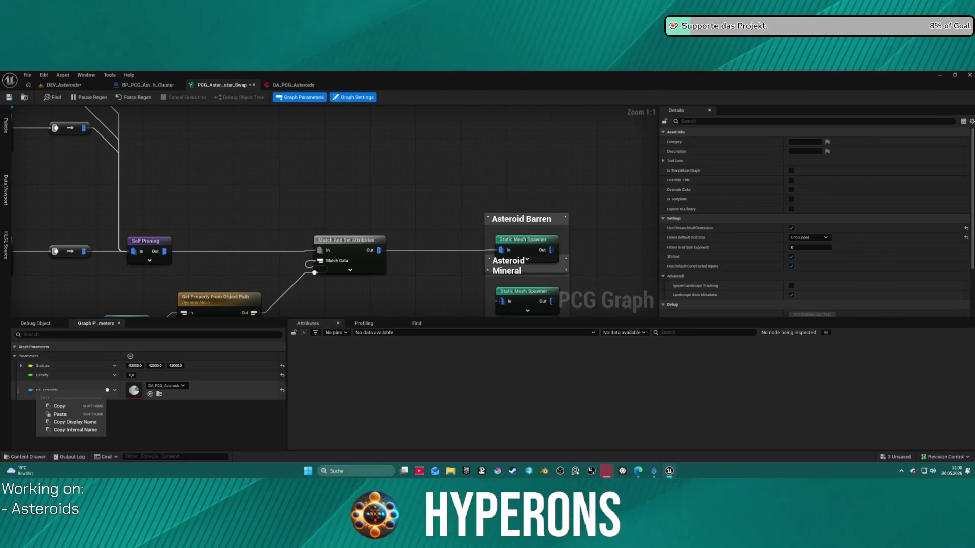
left_click(115, 391)
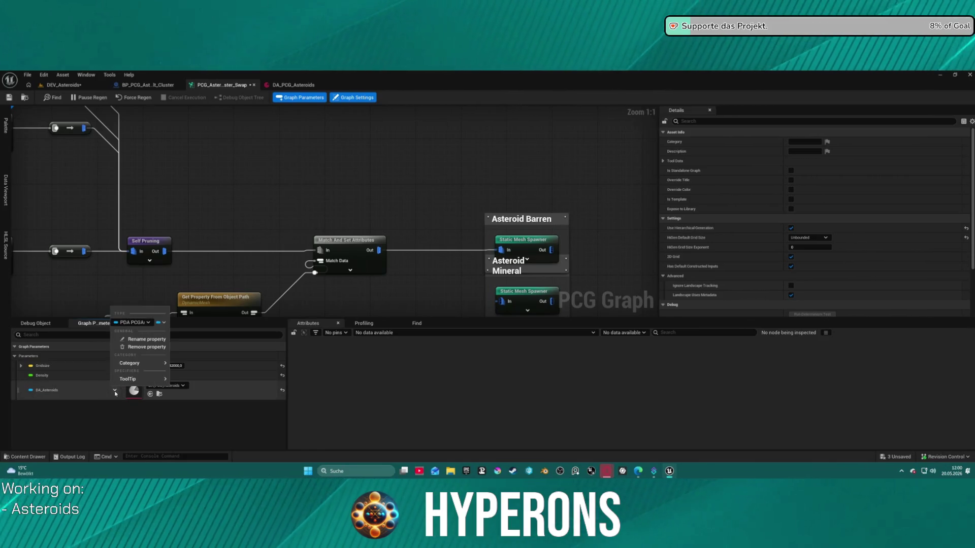
left_click(147, 339)
key("Return")
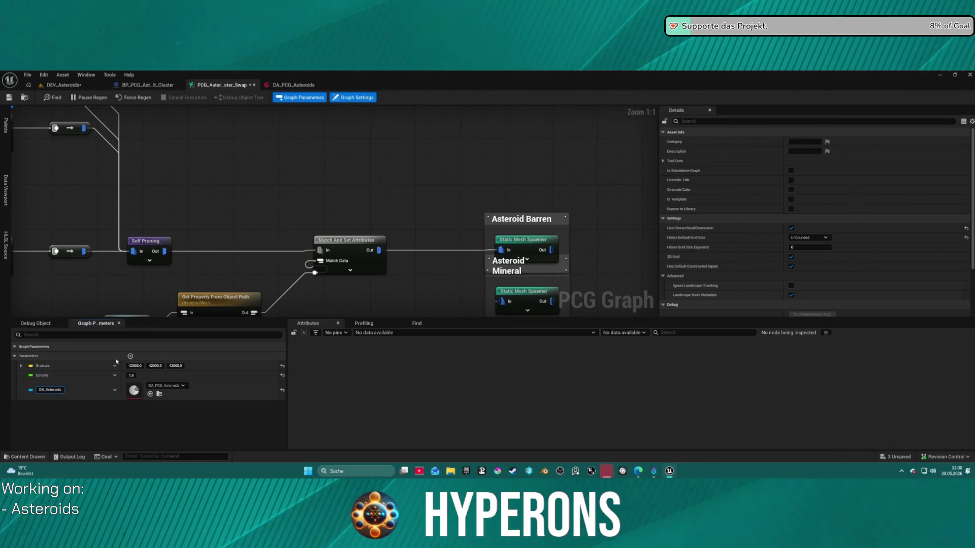
type("_Barren")
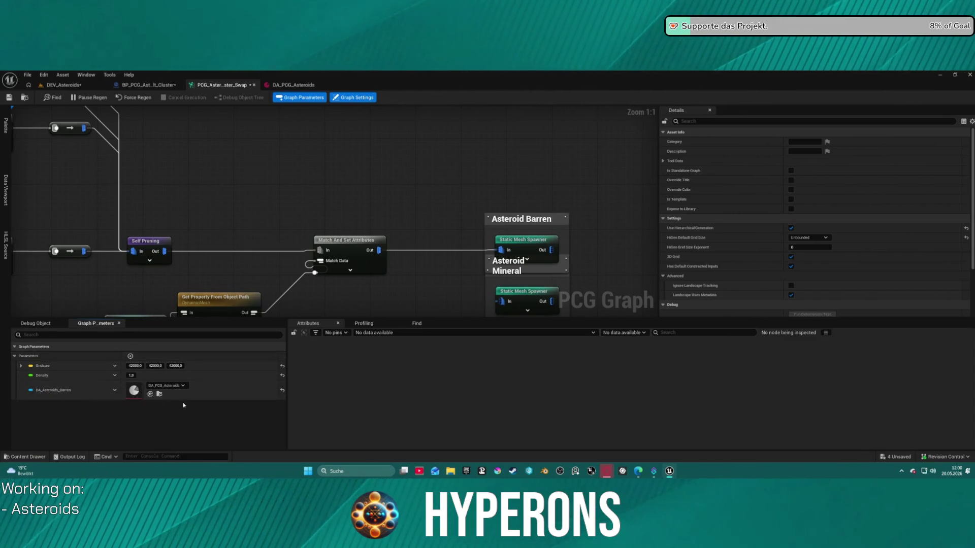
left_click(115, 390)
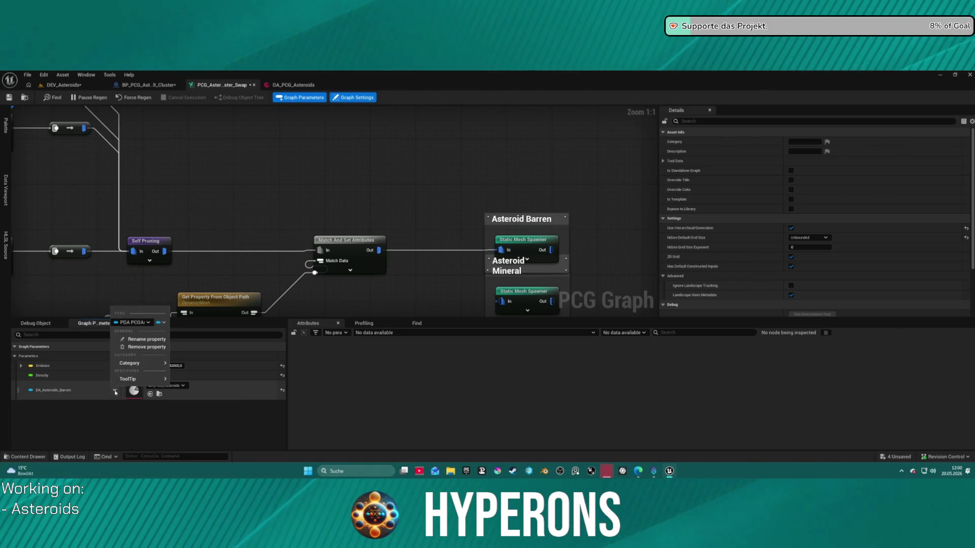
left_click(65, 393)
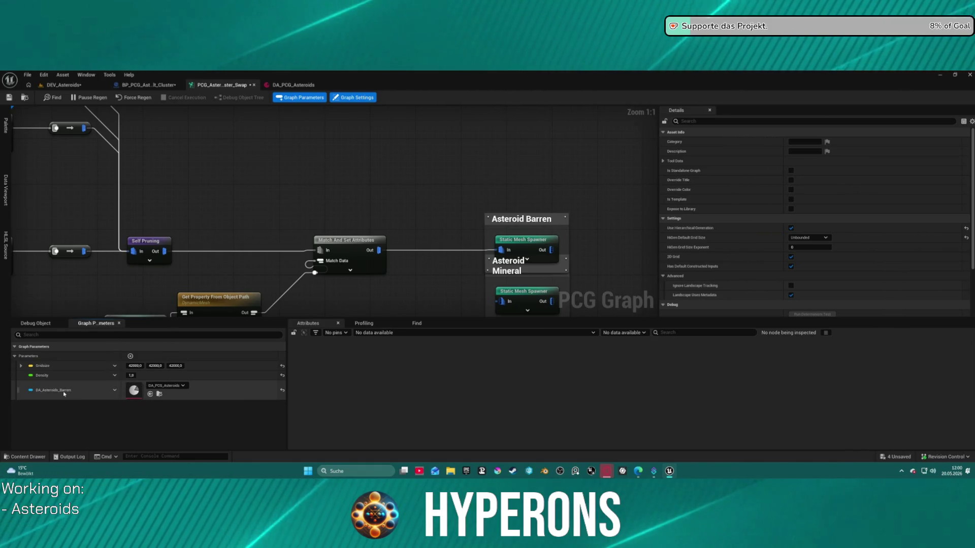
Add a new graph parameter of type PDA PCGAsset Object Reference.
left_click(132, 358)
left_click(115, 406)
left_click(115, 406)
left_click(115, 406)
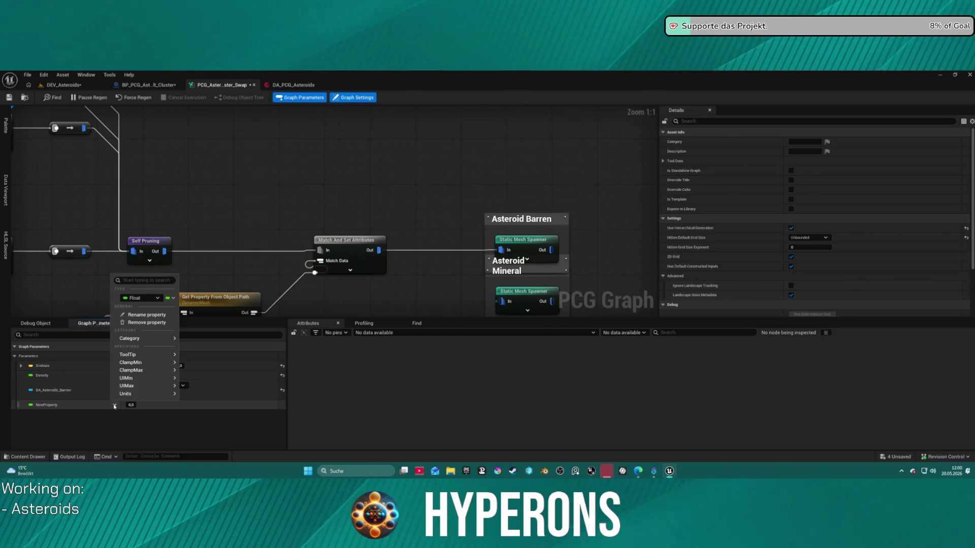
left_click(142, 388)
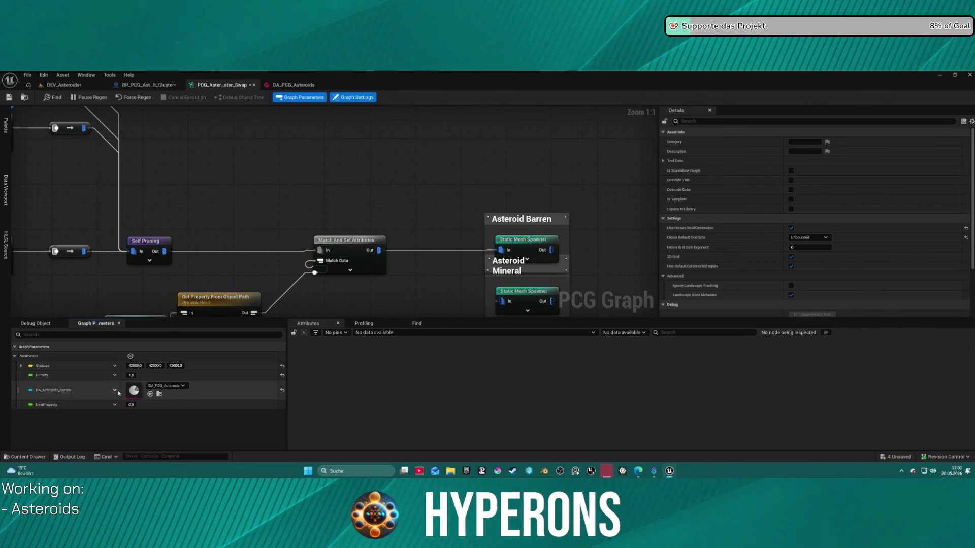
left_click(116, 390)
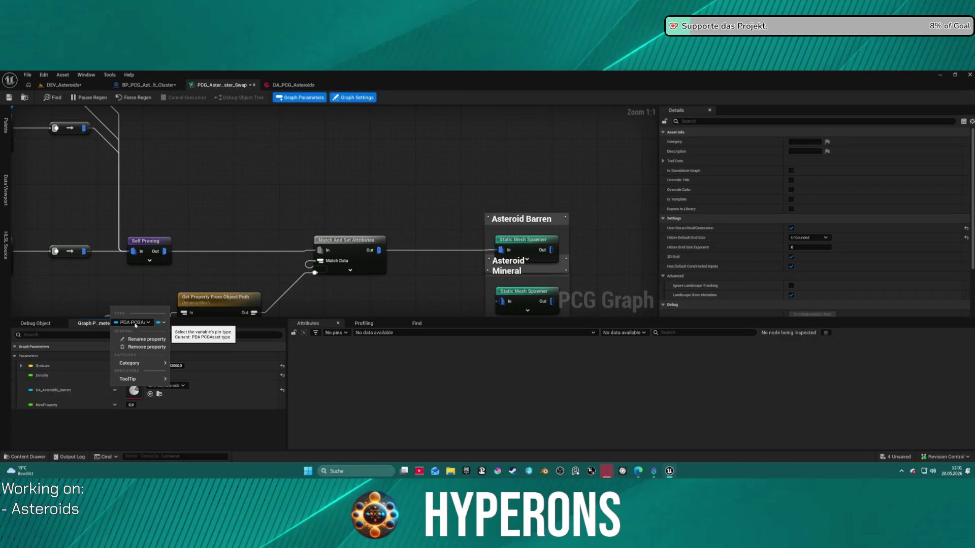
left_click(115, 405)
left_click(115, 405)
left_click(140, 298)
type("pd")
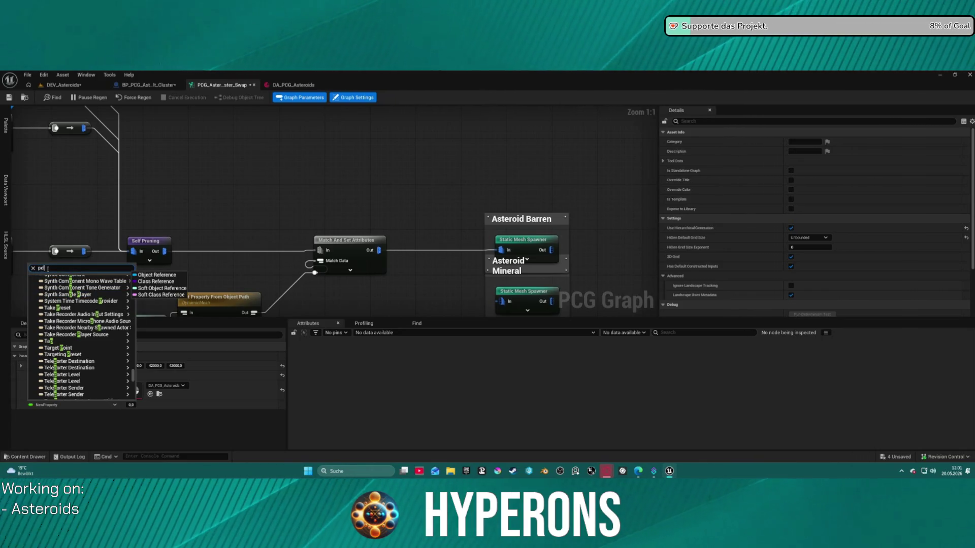
type("a")
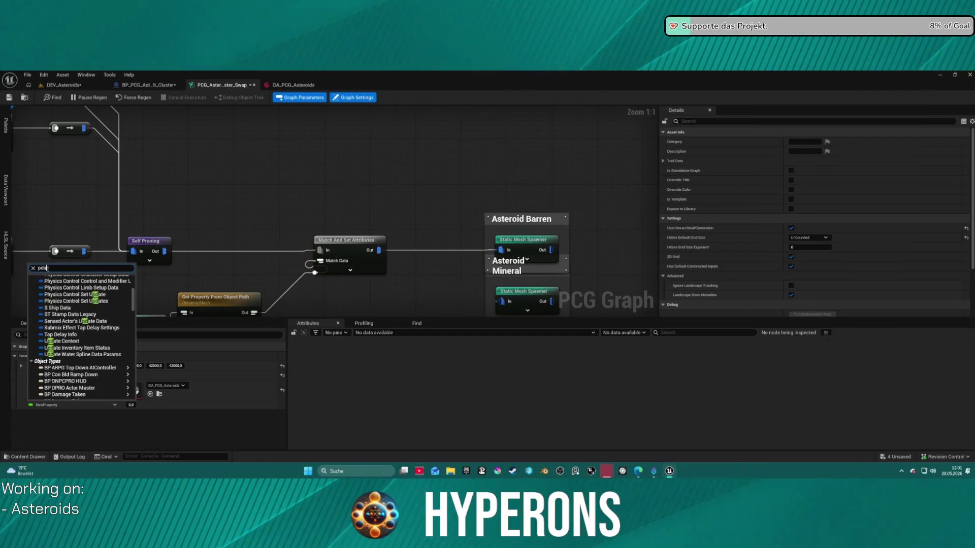
type("pc")
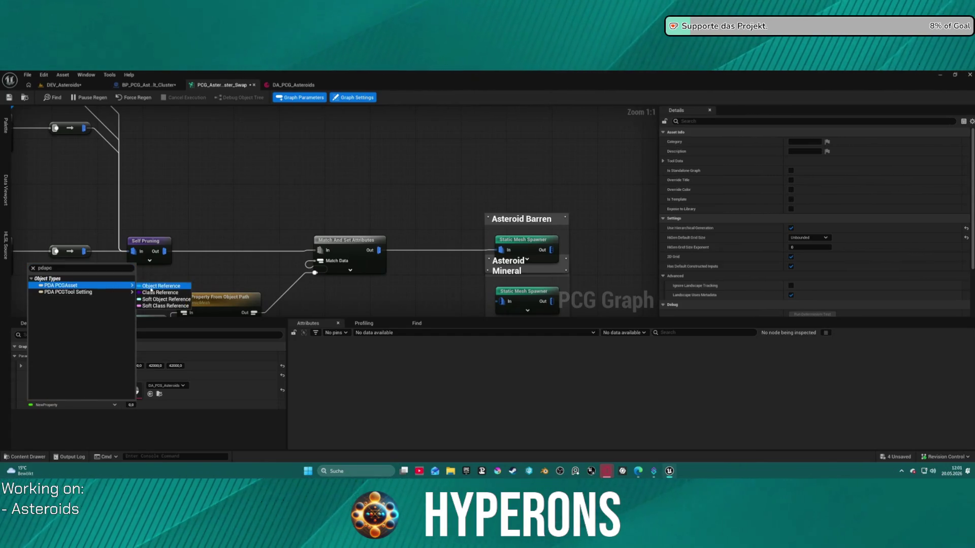
left_click(163, 287)
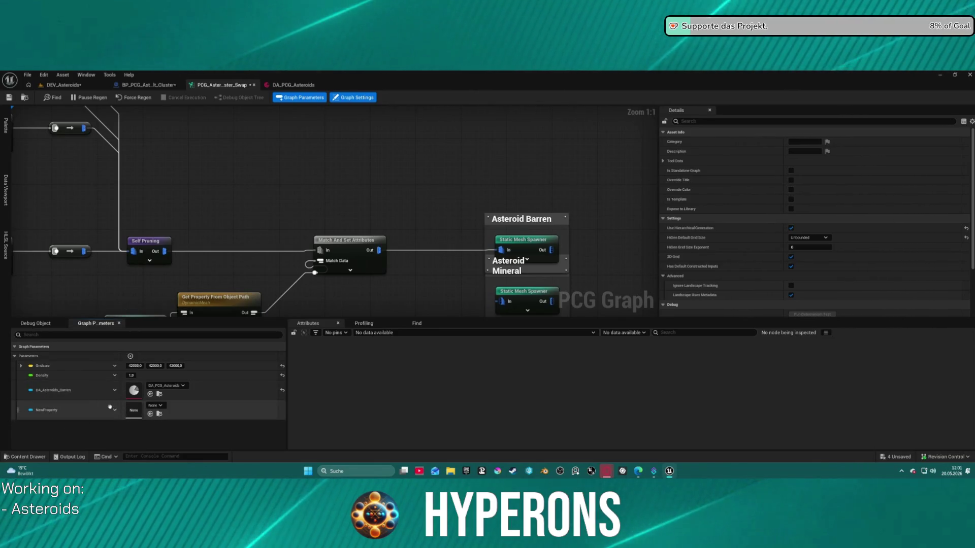
Name the parameter DA_Aseroids_Mineral and set its value to DA_PCG_Asteroids.
left_click(115, 390)
left_click(141, 359)
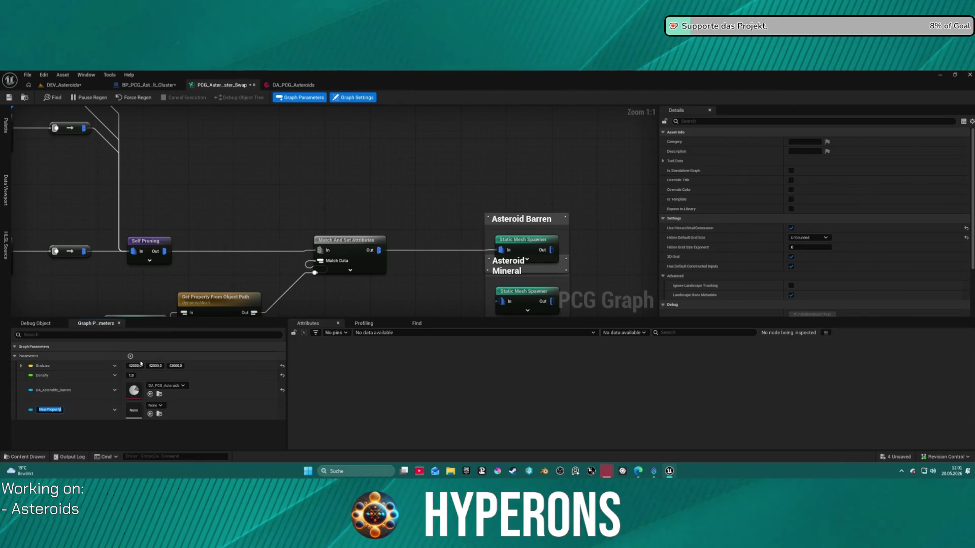
type("DA_Asteroids_Min")
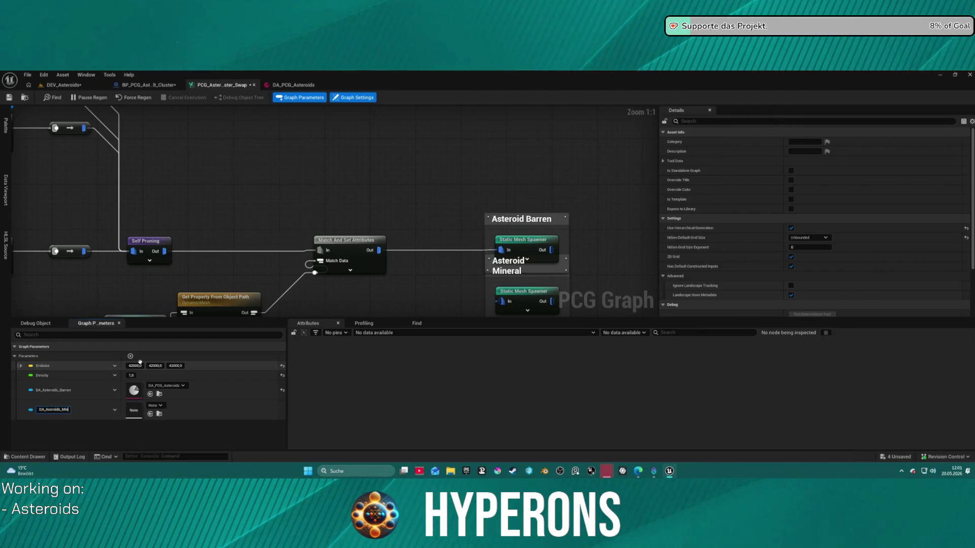
key("Return")
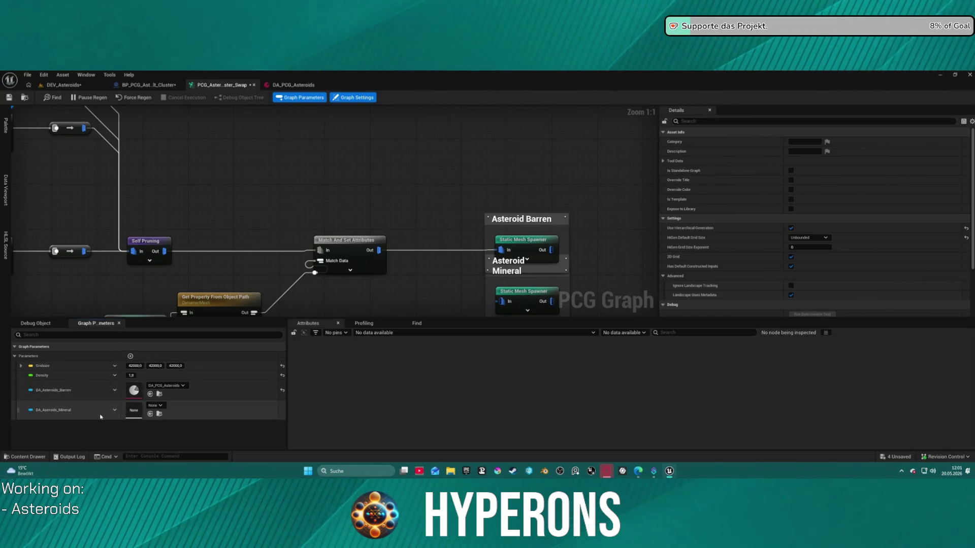
left_click(150, 414)
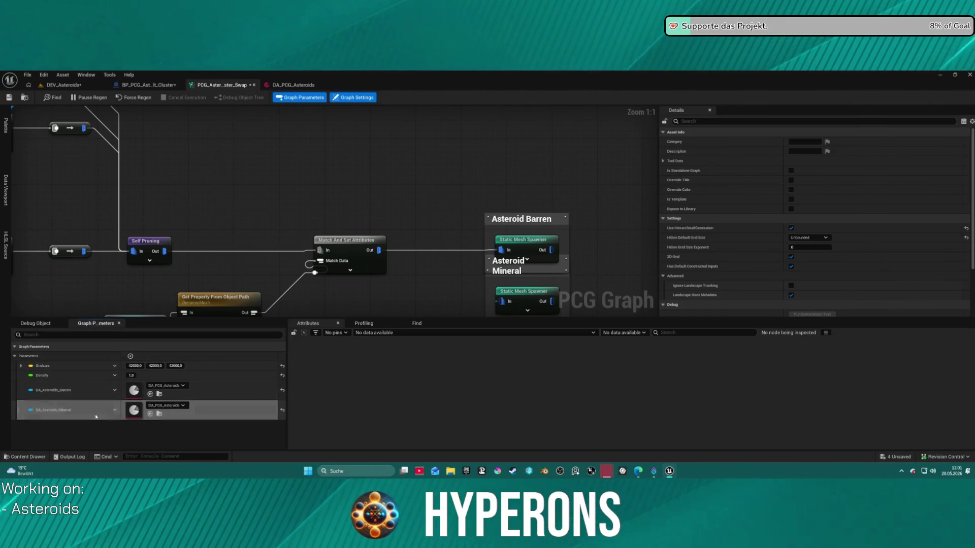
left_click(158, 394)
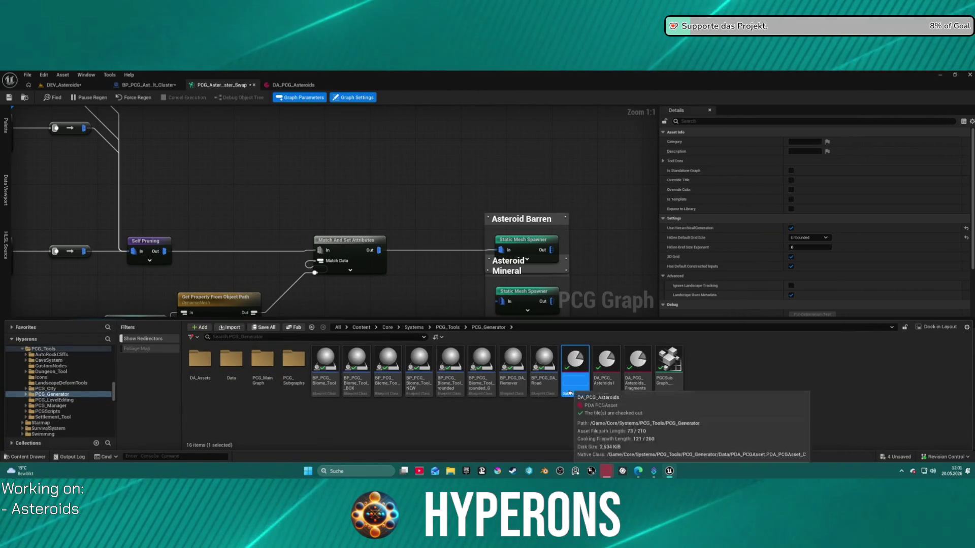
Rename the DA_PCG_Asteroids data asset to DA_PCG_Asteroids_Barren.
left_click(571, 393)
key("End")
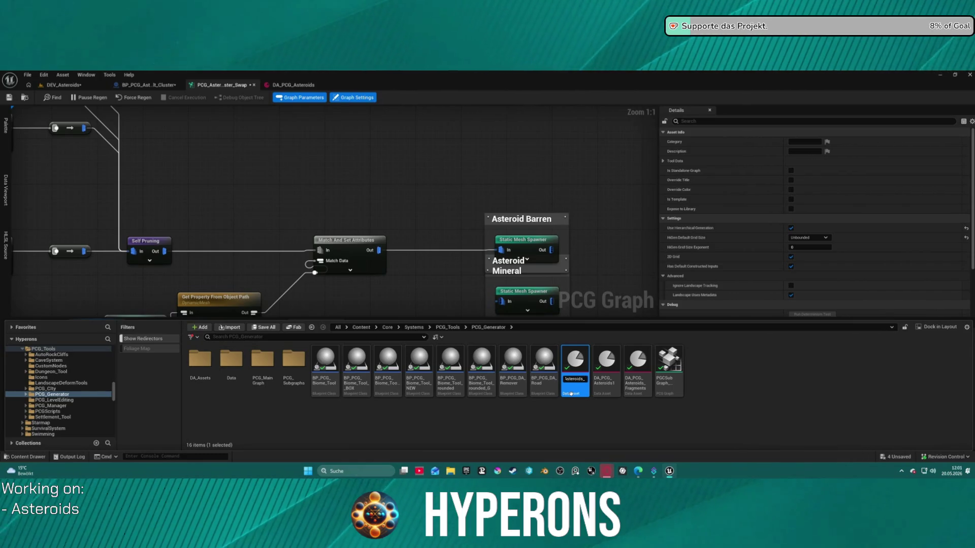
type("ren")
key("Return")
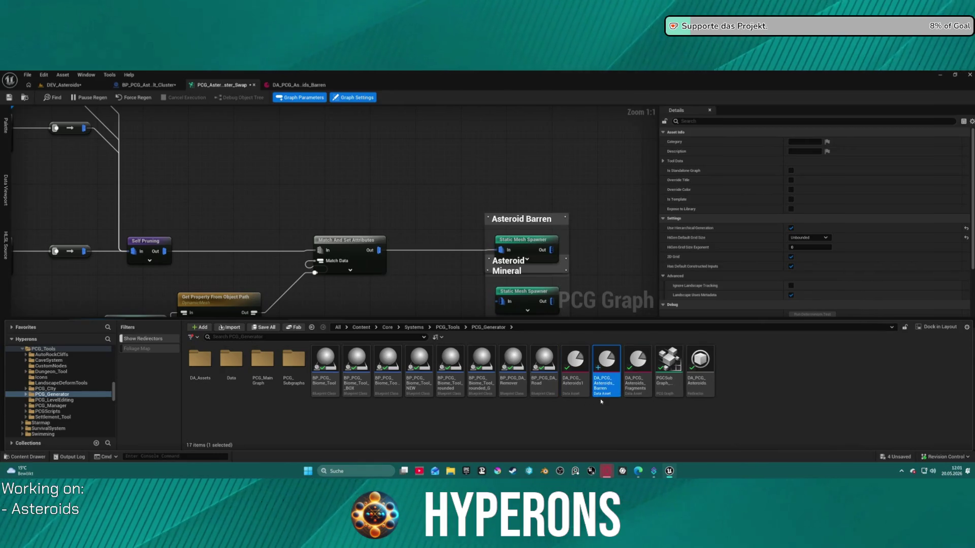
Duplicate it as DA_PCG_Asteroids_Minerals and save all assets.
key("ctrl+d")
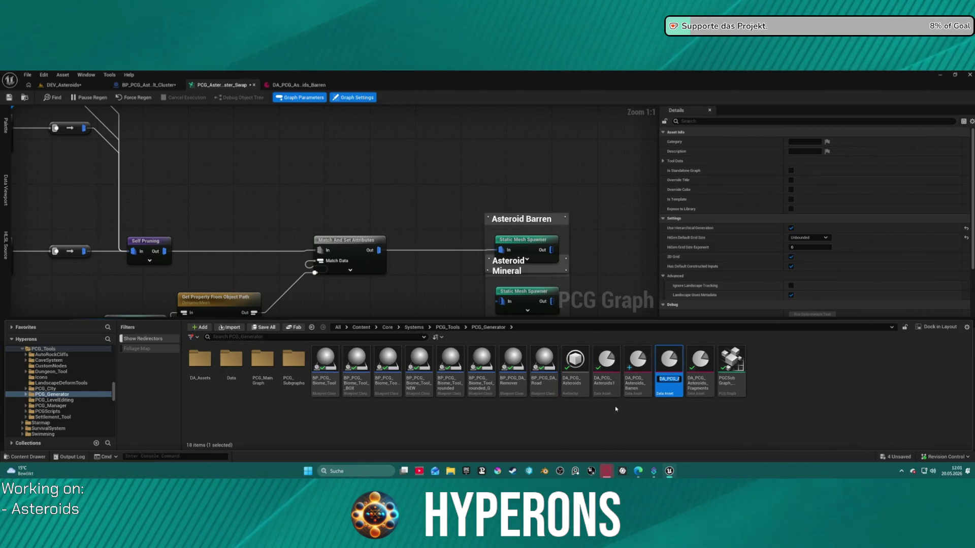
key("BackSpace")
key("BackSpace")
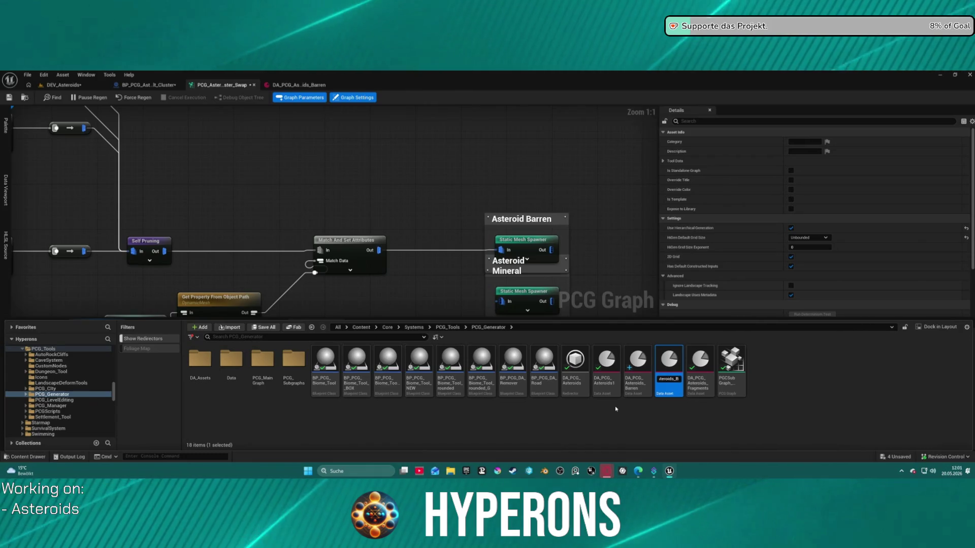
type("_Minerals")
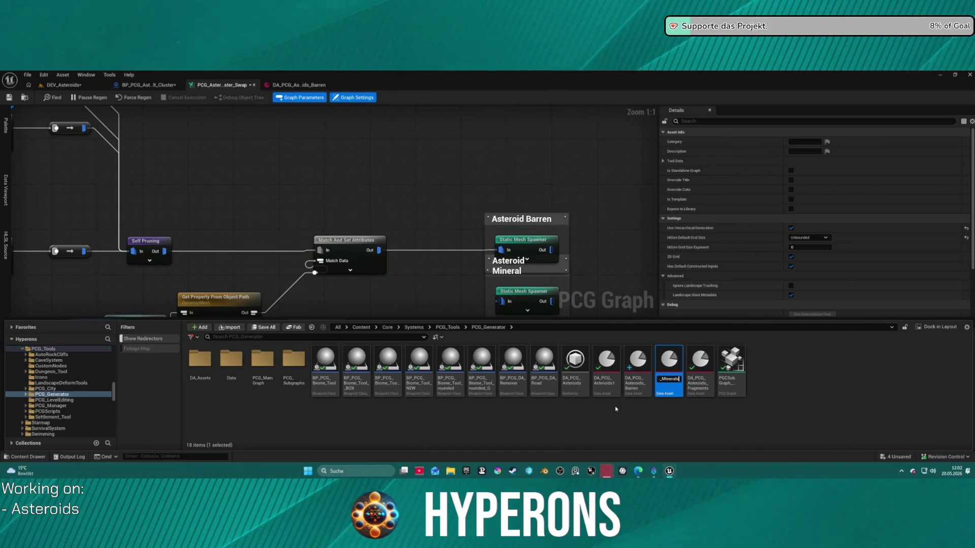
key("Return")
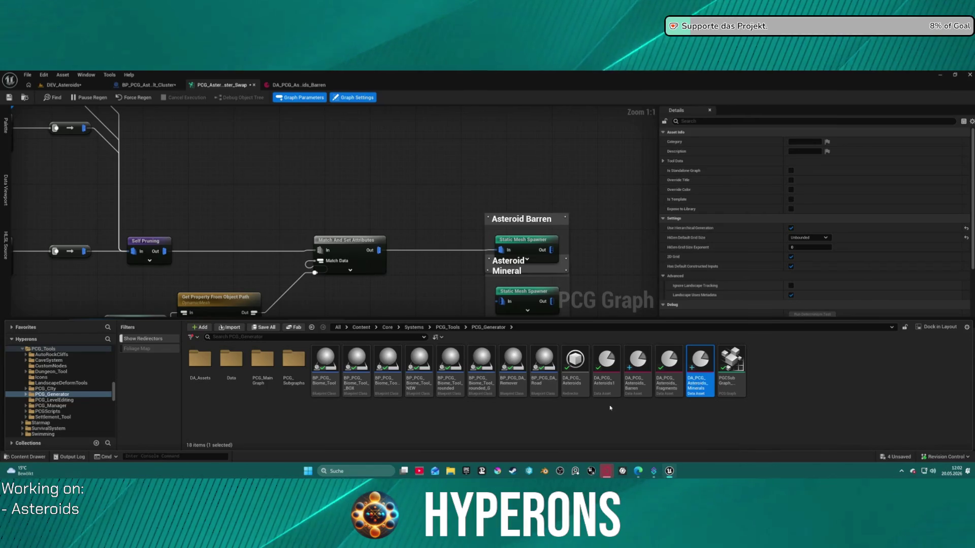
left_click(638, 368)
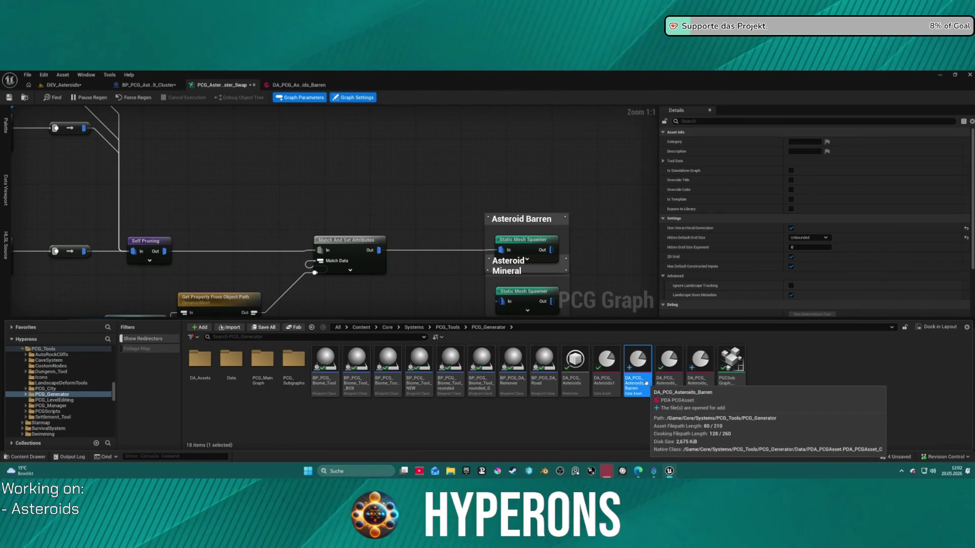
key("ctrl+s")
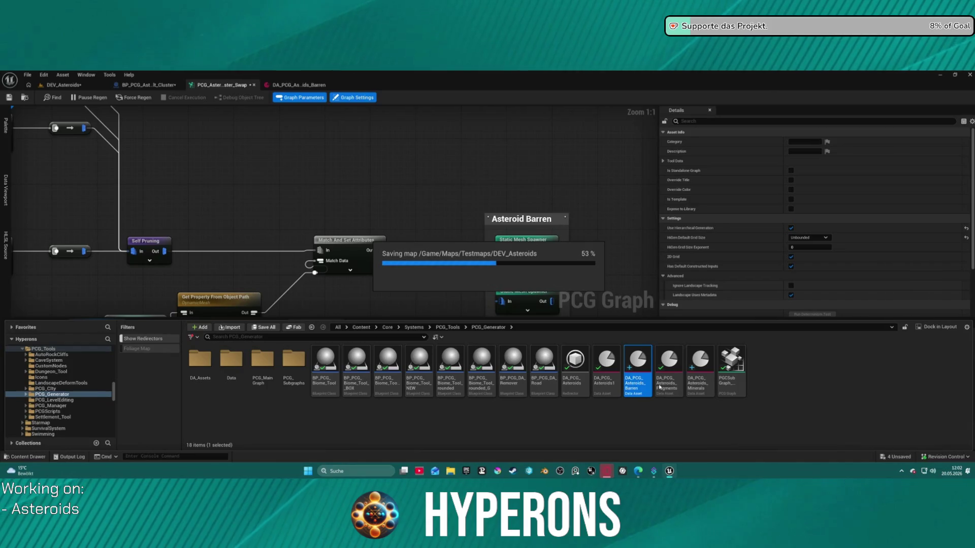
Delete Dynamic Mesh entries [4]–[7] from DA_PCG_Asteroids_Barren, then open DA_PCG_Asteroids_Minerals.
double_click(636, 361)
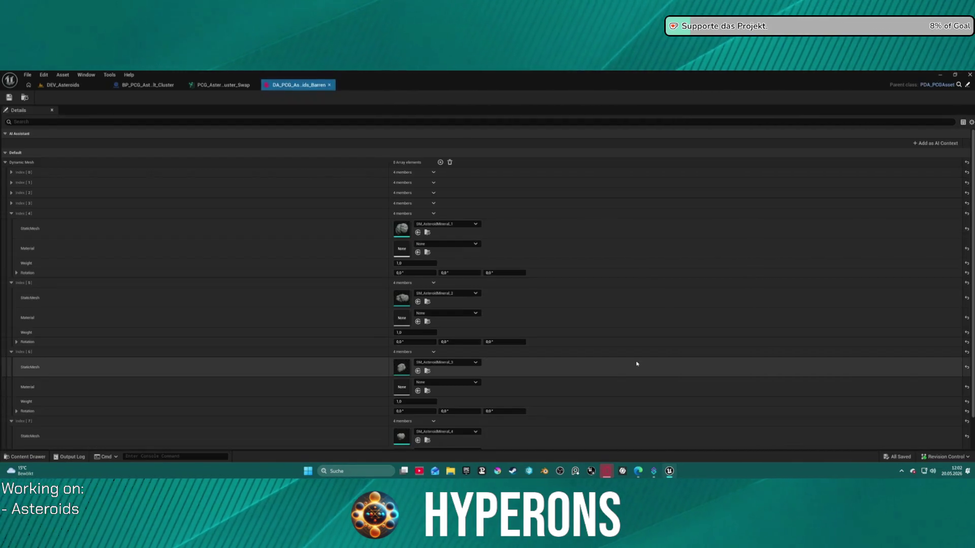
left_click(11, 214)
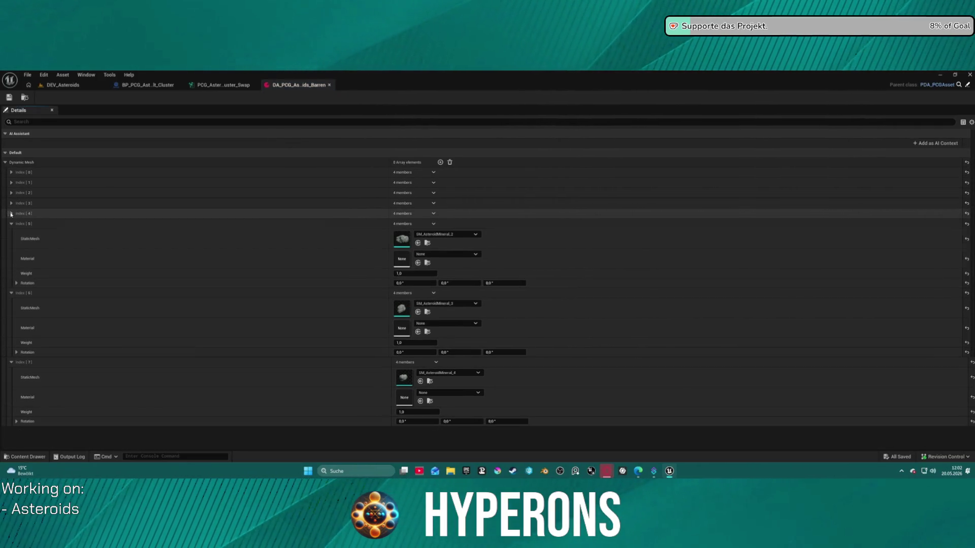
left_click(436, 224)
left_click(446, 233)
left_click(435, 224)
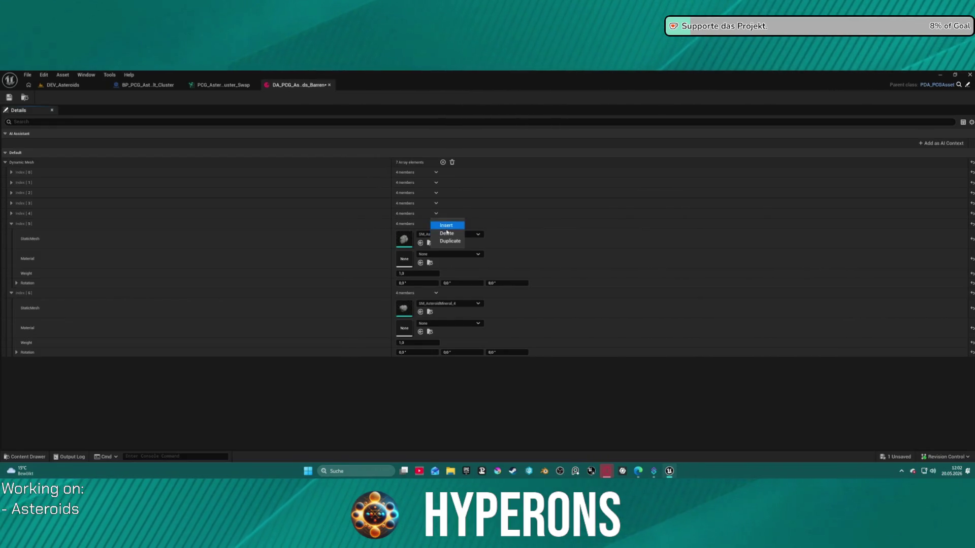
left_click(447, 233)
left_click(437, 214)
left_click(447, 233)
left_click(436, 214)
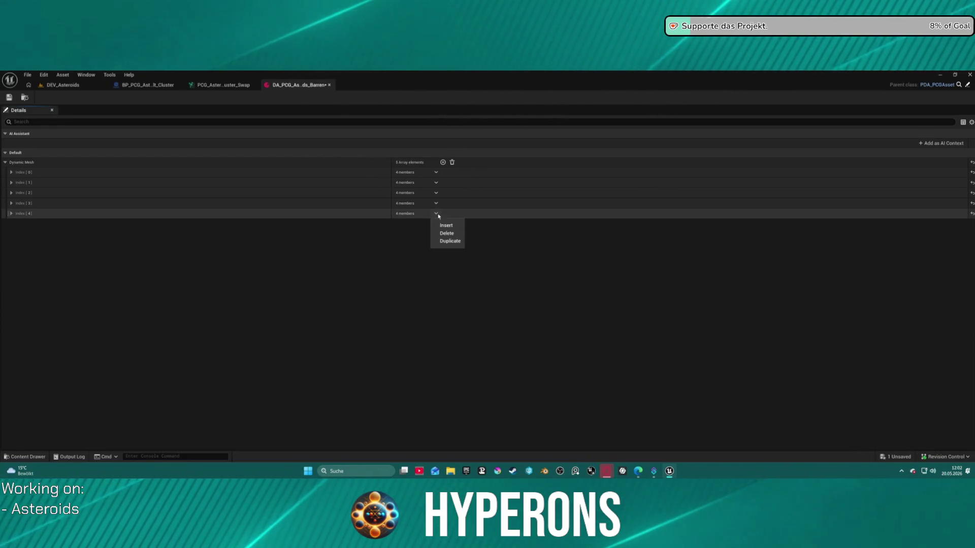
left_click(450, 234)
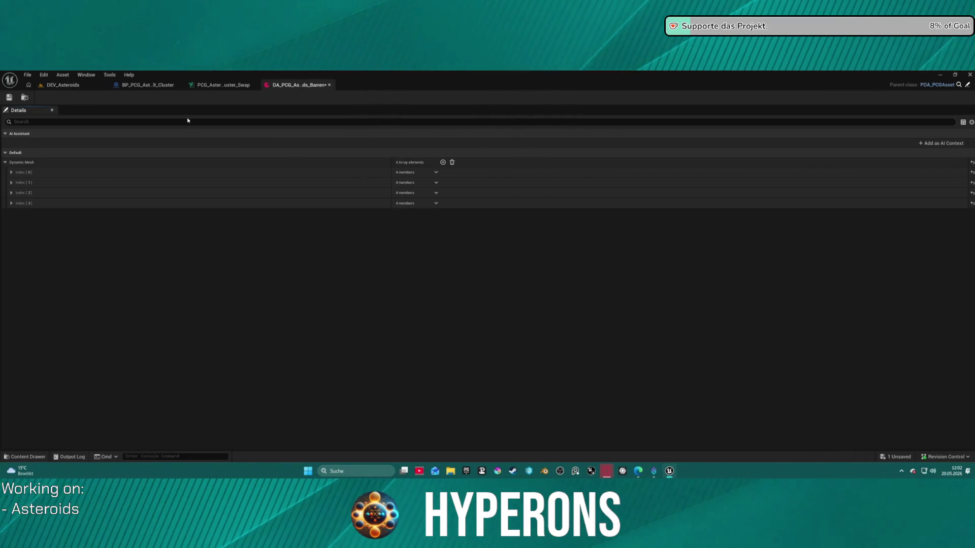
key("ctrl+space")
double_click(700, 363)
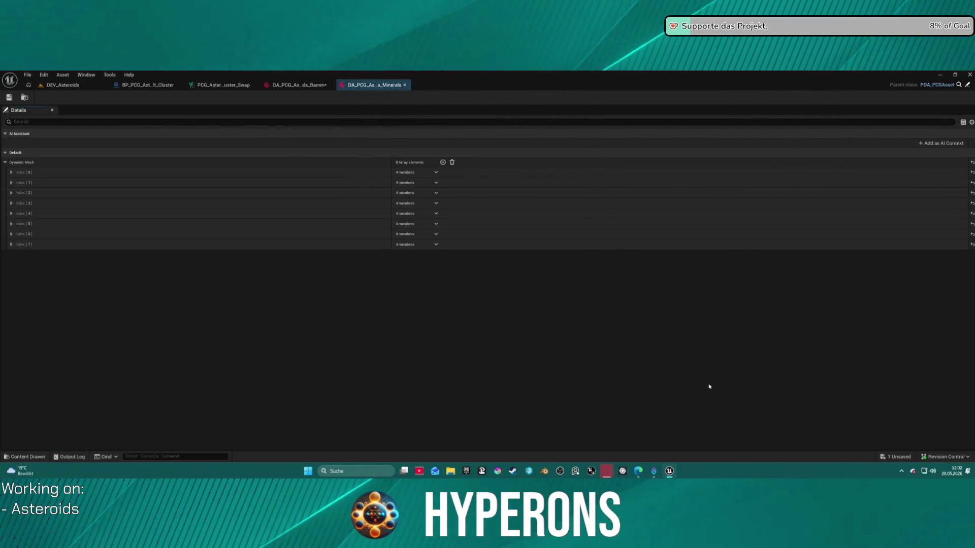
Delete the first four Dynamic Mesh entries so only the four SM_AsteroidMineral meshes remain, then close the editor.
left_click(436, 172)
left_click(447, 191)
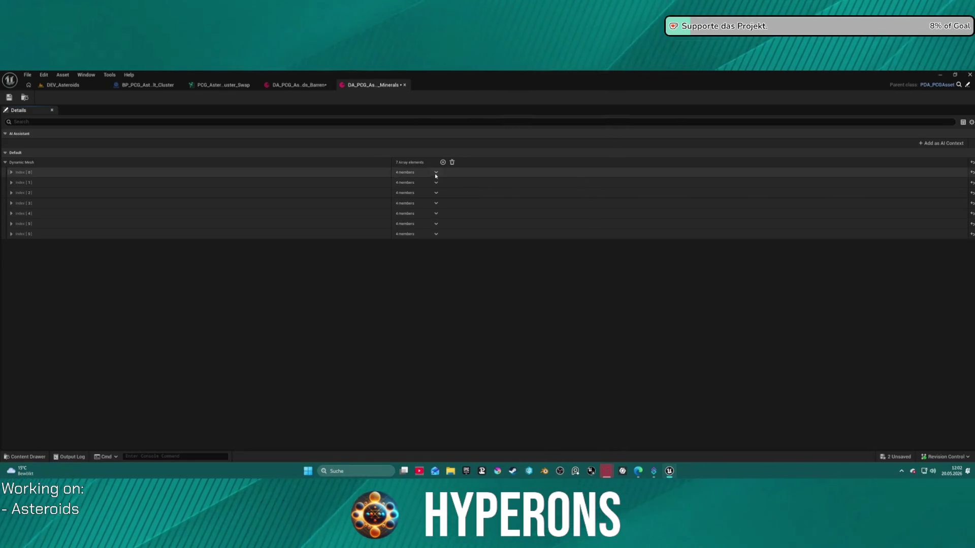
left_click(447, 192)
left_click(436, 173)
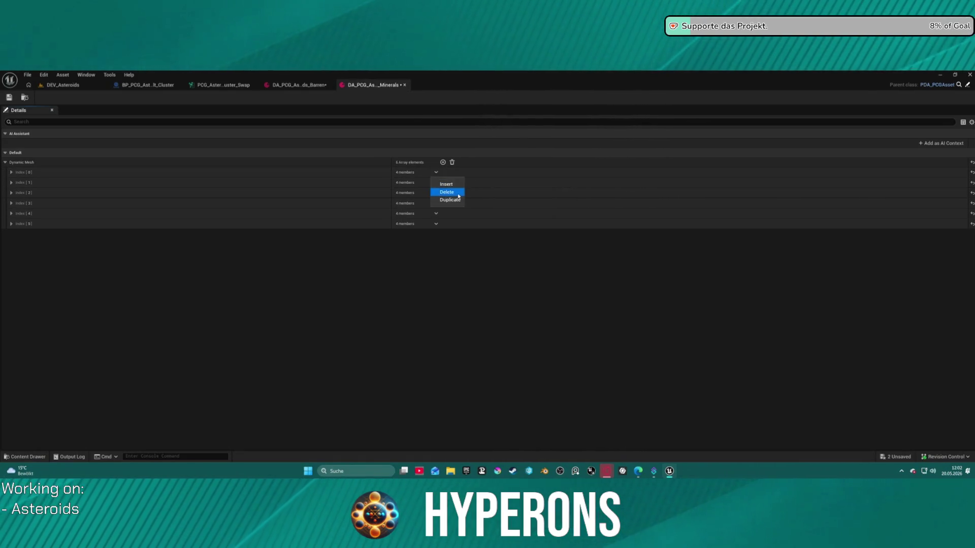
left_click(447, 192)
left_click(436, 173)
left_click(453, 192)
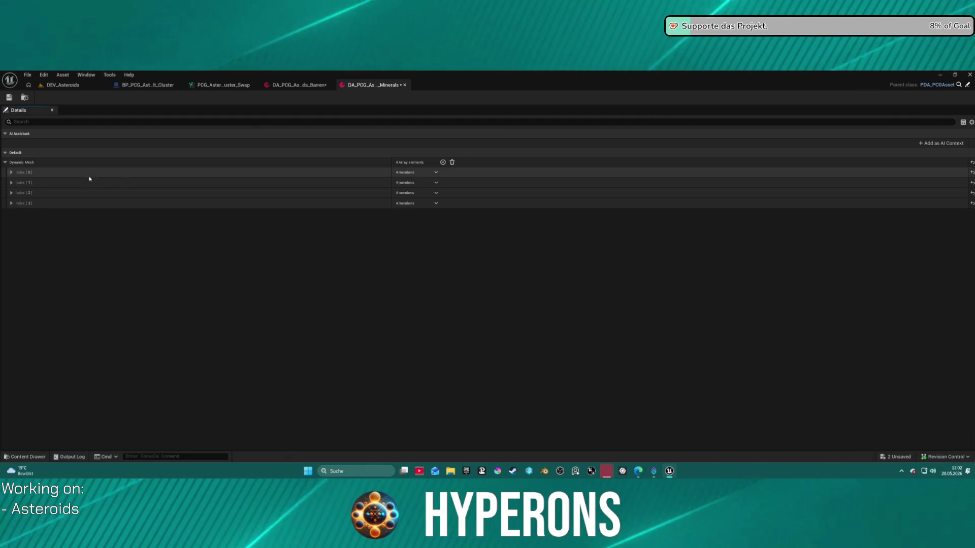
left_click(12, 172)
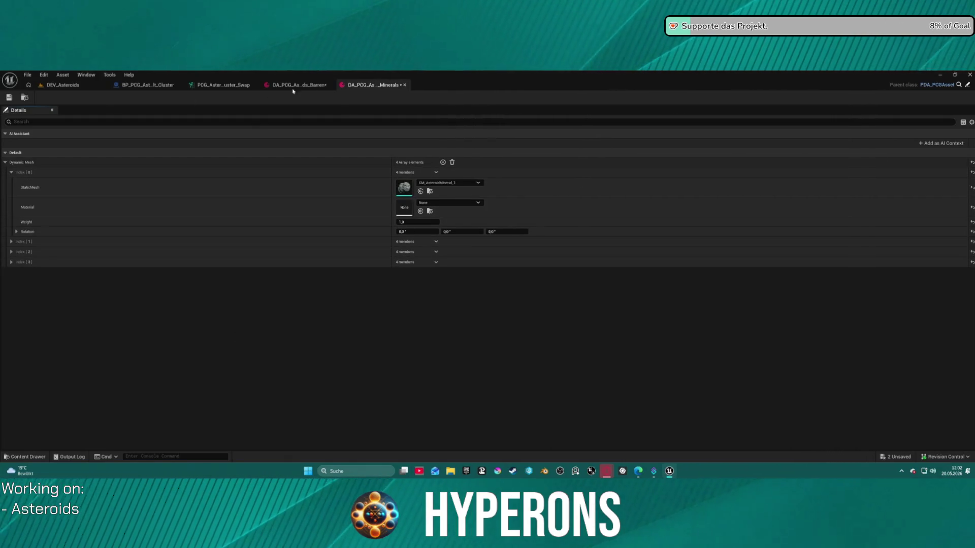
left_click(400, 86)
Close the Barren data asset and assign DA_PCG_Asteroids_Minerals to the DA_Asteroids_Mineral parameter.
left_click(329, 85)
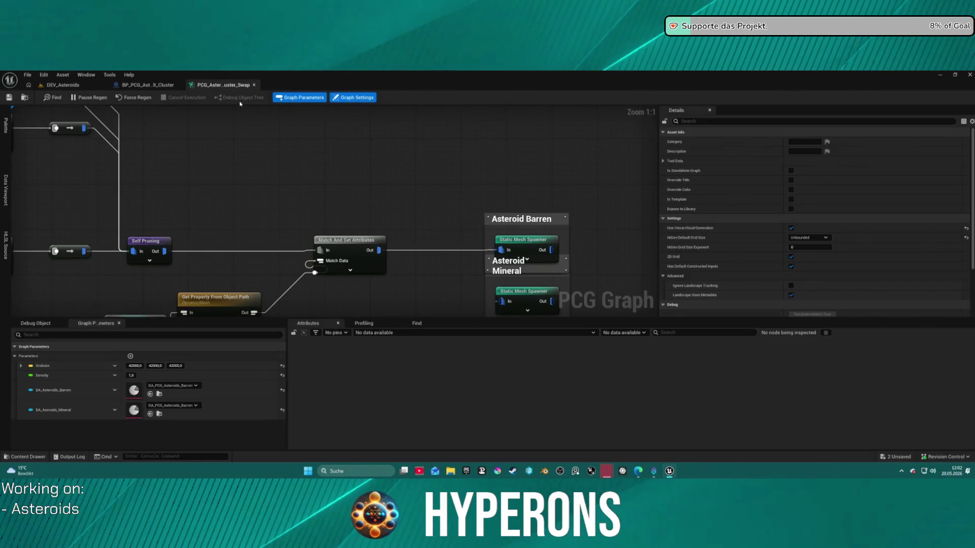
left_click_drag(292, 164, 196, 73)
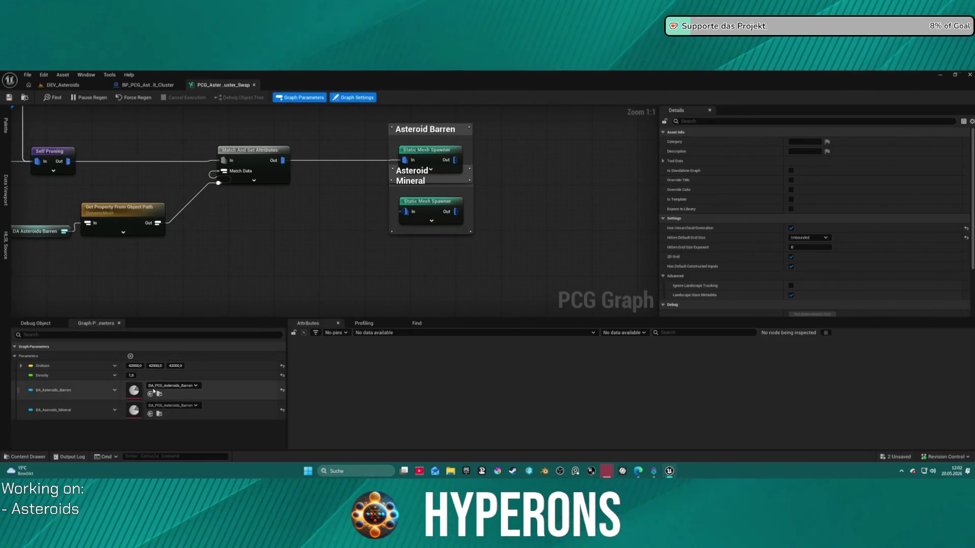
left_click(172, 406)
left_click(201, 357)
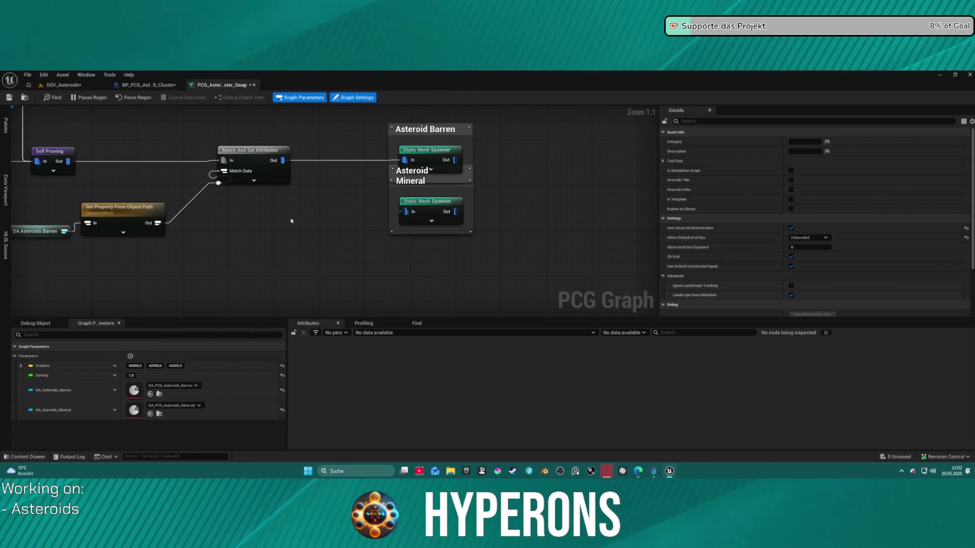
left_click_drag(290, 224, 192, 281)
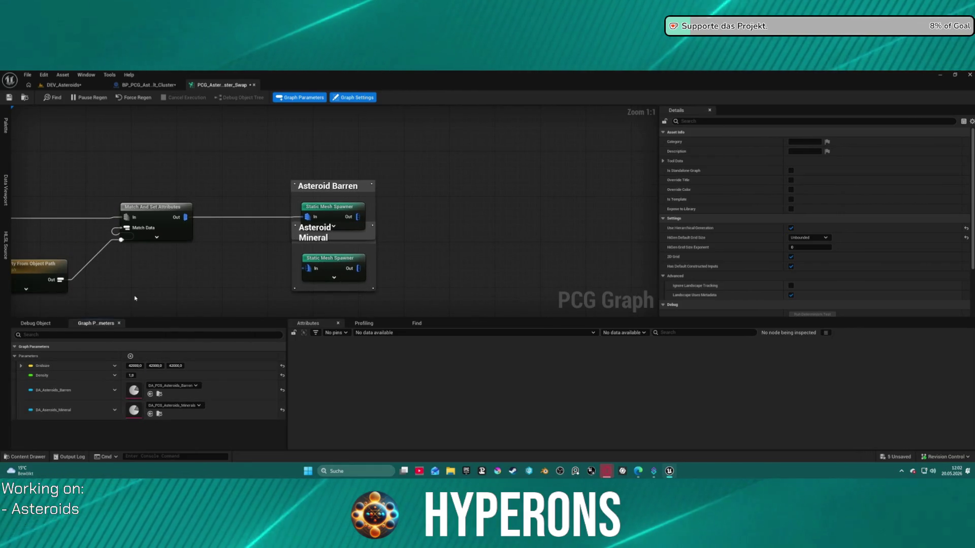
Place the DA_Asteroids_Mineral parameter in the PCG graph as a node.
left_click(31, 412)
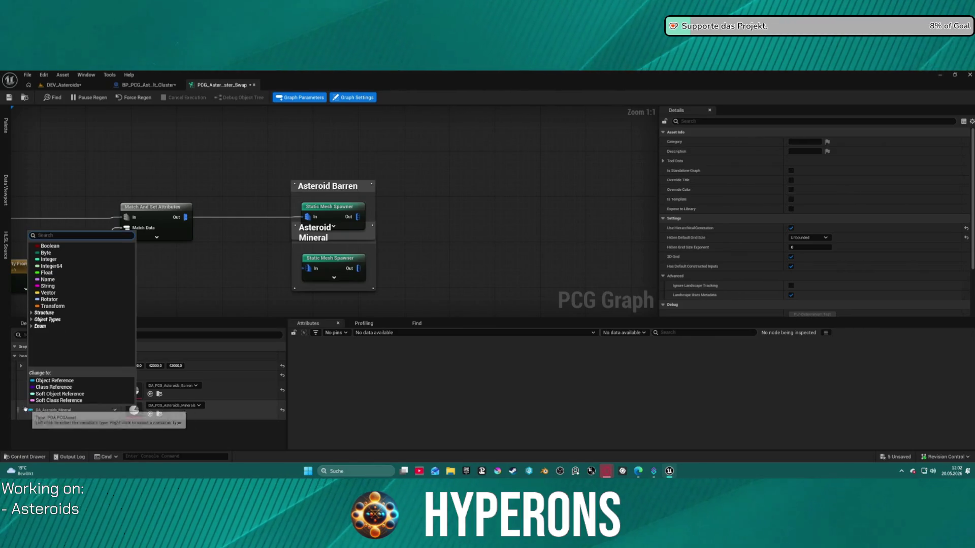
left_click(23, 413)
mouse_move(18, 410)
left_mouse_down()
mouse_move(117, 346)
mouse_move(148, 299)
mouse_move(277, 247)
mouse_move(177, 299)
left_mouse_up()
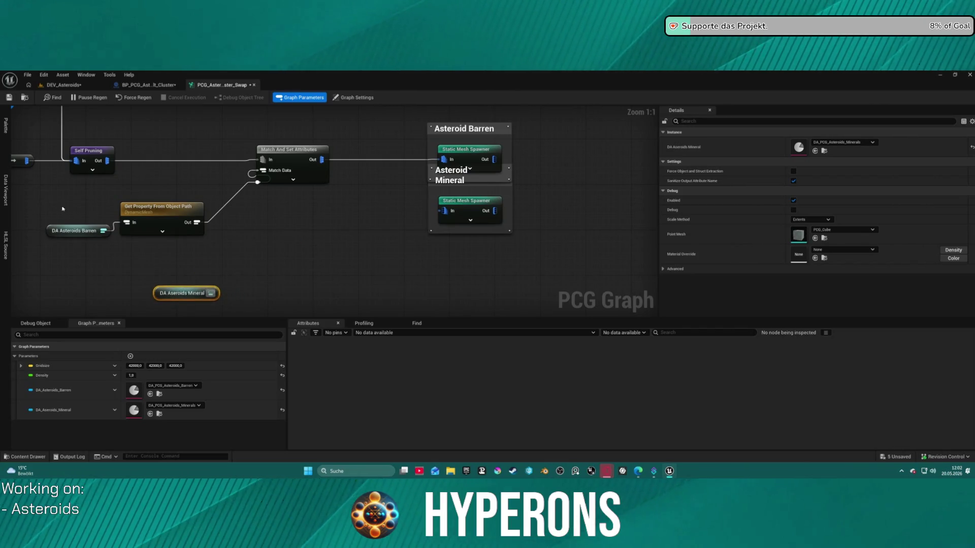
Move the DA Asteroids Barren node up-left and raise the Get Property node.
left_click(76, 230)
left_click_drag(76, 230, 35, 213)
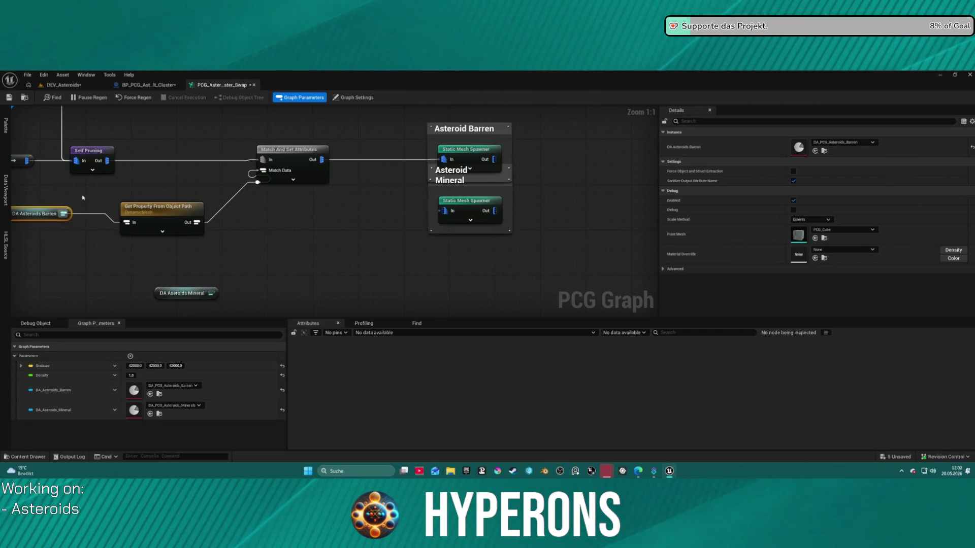
left_click_drag(178, 264, 346, 264)
left_click_drag(347, 209, 353, 191)
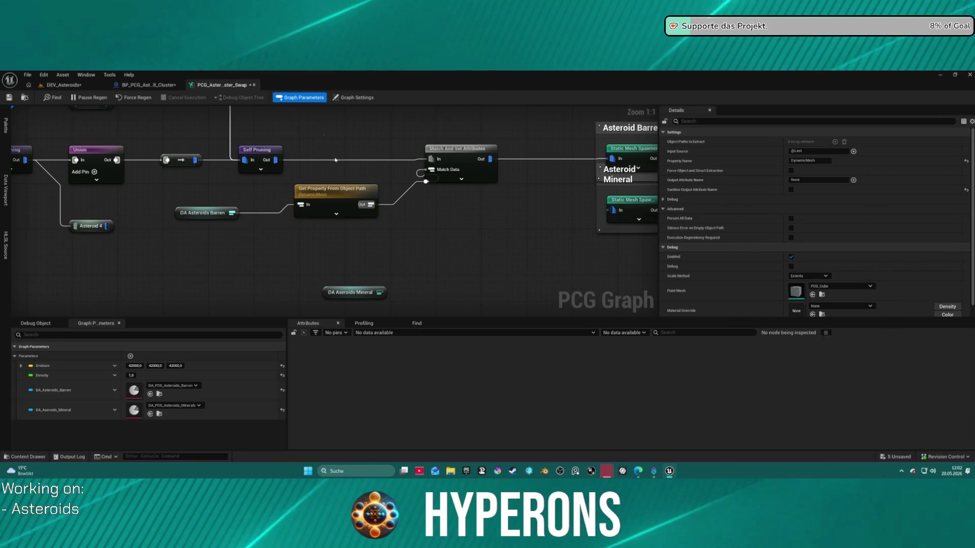
Duplicate the Get Property and Match And Set Attributes nodes for the Mineral chain, deleting extra copies.
left_click(425, 173)
left_click_drag(426, 174, 372, 151)
key("ctrl+d")
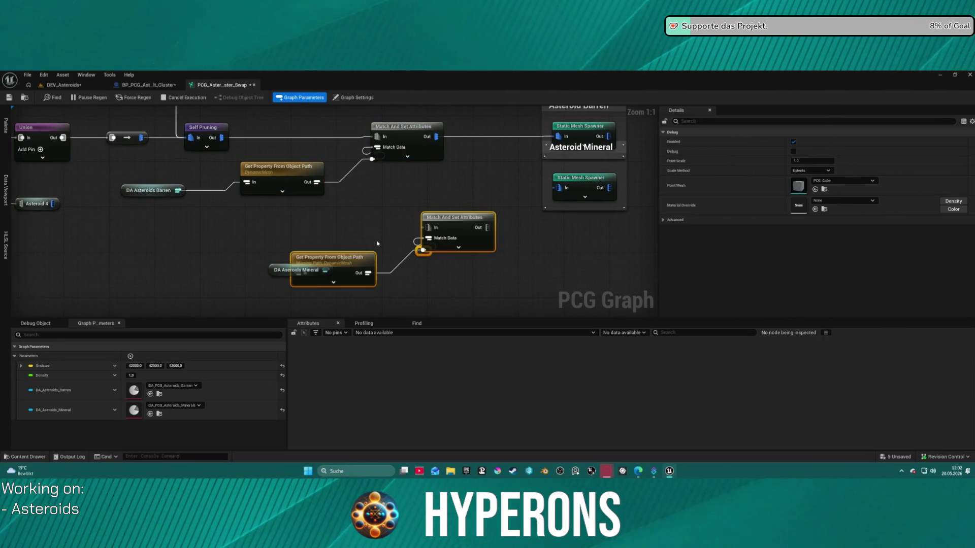
left_click_drag(278, 270, 209, 270)
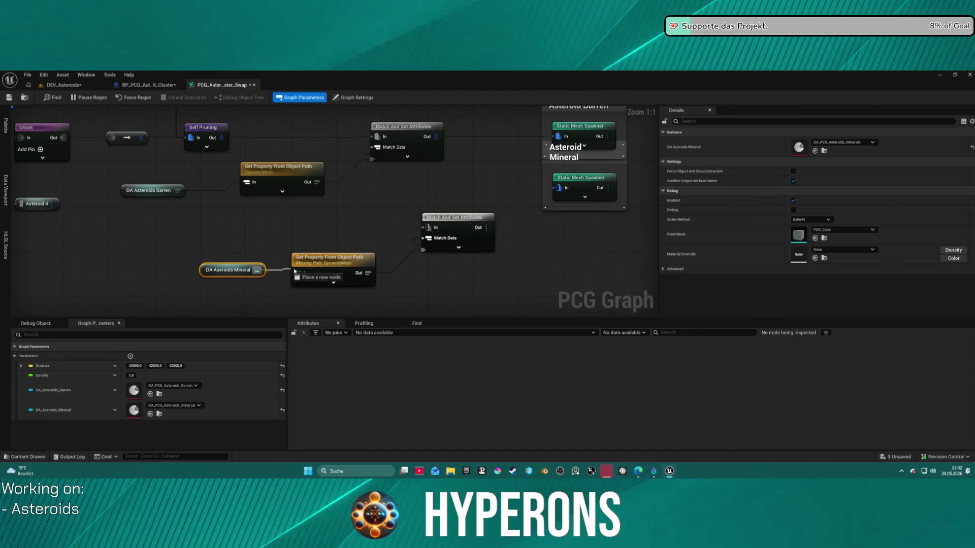
left_click_drag(351, 264, 173, 267)
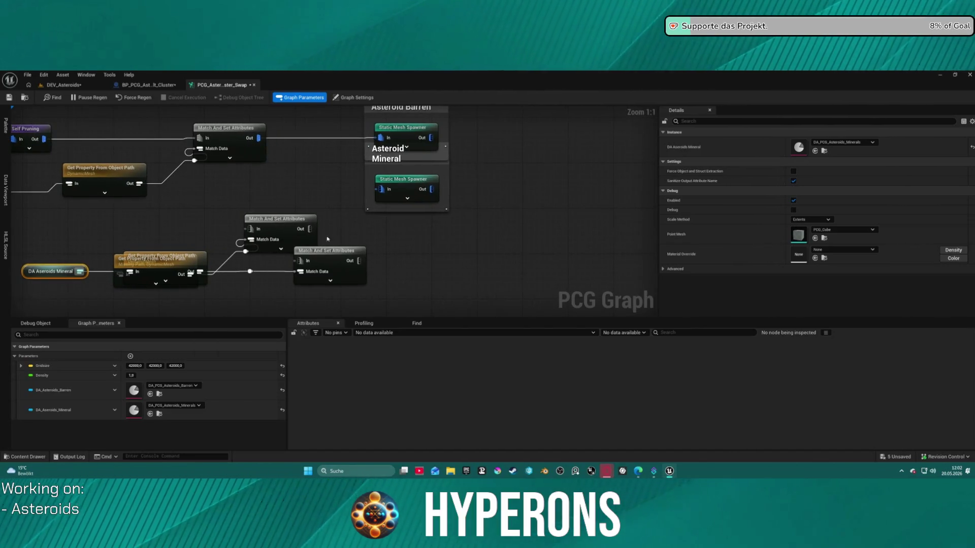
left_click(346, 281)
key("Delete")
left_click_drag(284, 219, 290, 214)
left_click(188, 259)
mouse_move(188, 258)
left_mouse_down()
mouse_move(201, 238)
mouse_move(141, 205)
mouse_move(160, 213)
left_mouse_up()
key("Delete")
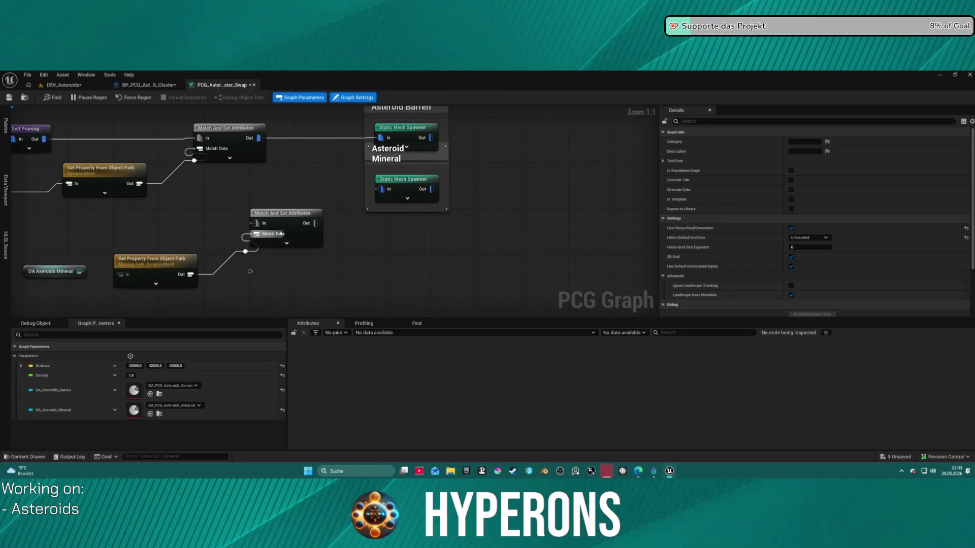
left_click_drag(278, 216, 306, 255)
Wire DA Asteroids Mineral into Get Property, and Get Property into Match And Set's Match Data.
left_click(69, 271)
left_click_drag(80, 271, 126, 275)
left_click(250, 265)
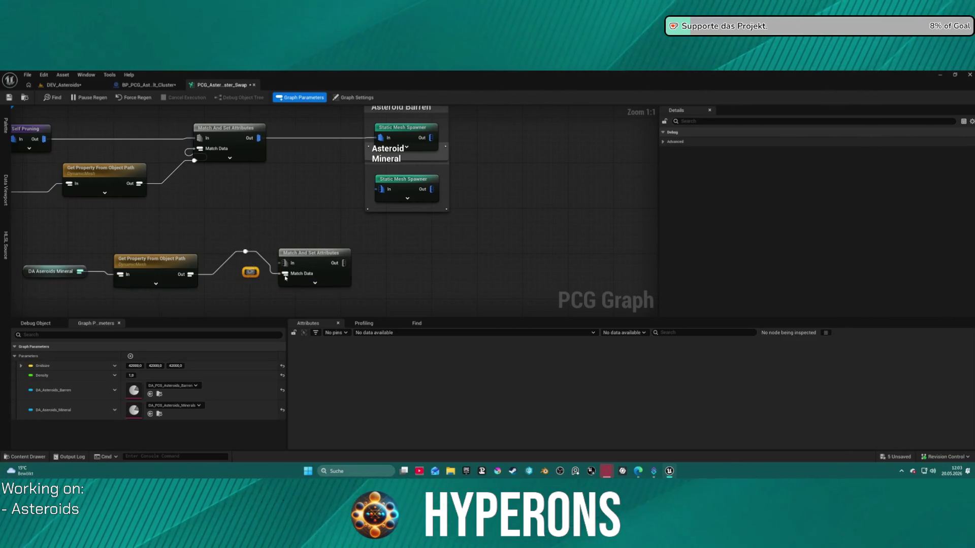
left_click_drag(309, 255, 325, 253)
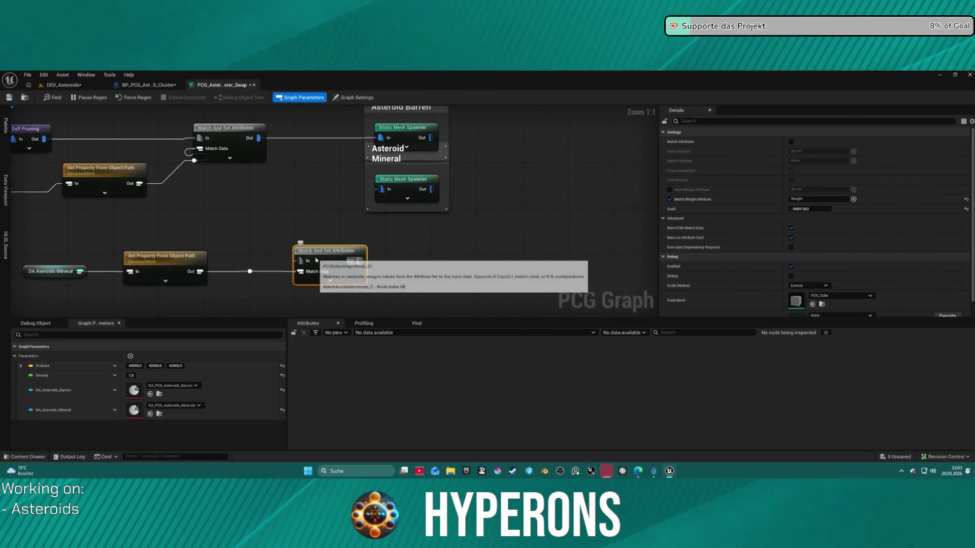
left_click_drag(250, 271, 200, 271)
left_click(168, 264)
mouse_move(360, 254)
left_mouse_down()
mouse_move(310, 261)
mouse_move(382, 191)
mouse_move(408, 234)
mouse_move(412, 269)
left_mouse_up()
Insert a filter node on the wire to the Static Mesh Spawner and align it.
left_click_drag(331, 219, 342, 264)
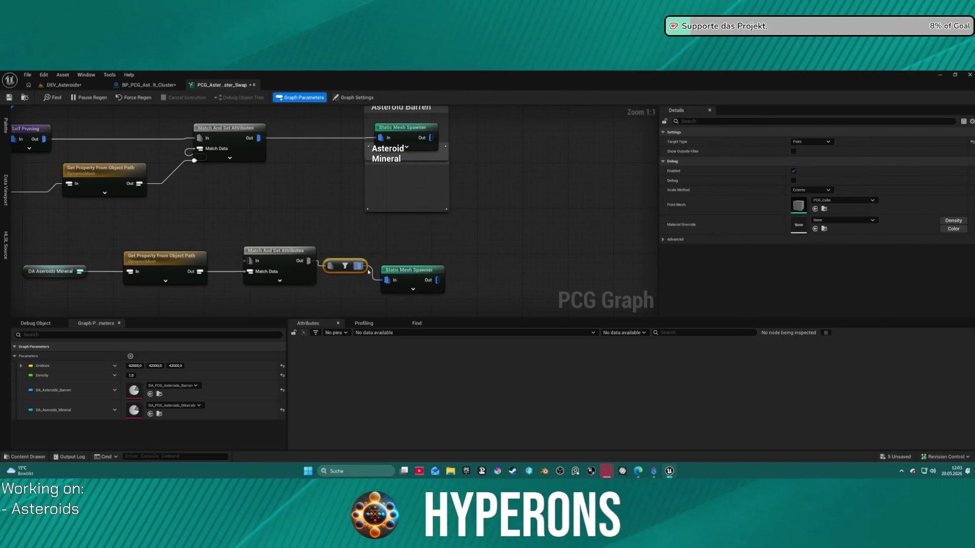
left_click_drag(412, 270, 460, 251)
scroll(236, 250, "down", 5)
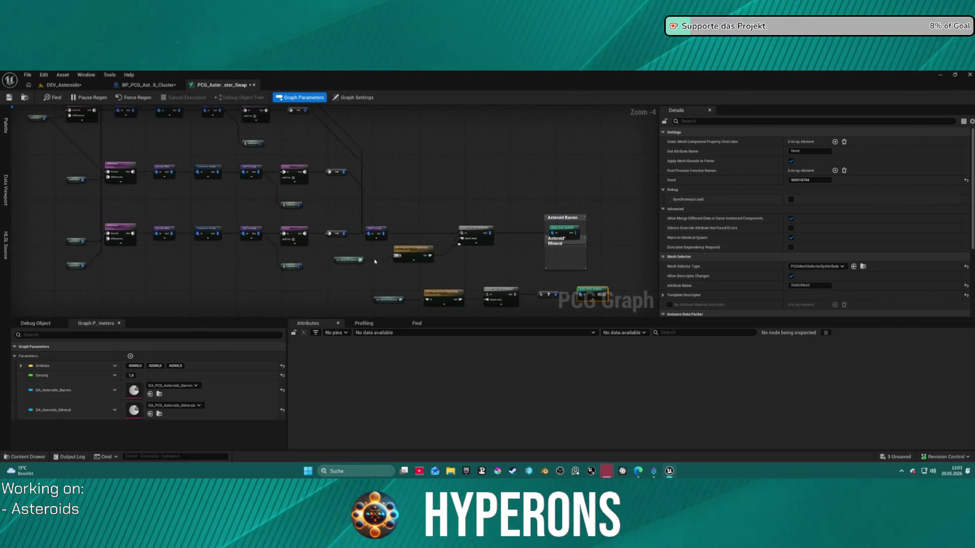
Move the Mineral chain down-left and pull the Asteroid Barren comment off the Mineral comment.
left_click_drag(354, 238, 619, 286)
left_click_drag(482, 251, 453, 290)
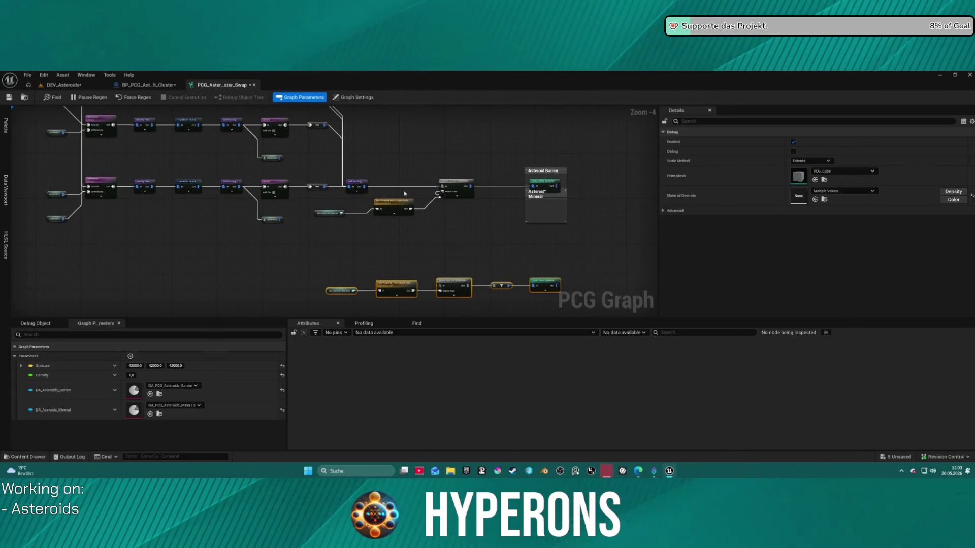
left_click(393, 203)
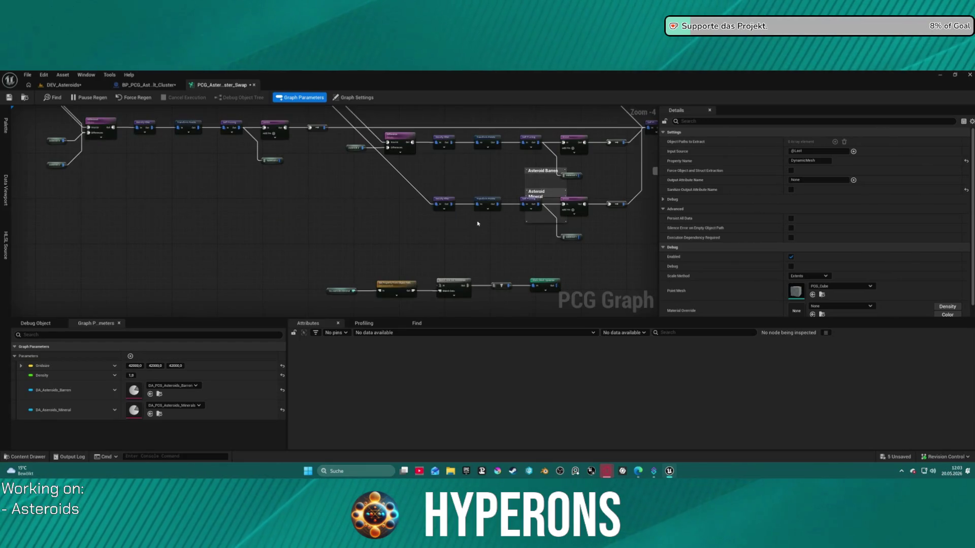
key("ctrl+z")
scroll(578, 198, "up", 5)
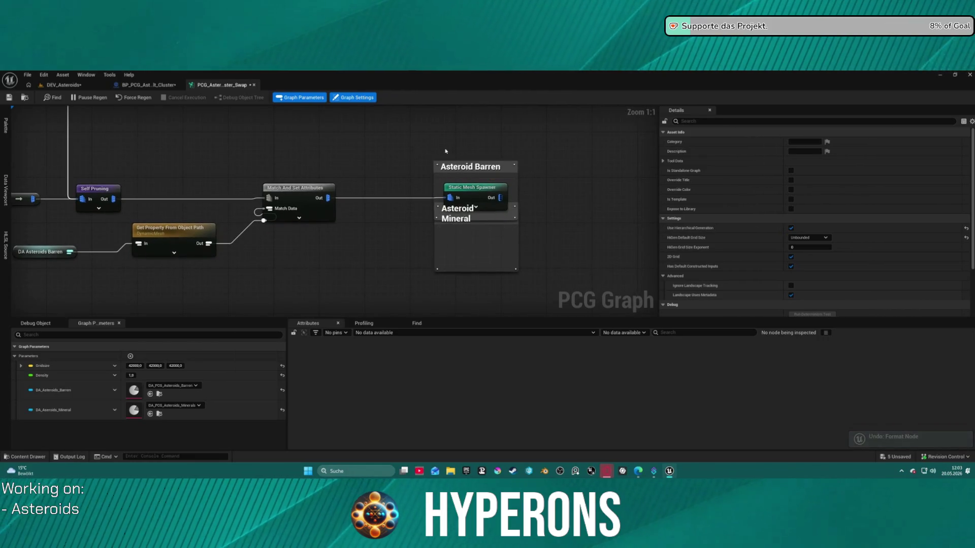
left_click(470, 177)
mouse_move(471, 166)
left_mouse_down()
mouse_move(466, 120)
mouse_move(454, 153)
left_mouse_up()
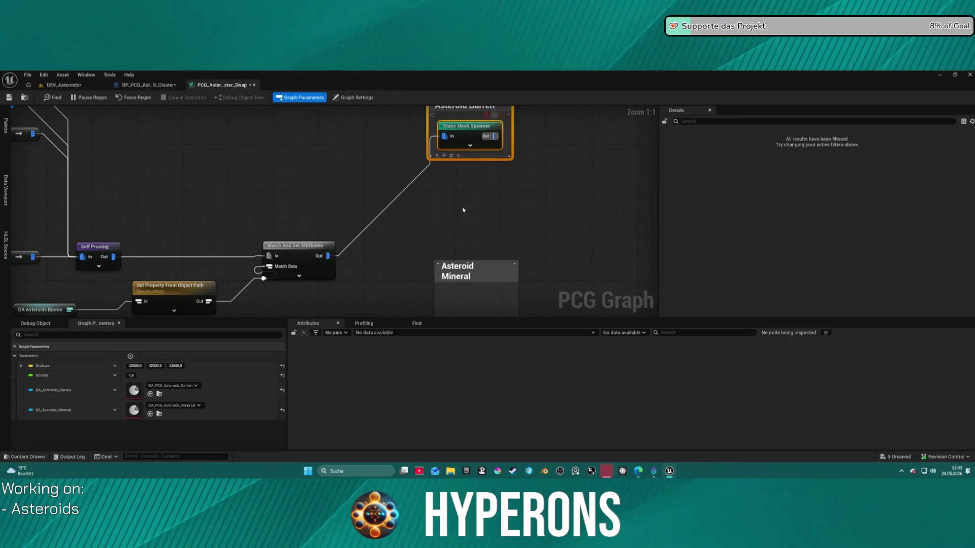
scroll(463, 203, "down", 3)
Move the Asteroid Mineral comment onto its chain and fit it around the whole node row.
mouse_move(461, 174)
left_mouse_down()
mouse_move(445, 258)
mouse_move(423, 247)
left_mouse_up()
left_click_drag(157, 124, 496, 224)
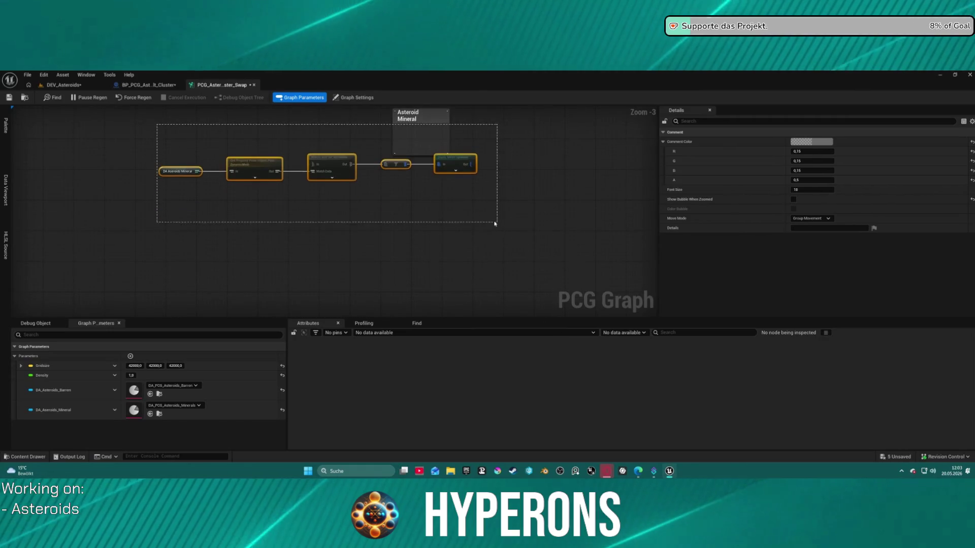
left_click_drag(205, 196, 535, 242)
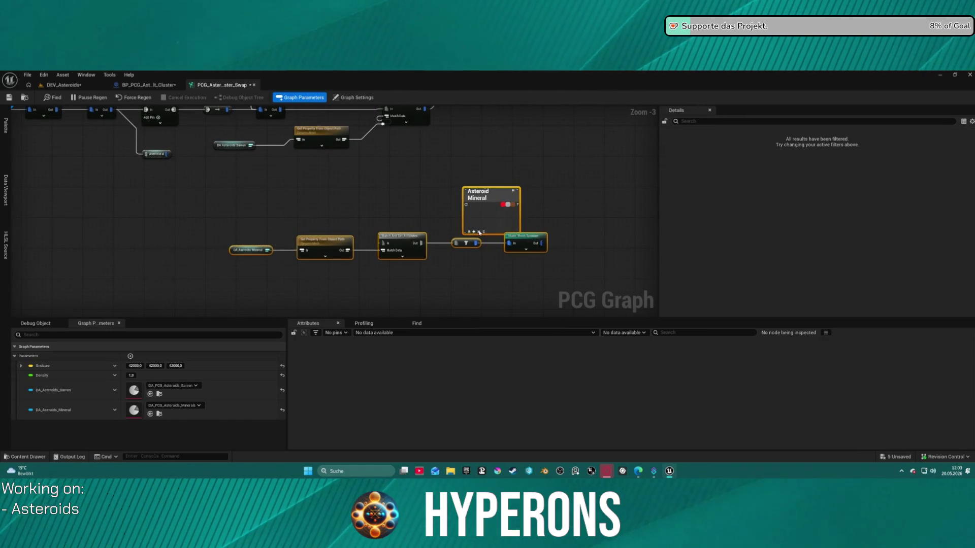
key("c")
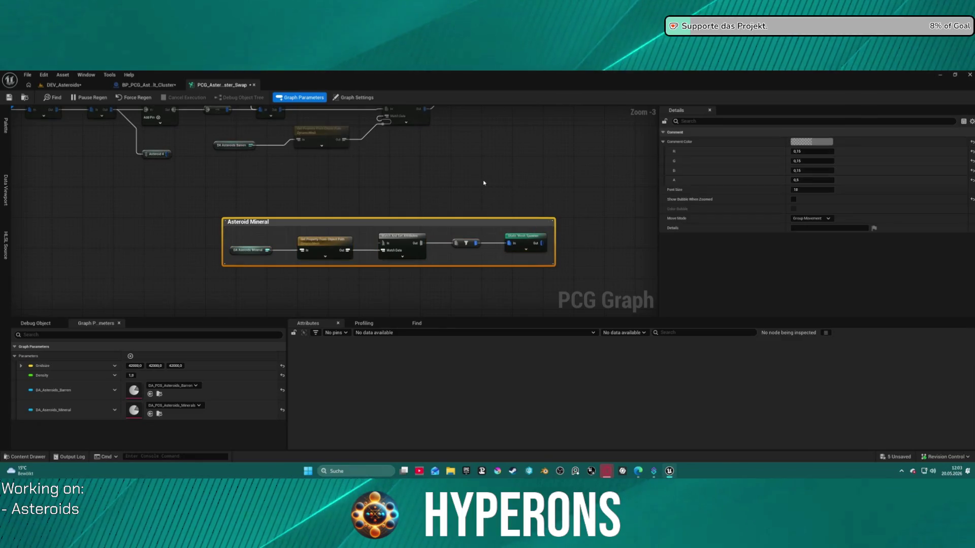
scroll(427, 253, "down", 3)
scroll(402, 221, "up", 4)
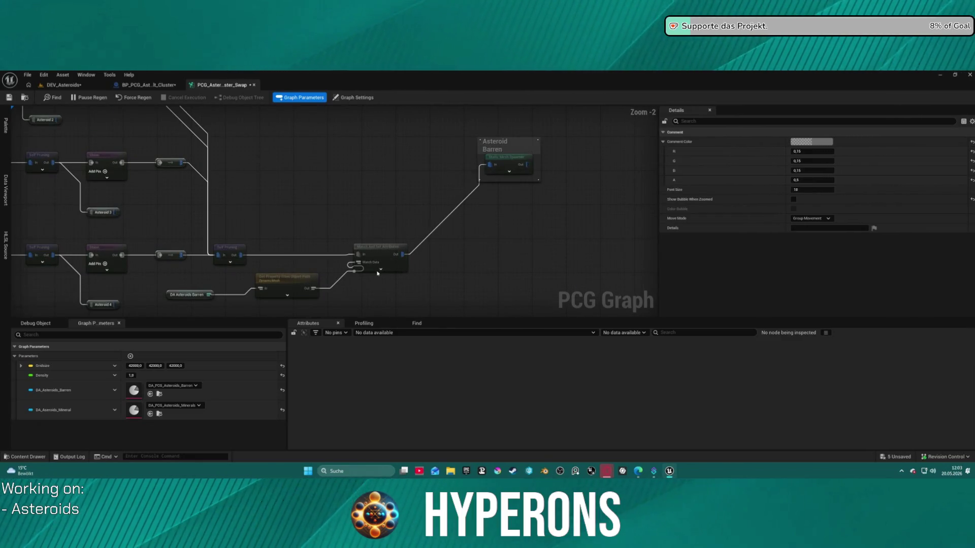
Disconnect Self Pruning and wire the Barren chain's Get Property into Match And Set's Match Data.
mouse_move(506, 158)
left_mouse_down()
mouse_move(566, 204)
mouse_move(599, 249)
left_mouse_up()
mouse_move(403, 254)
left_mouse_down()
mouse_move(492, 262)
mouse_move(482, 248)
left_mouse_up()
left_click_drag(307, 293, 354, 297)
left_click(237, 252)
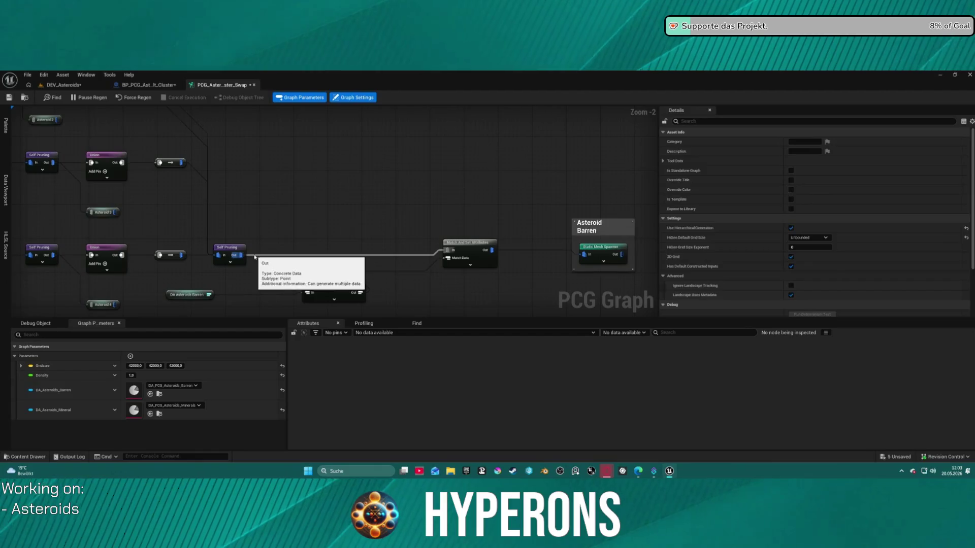
left_click(251, 262)
left_click(254, 254, "alt")
left_click_drag(189, 294, 278, 282)
mouse_move(369, 275)
left_mouse_down()
mouse_move(362, 292)
mouse_move(446, 281)
mouse_move(454, 264)
left_mouse_up()
left_click(395, 276)
left_click_drag(359, 293, 448, 258)
Wrap the whole Barren node chain in a comment, settling its layout with undo and redo.
mouse_move(284, 199)
left_mouse_down()
mouse_move(398, 279)
mouse_move(583, 272)
left_mouse_up()
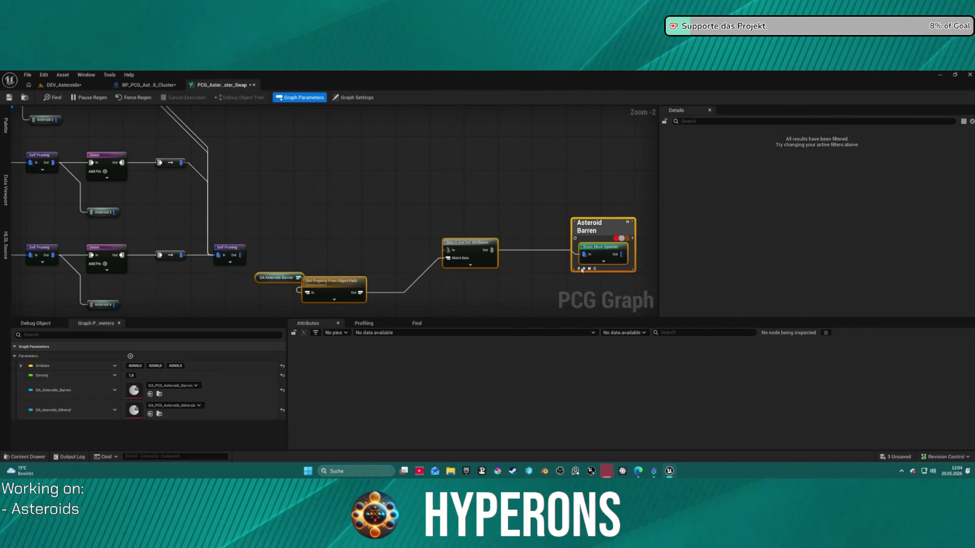
key("c")
left_click(470, 246)
scroll(405, 182, "down", 1)
scroll(405, 181, "down", 1)
scroll(450, 162, "up", 2)
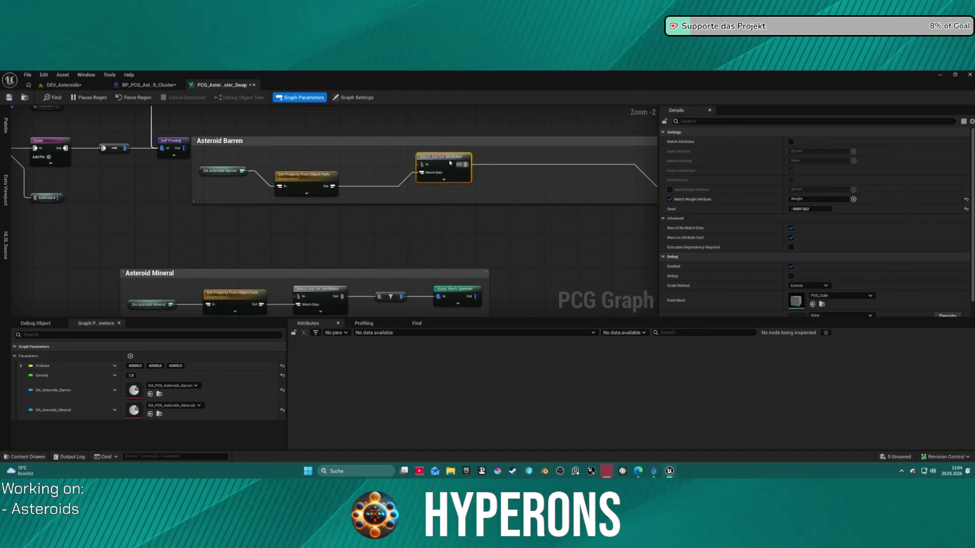
key("ctrl+z")
key("ctrl+y")
key("ctrl+z")
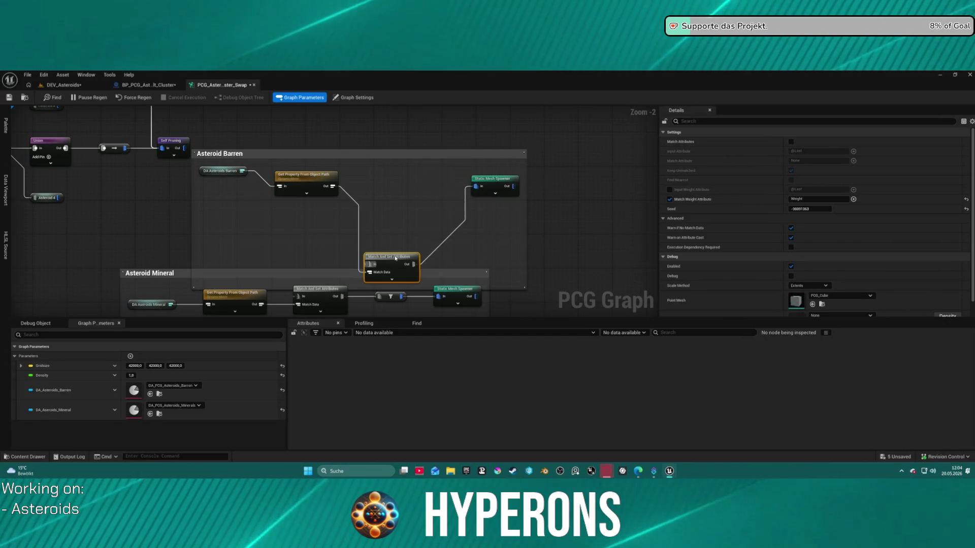
key("ctrl+y")
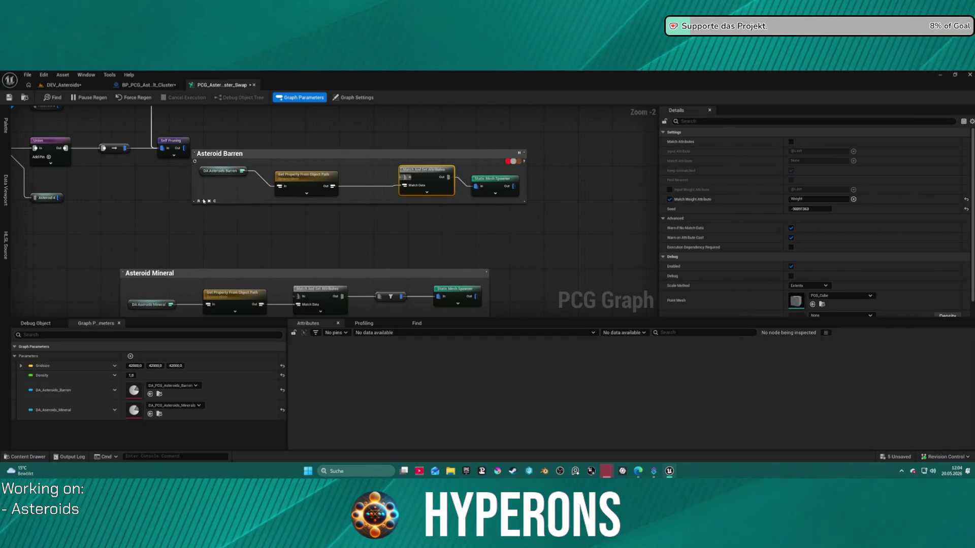
key("ctrl+z")
key("ctrl+z")
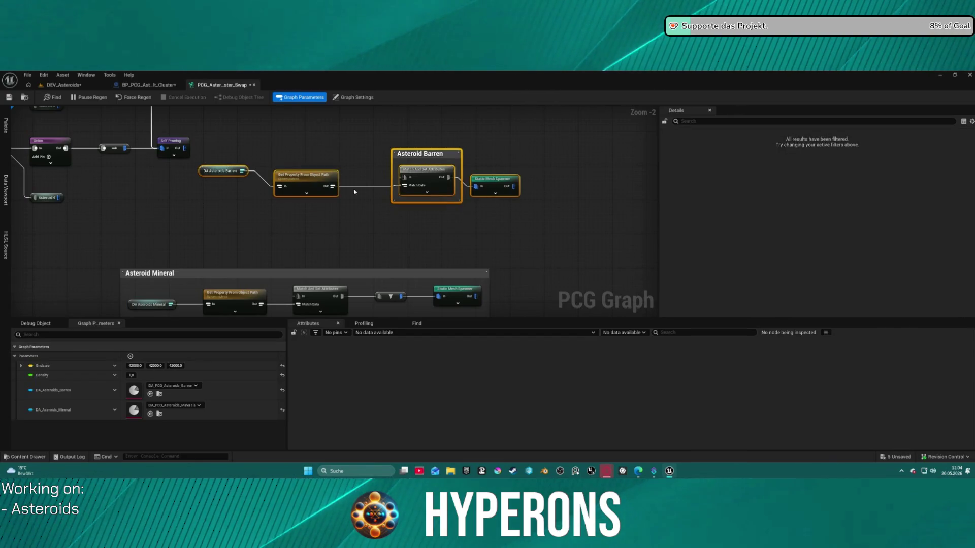
key("ctrl+y")
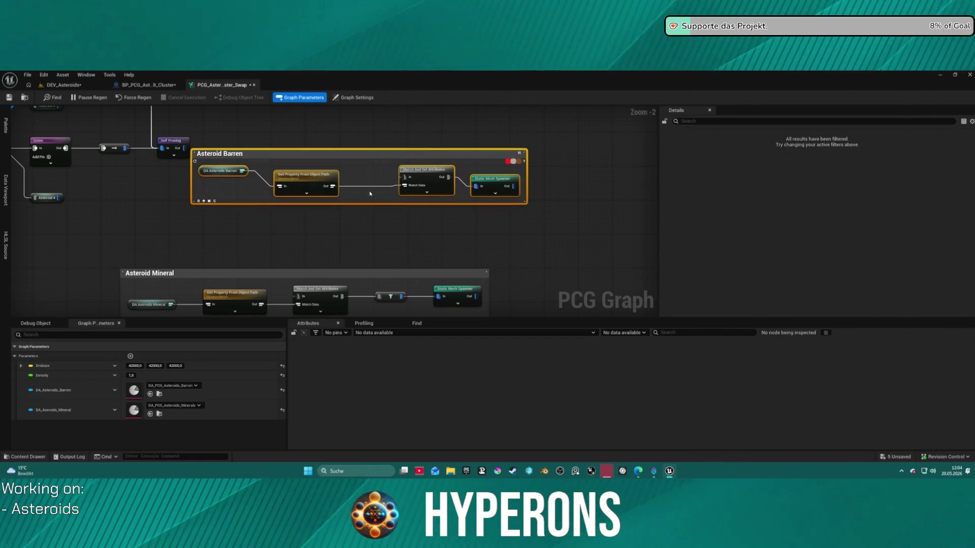
left_click(223, 171)
key("ctrl+y")
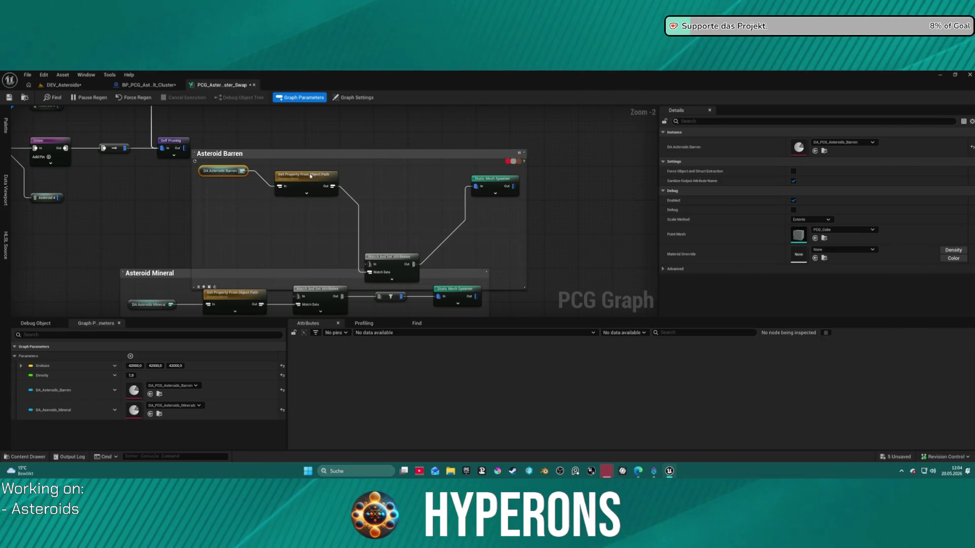
Move the Mineral group down-right and raise Match And Set Attributes into the Barren row.
left_click(153, 305)
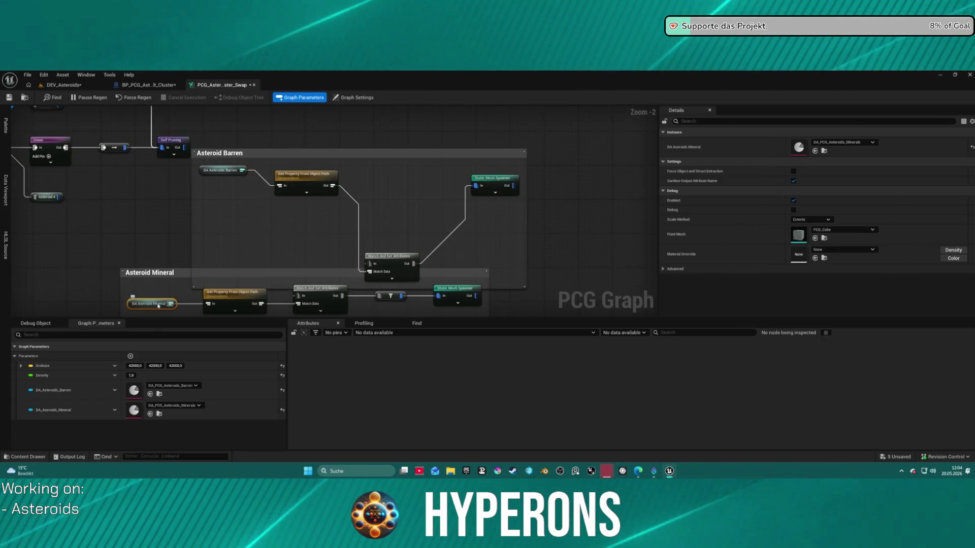
mouse_move(455, 304)
left_mouse_down()
mouse_move(210, 281)
mouse_move(92, 247)
left_mouse_up()
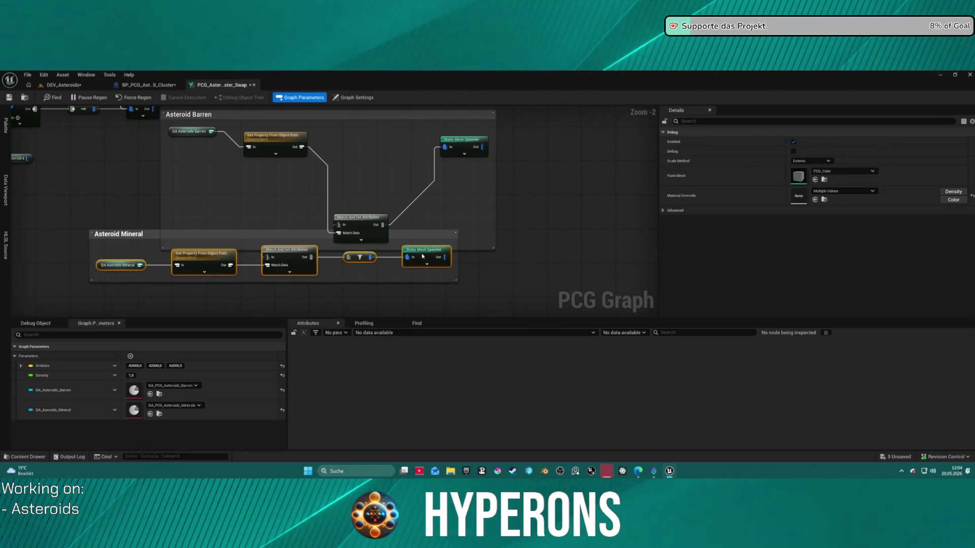
left_click_drag(425, 260, 476, 289)
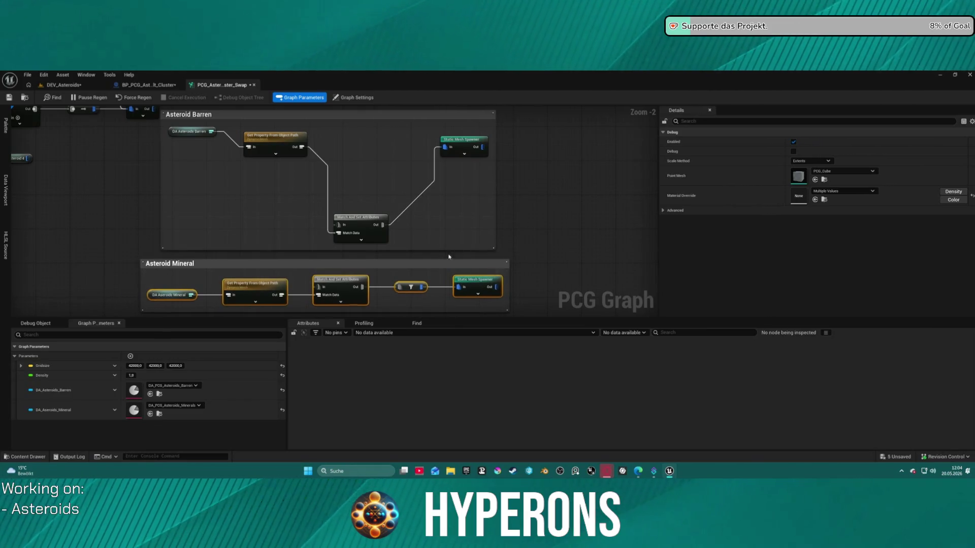
mouse_move(365, 224)
left_mouse_down()
mouse_move(385, 128)
mouse_move(379, 134)
left_mouse_up()
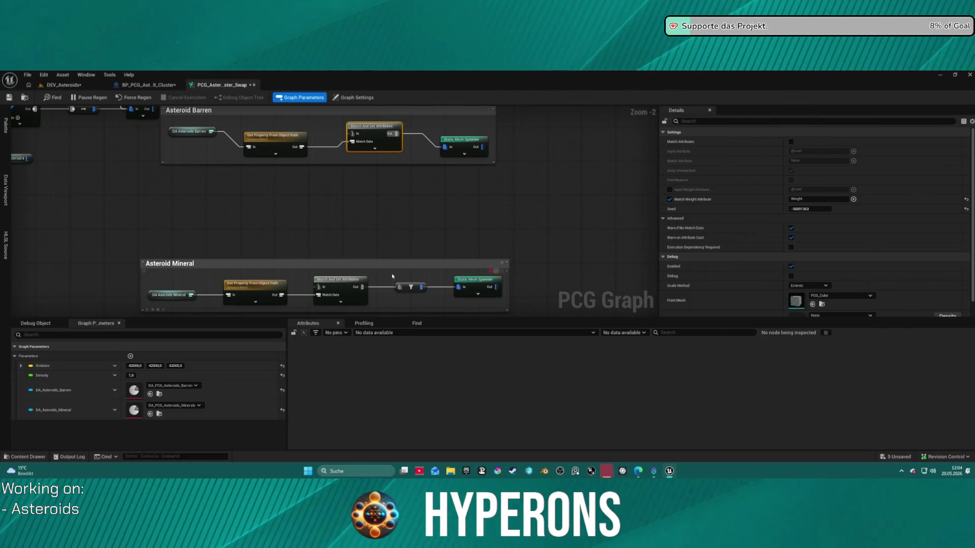
left_click(406, 288)
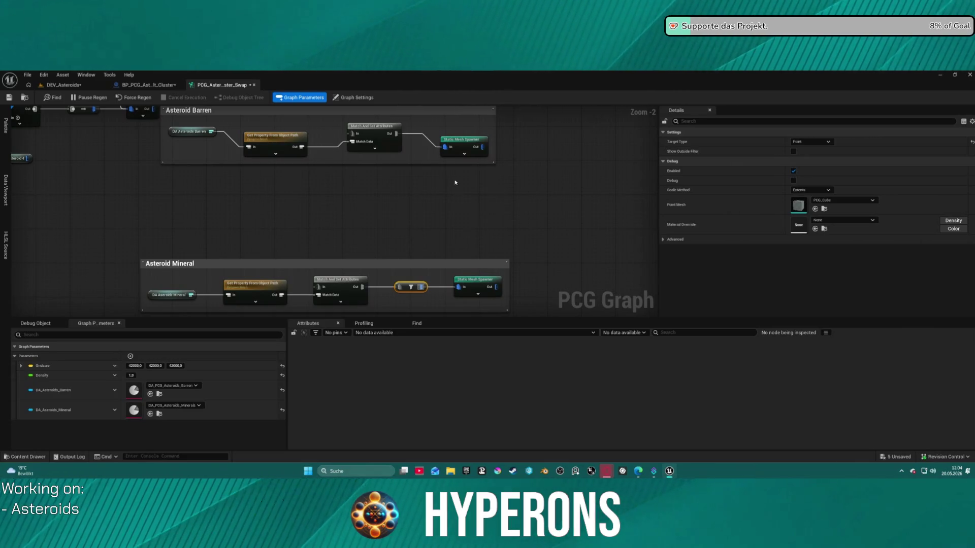
left_click(516, 258)
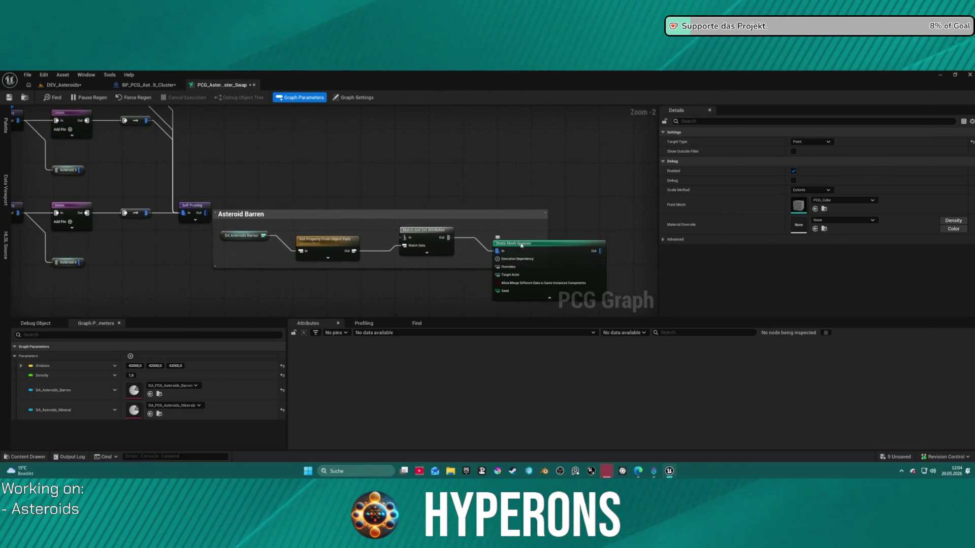
left_click(338, 234)
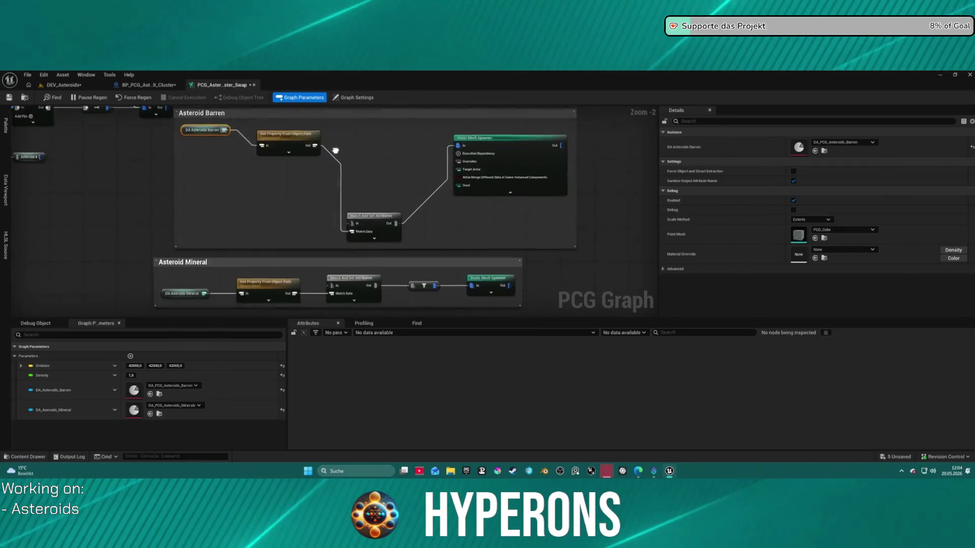
Straighten the connections of both the Barren and Mineral chains.
mouse_move(388, 156)
left_mouse_down()
mouse_move(391, 246)
mouse_move(378, 172)
left_mouse_up()
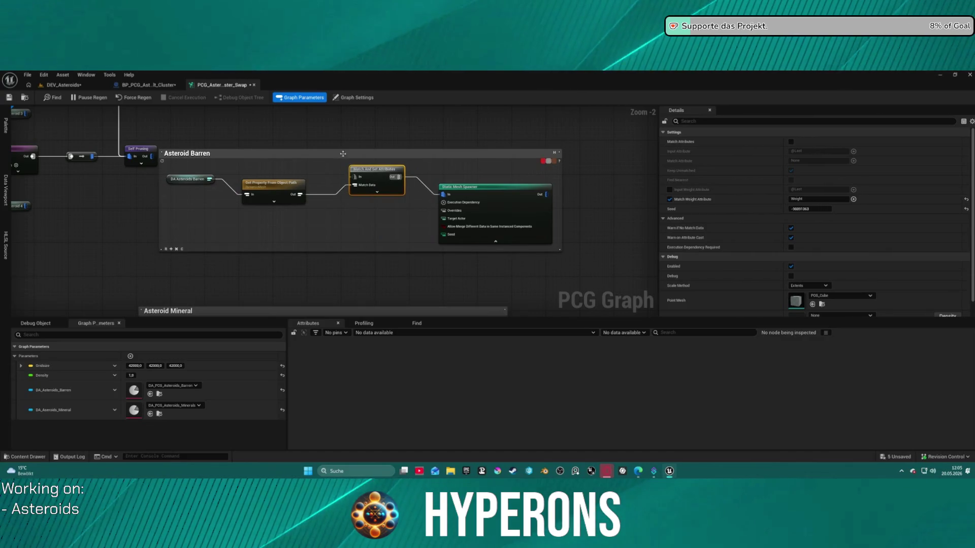
left_click_drag(184, 126, 468, 285)
mouse_move(483, 196)
left_mouse_down()
mouse_move(584, 186)
mouse_move(513, 191)
left_mouse_up()
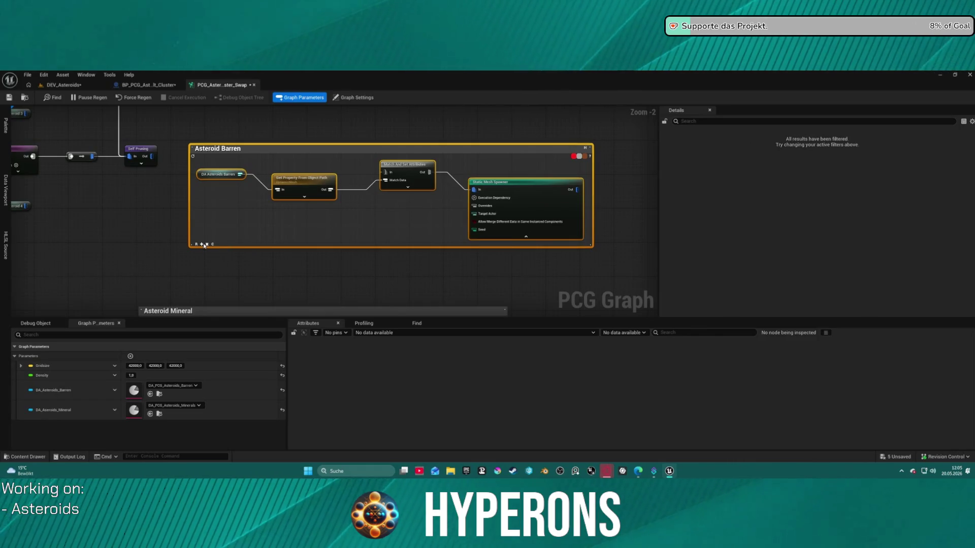
key("q")
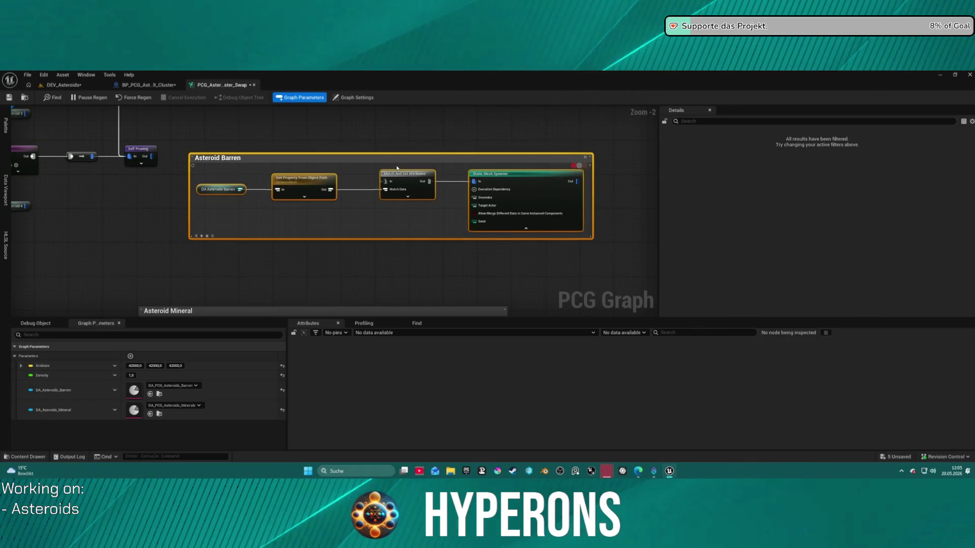
left_click_drag(135, 168, 446, 261)
key("q")
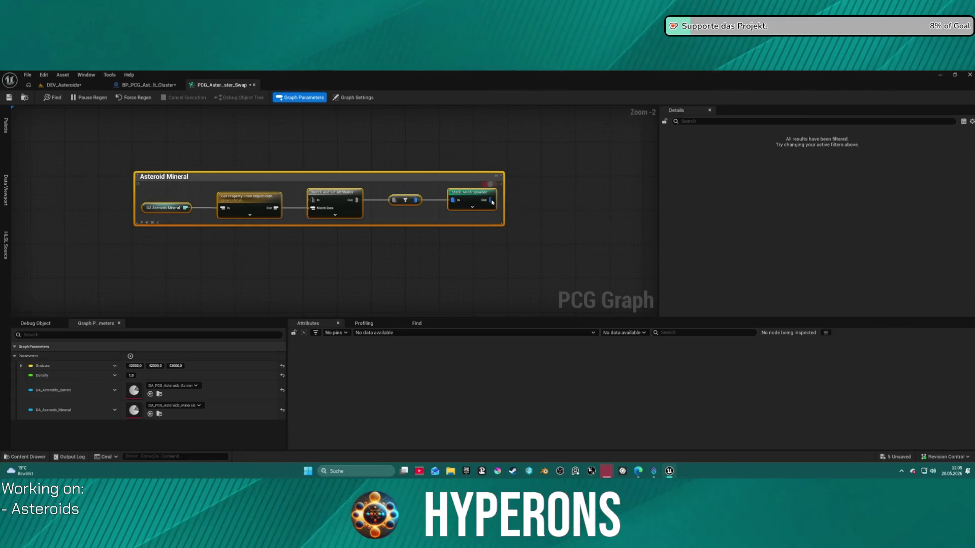
Nudge Match And Set right and reposition the Asteroid Barren comment around its nodes.
mouse_move(576, 124)
left_mouse_down()
mouse_move(564, 179)
mouse_move(451, 272)
mouse_move(487, 152)
mouse_move(516, 255)
mouse_move(480, 238)
mouse_move(655, 264)
mouse_move(513, 231)
mouse_move(371, 231)
left_mouse_up()
left_click(495, 186)
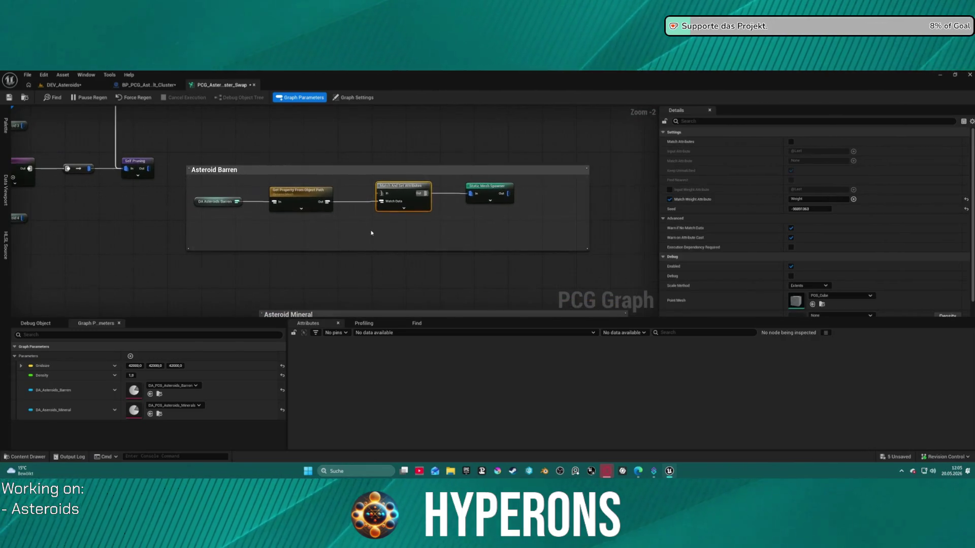
left_click_drag(401, 186, 422, 186)
mouse_move(361, 172)
left_mouse_down()
mouse_move(411, 164)
mouse_move(435, 188)
left_mouse_up()
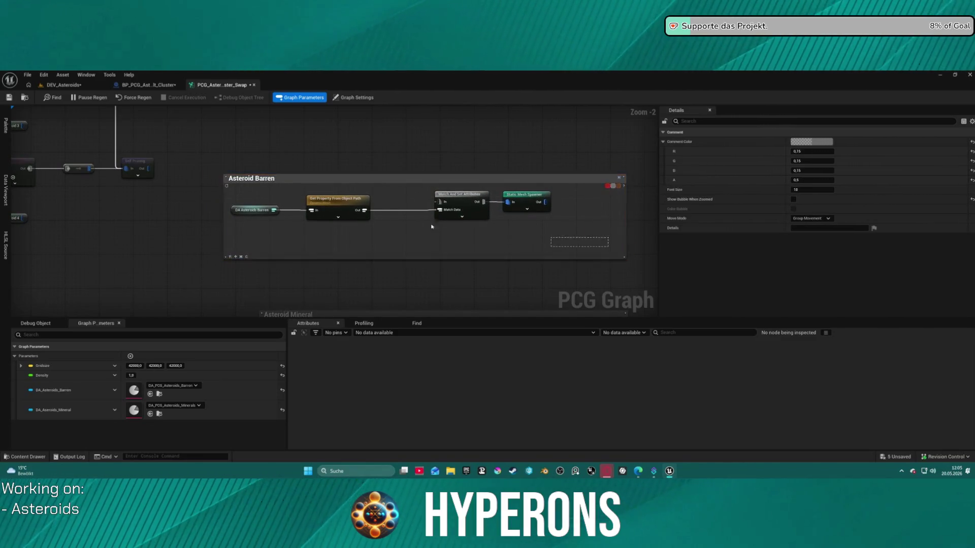
left_click_drag(559, 226, 238, 191)
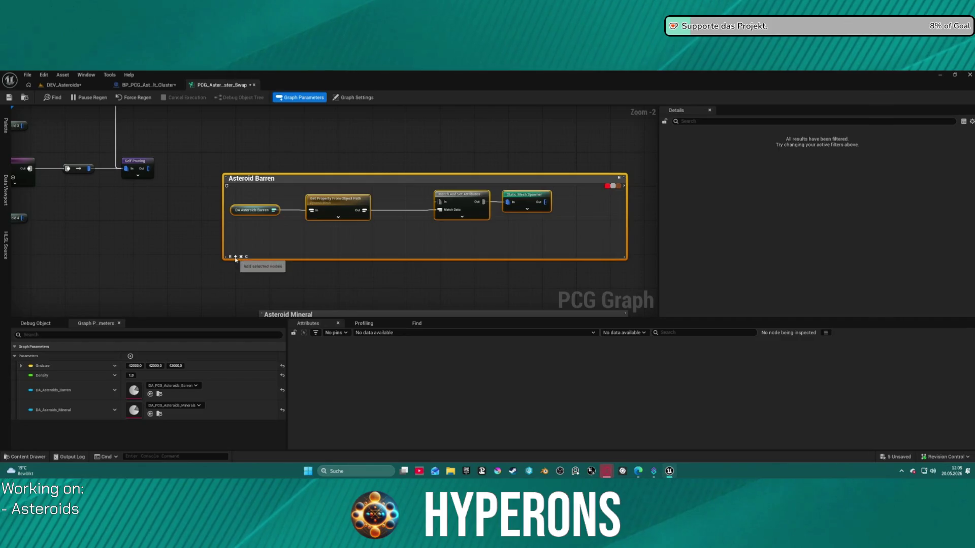
mouse_move(238, 257)
left_mouse_down()
mouse_move(162, 253)
mouse_move(336, 265)
left_mouse_up()
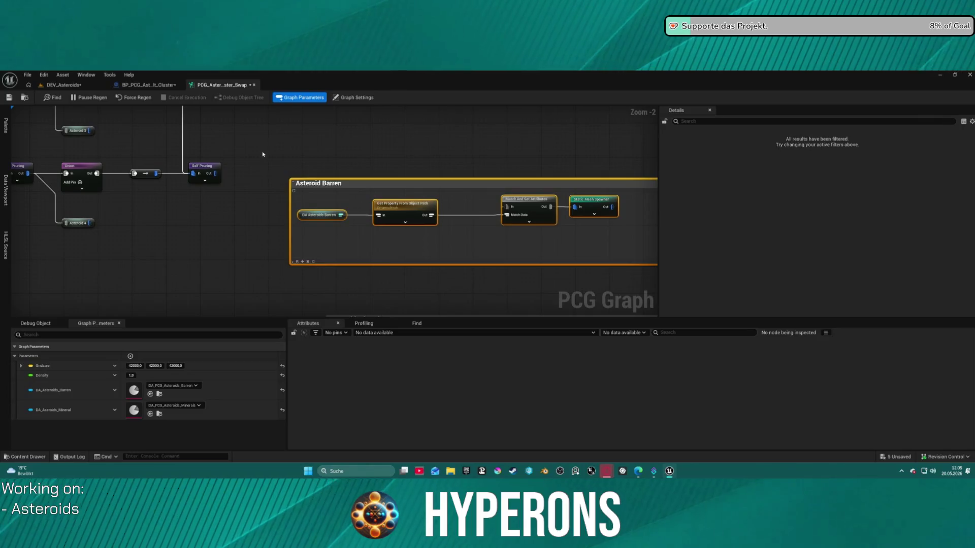
key("Home")
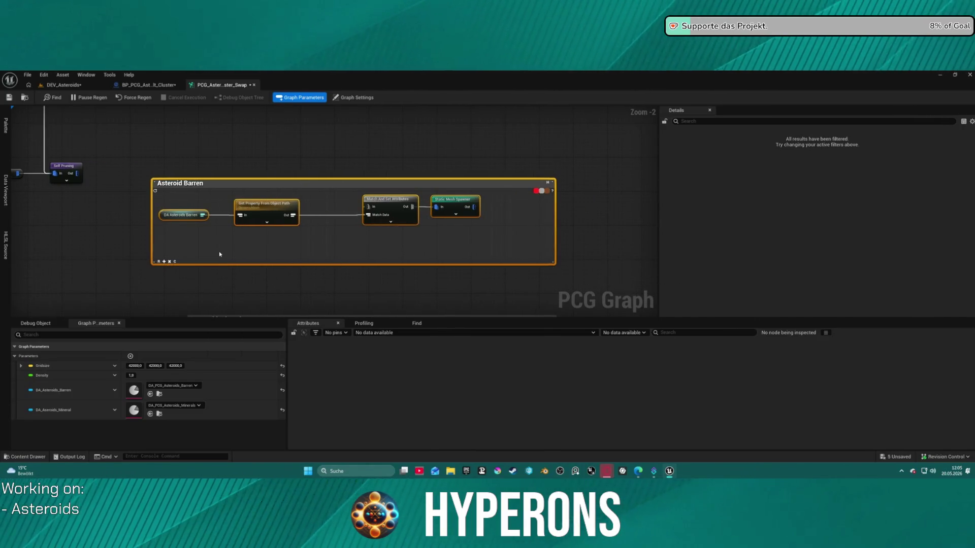
left_click(210, 186)
Replace the old comment with a new one titled 'Asteroid Barren' around the barren chain.
key("Delete")
left_click_drag(131, 168, 495, 263)
key("c")
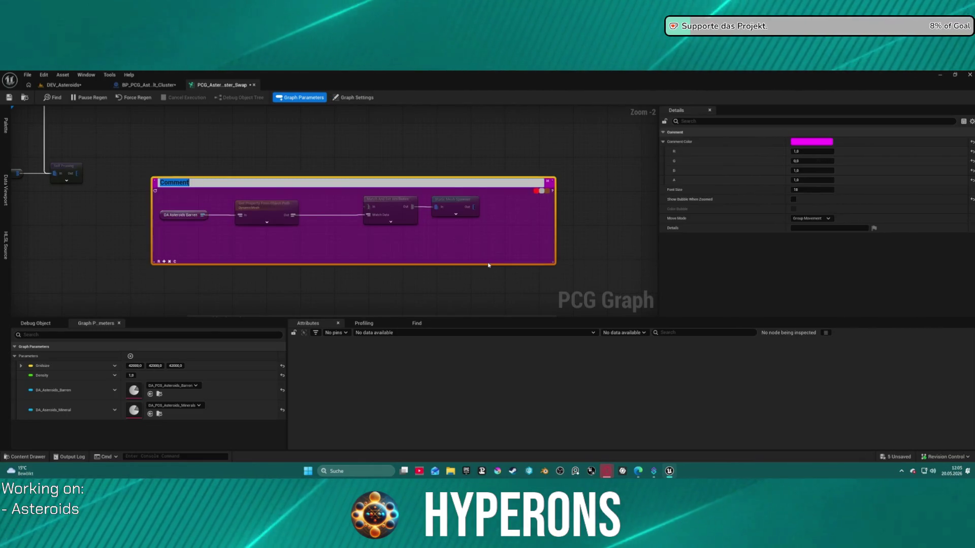
type("Ast")
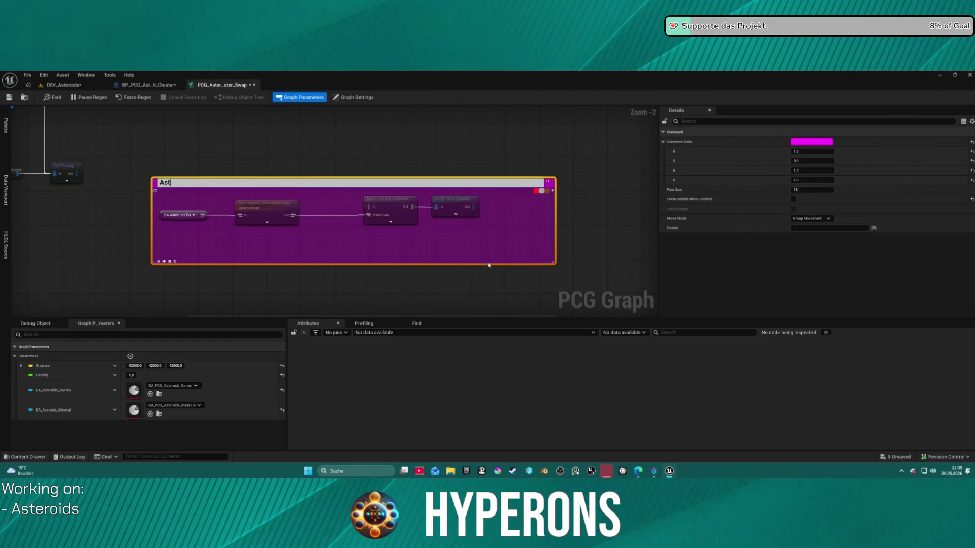
type("eroid Barren")
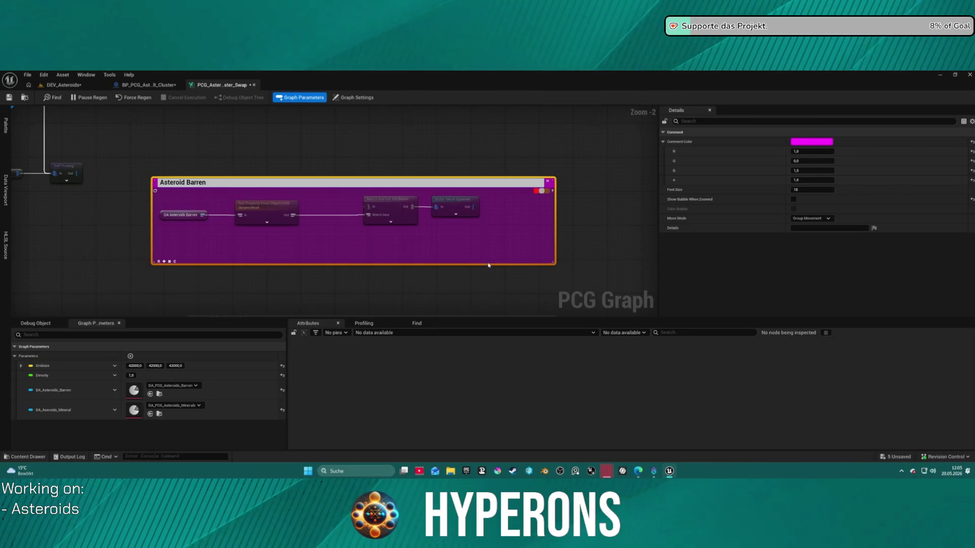
key("Return")
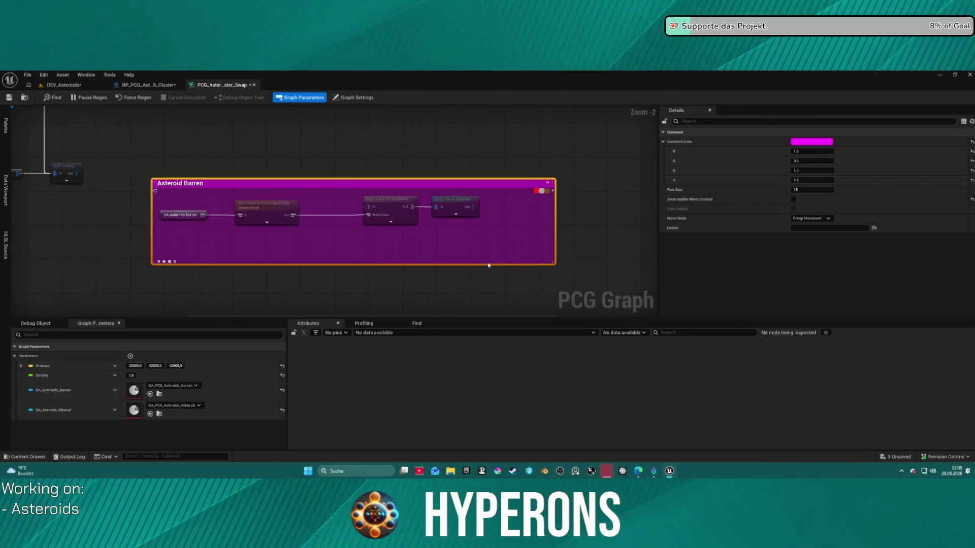
left_click(337, 259)
Reposition the Asteroid Barren group relative to the Asteroid Mineral group.
scroll(336, 258, "down", 4)
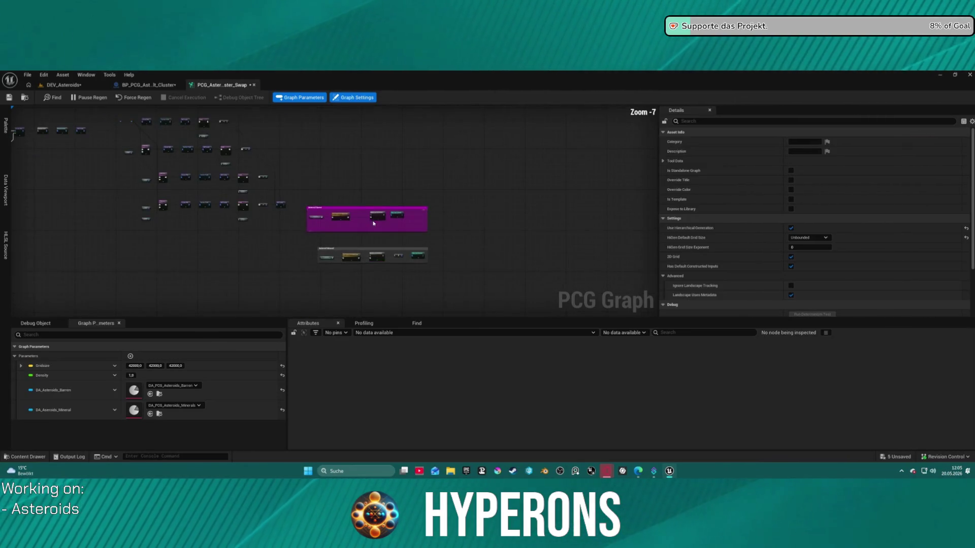
scroll(327, 258, "up", 2)
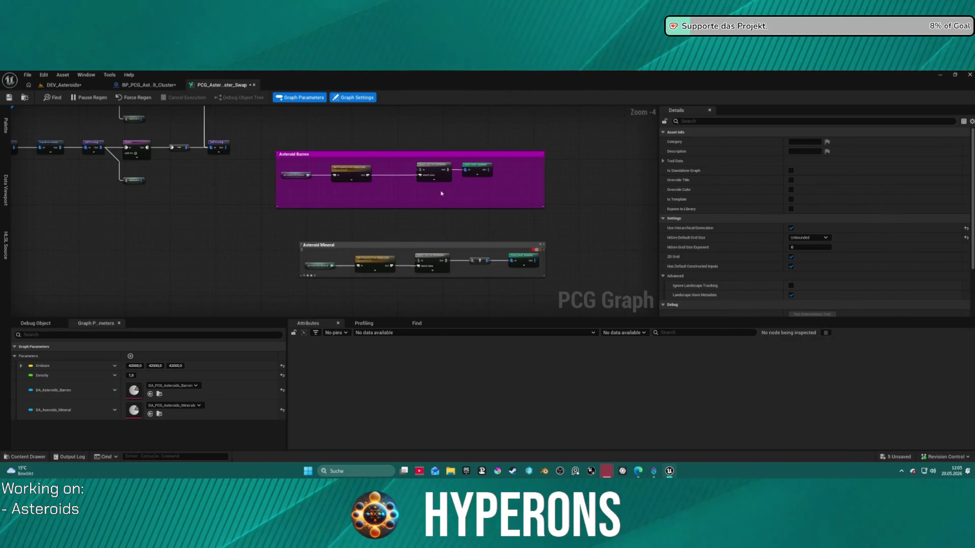
mouse_move(274, 216)
left_mouse_down()
mouse_move(464, 285)
mouse_move(394, 274)
mouse_move(428, 250)
left_mouse_up()
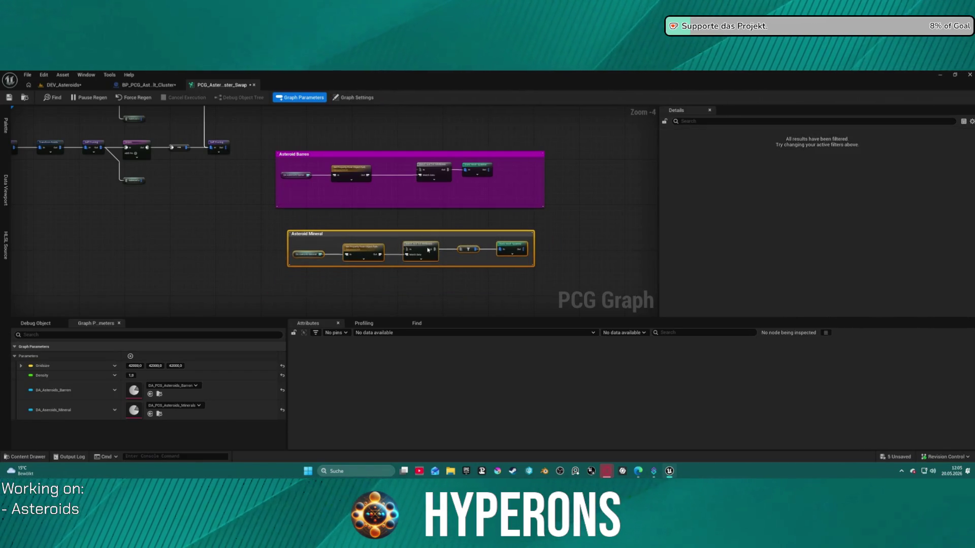
left_click(568, 205)
left_click(357, 154)
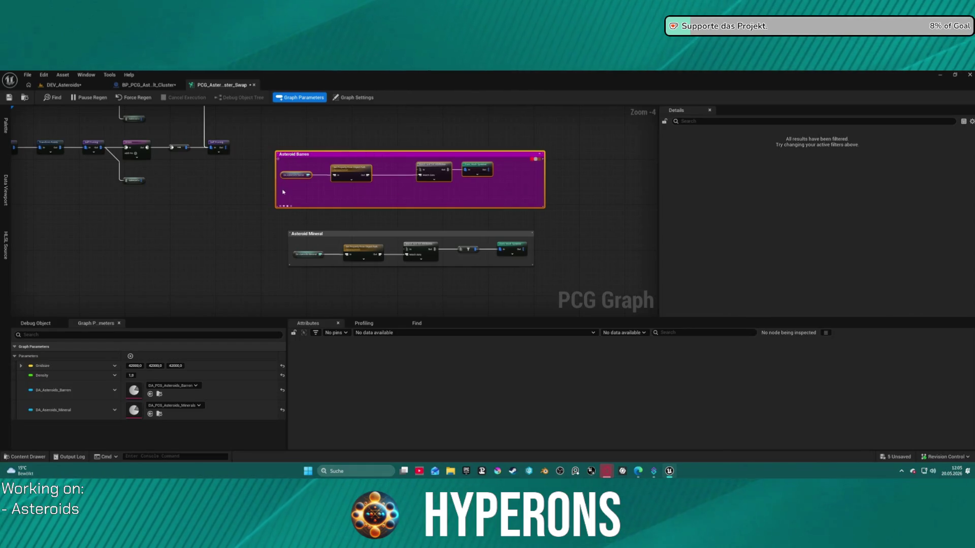
scroll(407, 205, "up", 3)
scroll(429, 194, "up", 1)
mouse_move(278, 157)
left_mouse_down()
mouse_move(505, 181)
mouse_move(303, 151)
left_mouse_up()
left_click(381, 249)
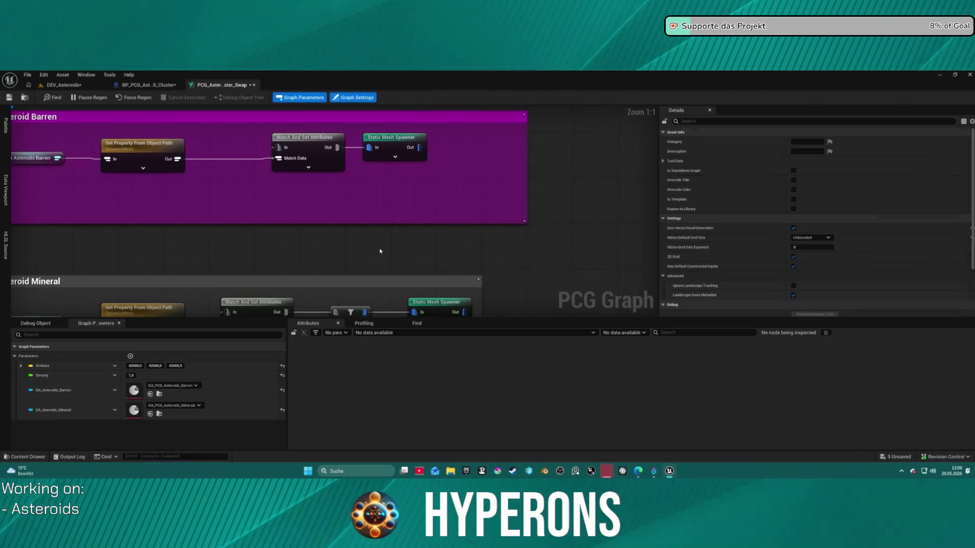
scroll(388, 252, "down", 2)
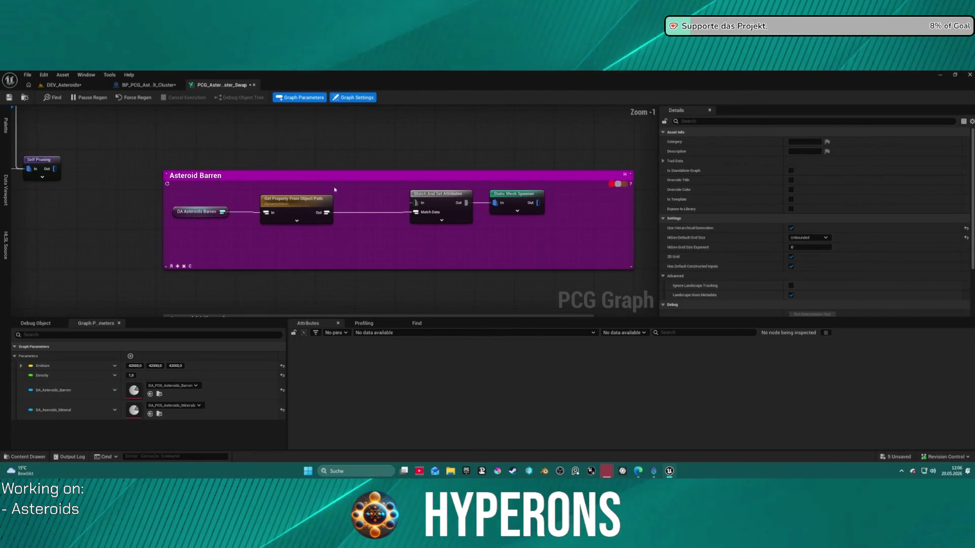
scroll(363, 203, "down", 4)
left_click_drag(362, 202, 365, 175)
Color the Asteroid Barren comment yellow and Asteroid Mineral blue, then switch to the Blueprint.
left_click(303, 155)
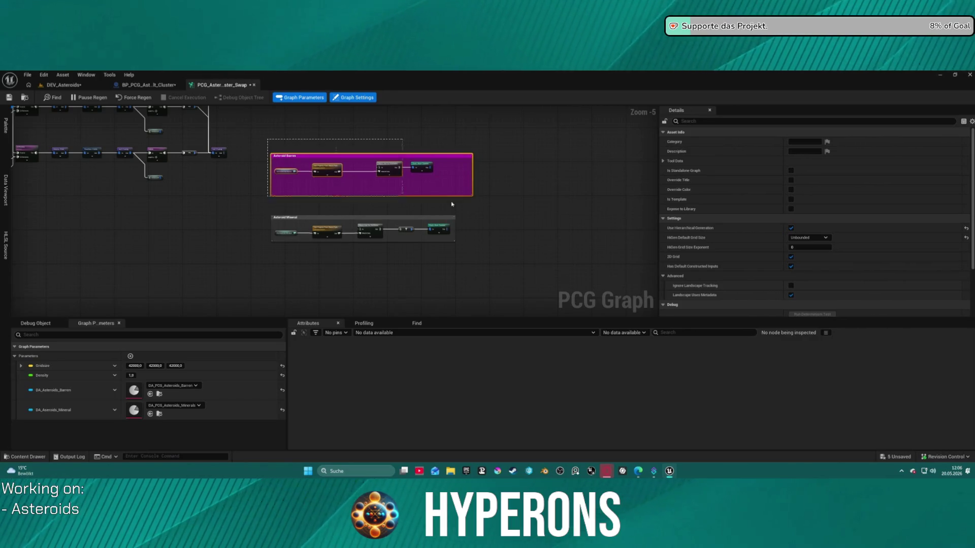
scroll(465, 160, "up", 2)
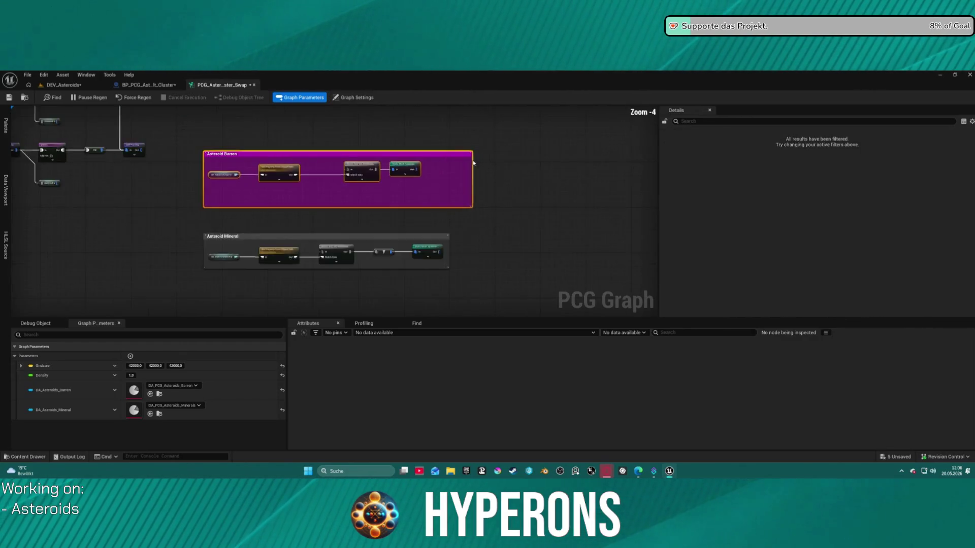
left_click(471, 161)
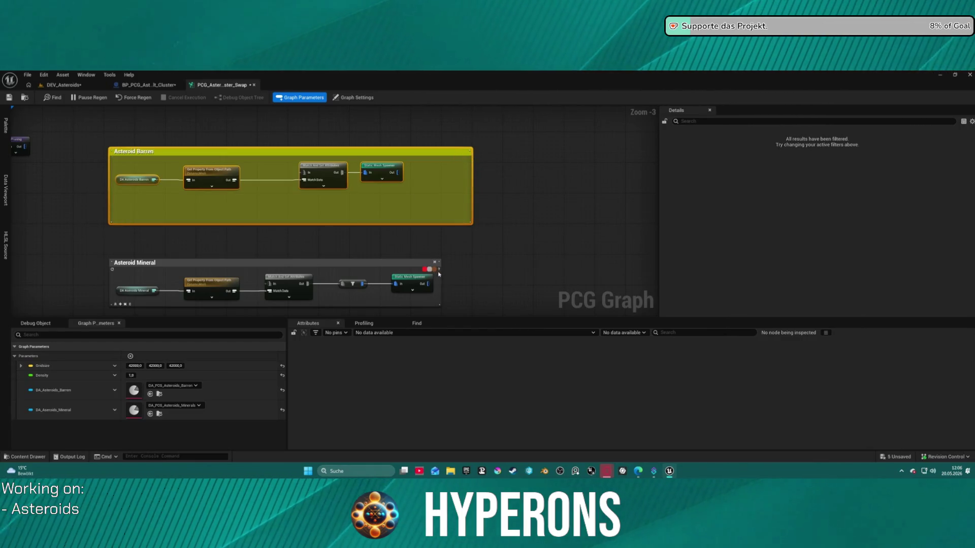
left_click(440, 274)
mouse_move(231, 256)
left_mouse_down()
mouse_move(258, 244)
mouse_move(225, 222)
mouse_move(232, 234)
left_mouse_up()
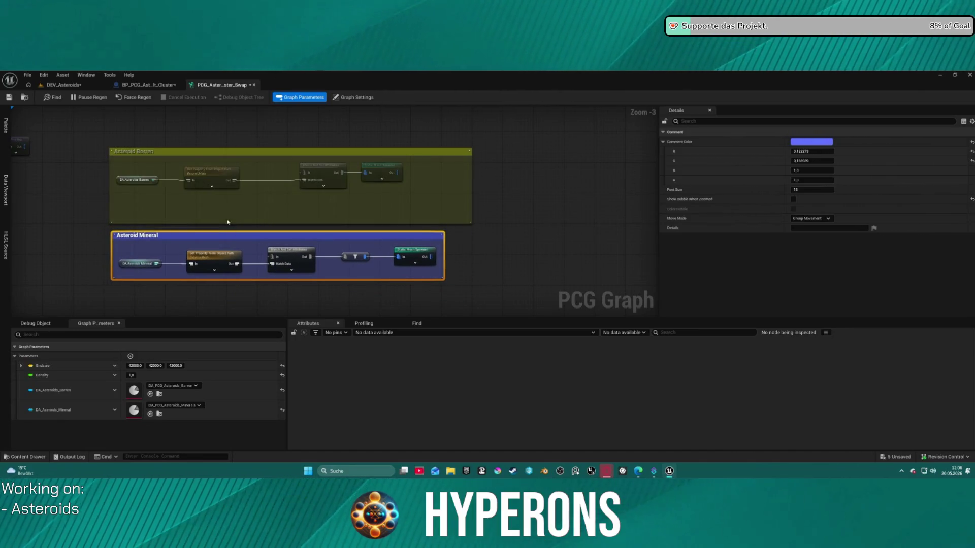
key("ctrl+Tab")
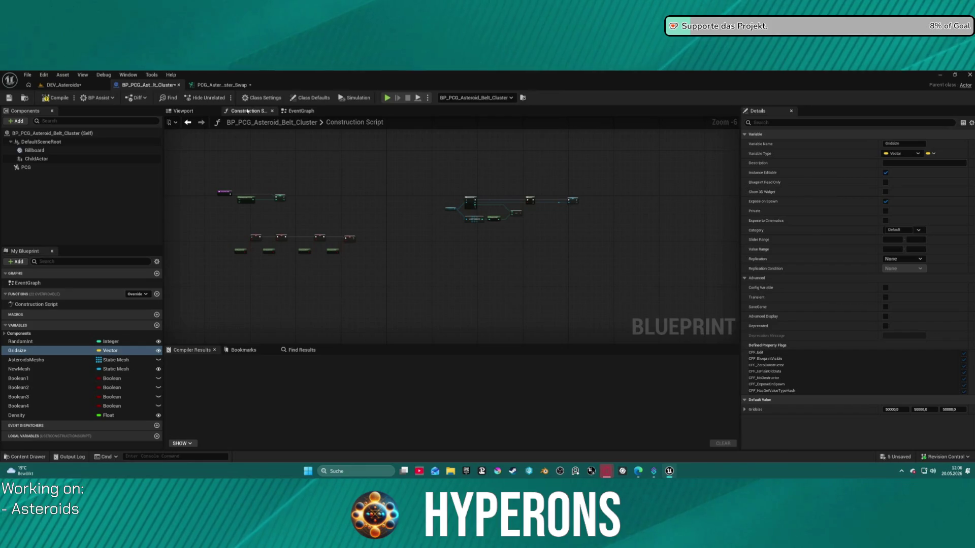
Return to the PCG graph, clear the selection, and pan toward the main node chains.
left_click(218, 84)
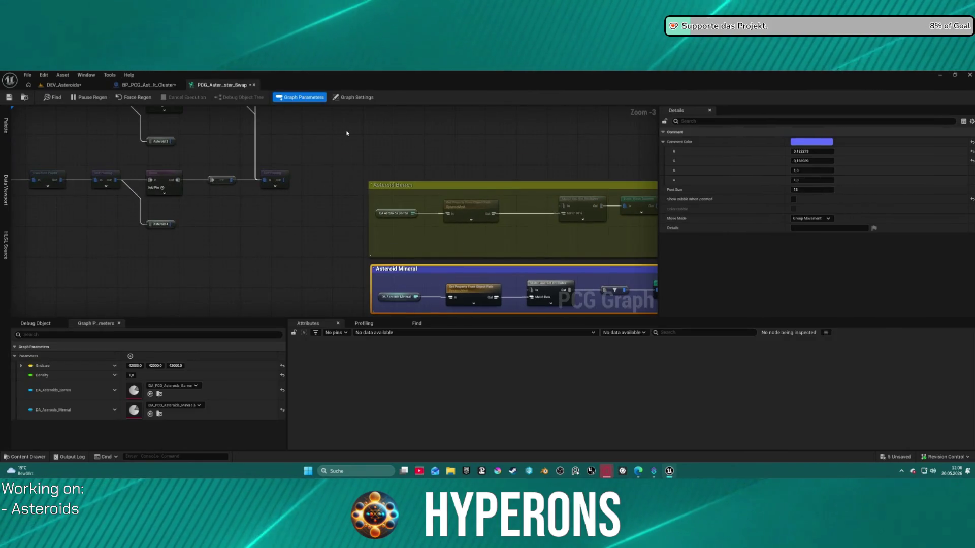
left_click(347, 128)
scroll(468, 279, "down", 4)
scroll(514, 272, "up", 1)
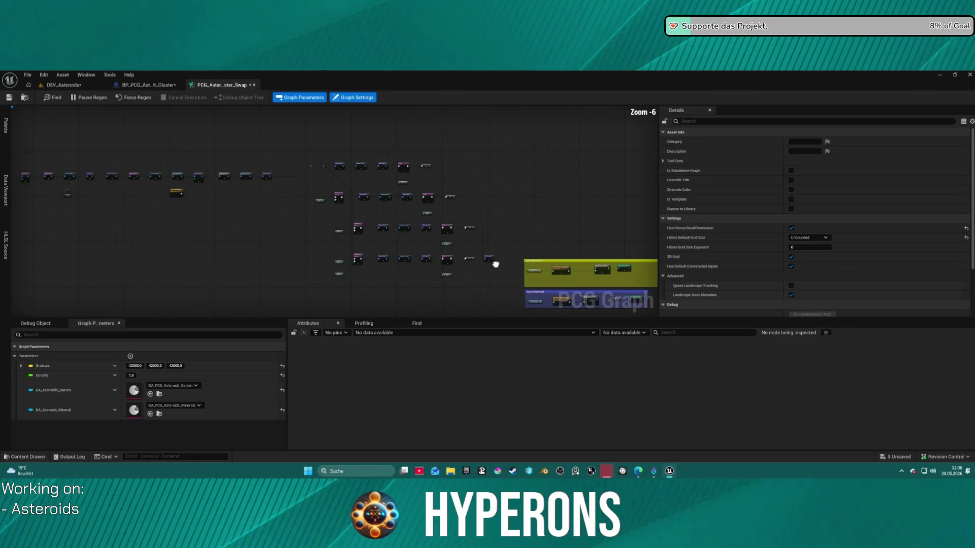
scroll(495, 264, "up", 1)
mouse_move(506, 259)
left_mouse_down()
mouse_move(448, 287)
mouse_move(440, 252)
mouse_move(374, 267)
mouse_move(407, 269)
mouse_move(374, 174)
mouse_move(439, 285)
mouse_move(477, 270)
left_mouse_up()
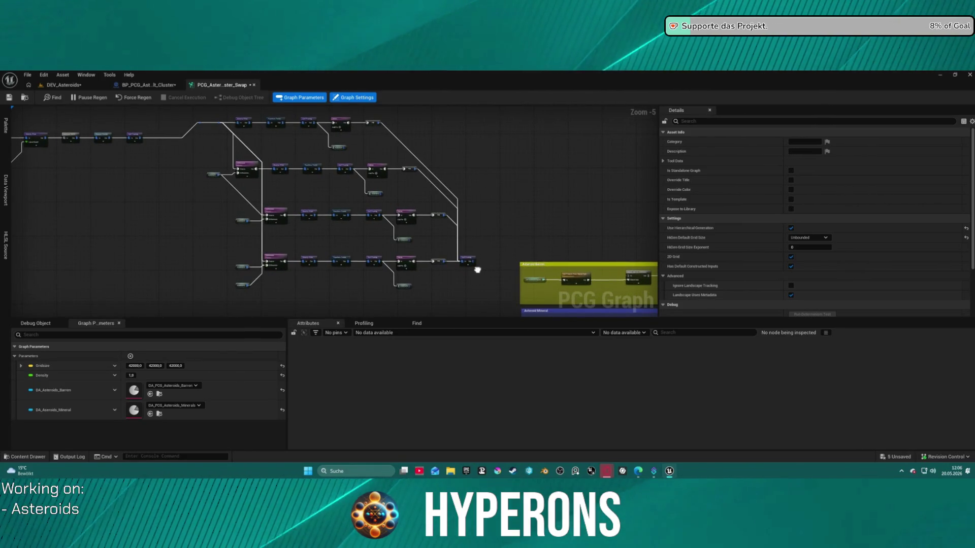
mouse_move(477, 269)
left_mouse_down()
mouse_move(475, 257)
mouse_move(524, 276)
left_mouse_up()
Nudge an input node slightly left among the node rows, then deselect it.
scroll(313, 222, "up", 4)
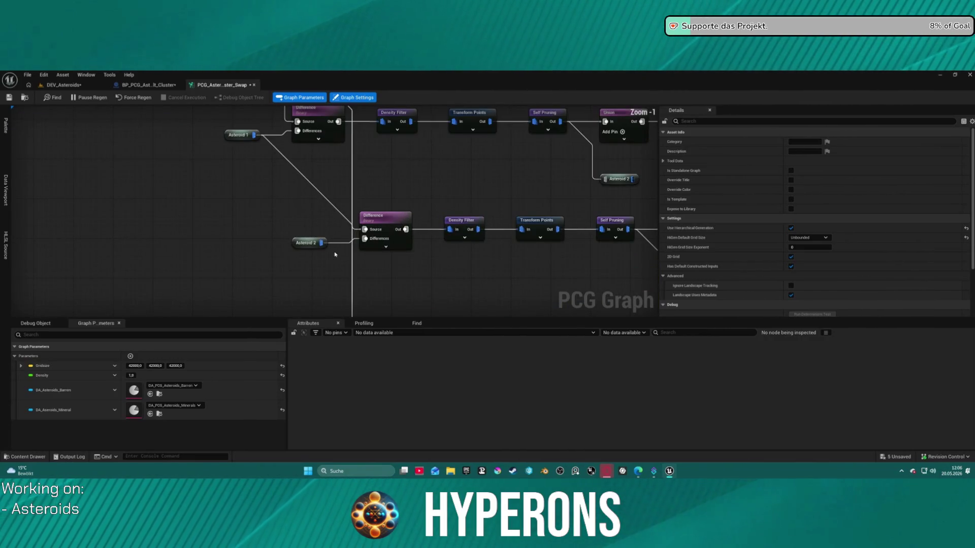
scroll(335, 254, "down", 3)
left_click_drag(335, 254, 248, 236)
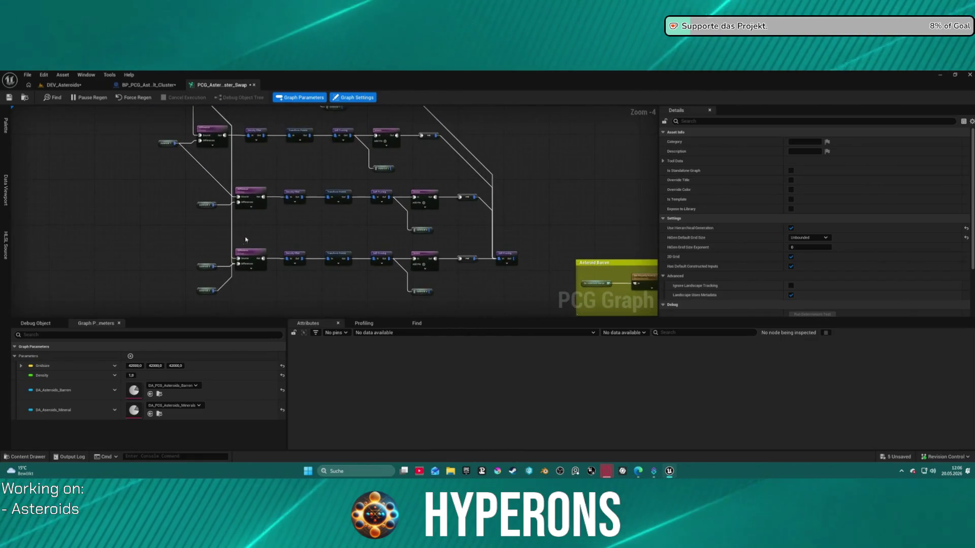
mouse_move(206, 266)
left_mouse_down()
mouse_move(193, 227)
mouse_move(184, 261)
mouse_move(220, 328)
left_mouse_up()
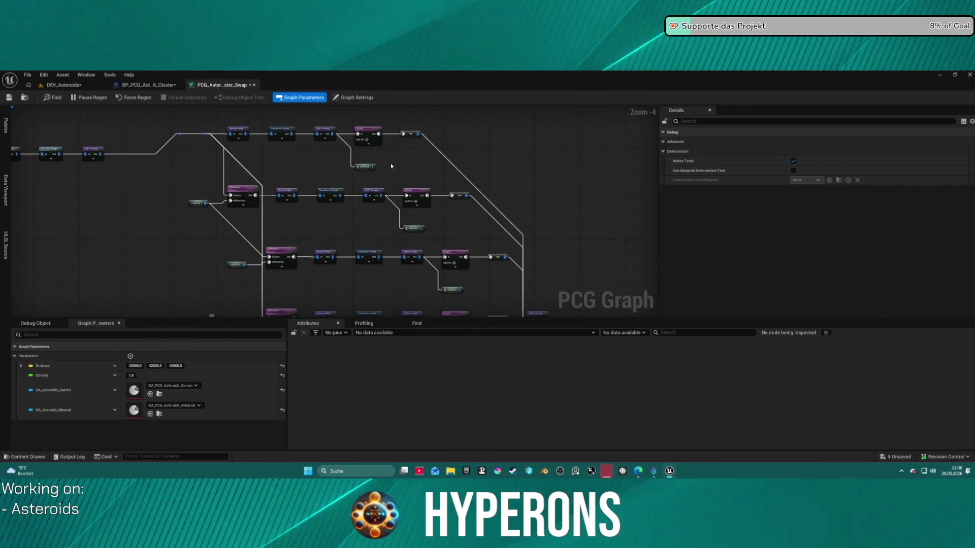
scroll(426, 167, "up", 2)
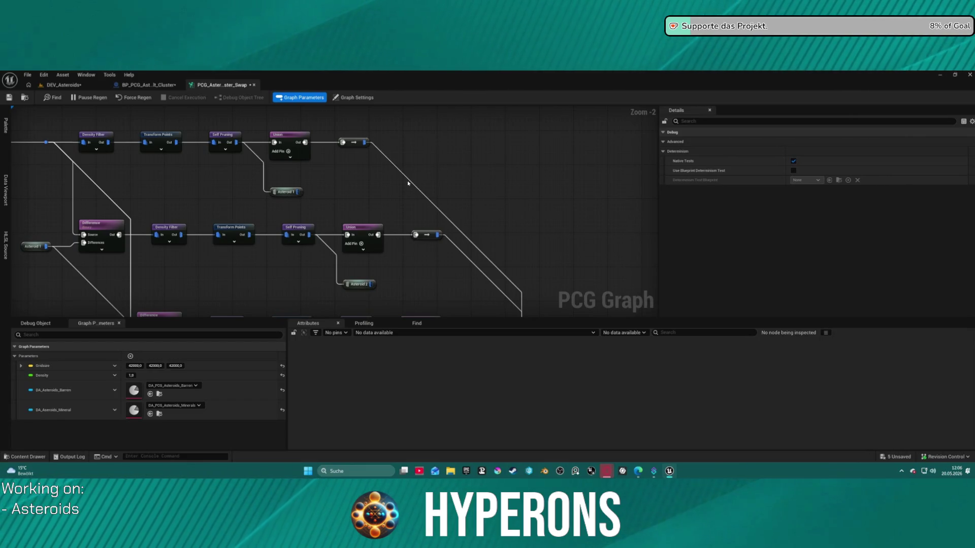
left_click(407, 183)
Move the yellow Asteroid Barren group beside the upper node chains, apart from Asteroid Mineral.
left_click_drag(523, 191, 421, 146)
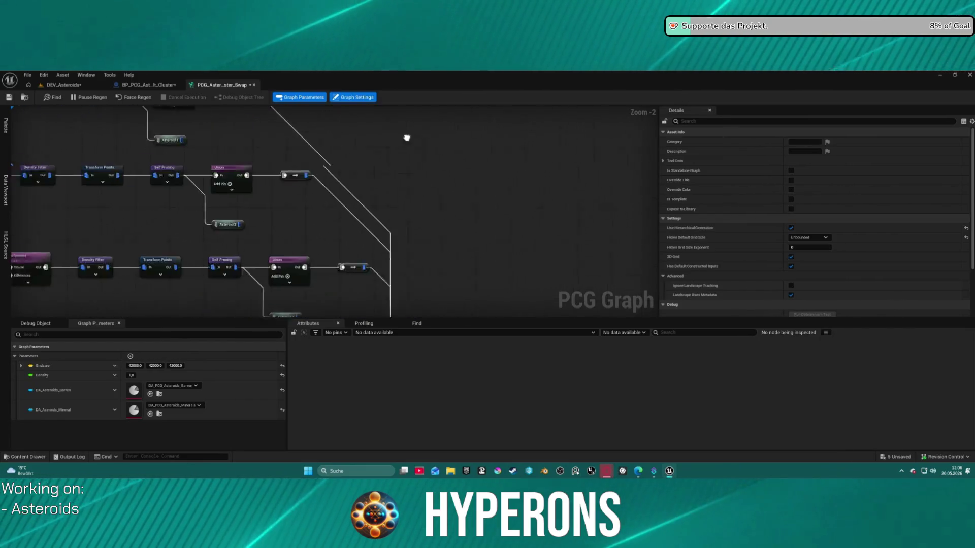
scroll(422, 145, "down", 3)
left_click_drag(457, 236, 366, 187)
scroll(376, 189, "up", 2)
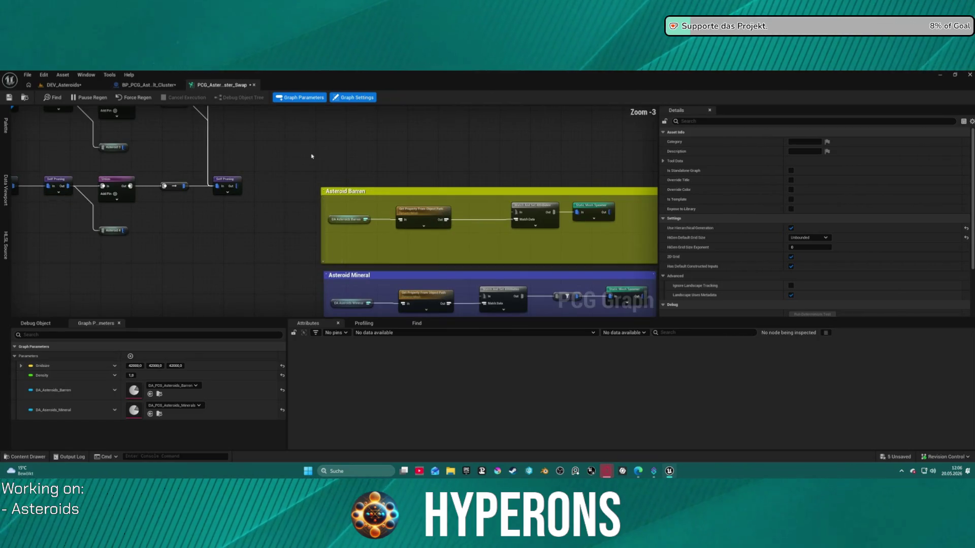
mouse_move(595, 191)
left_mouse_down()
mouse_move(560, 100)
mouse_move(457, 189)
mouse_move(438, 178)
mouse_move(446, 178)
left_mouse_up()
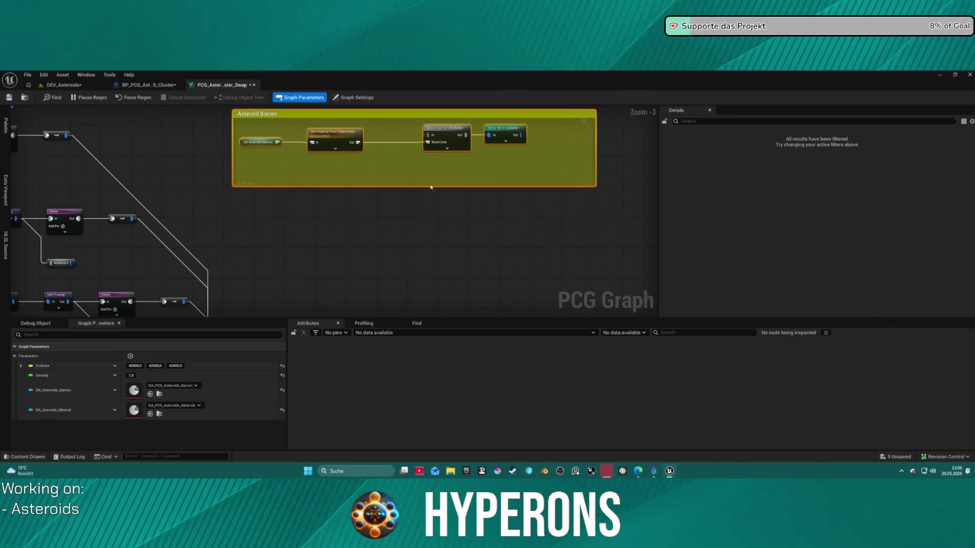
left_click_drag(388, 218, 559, 258)
left_click_drag(482, 263, 406, 242)
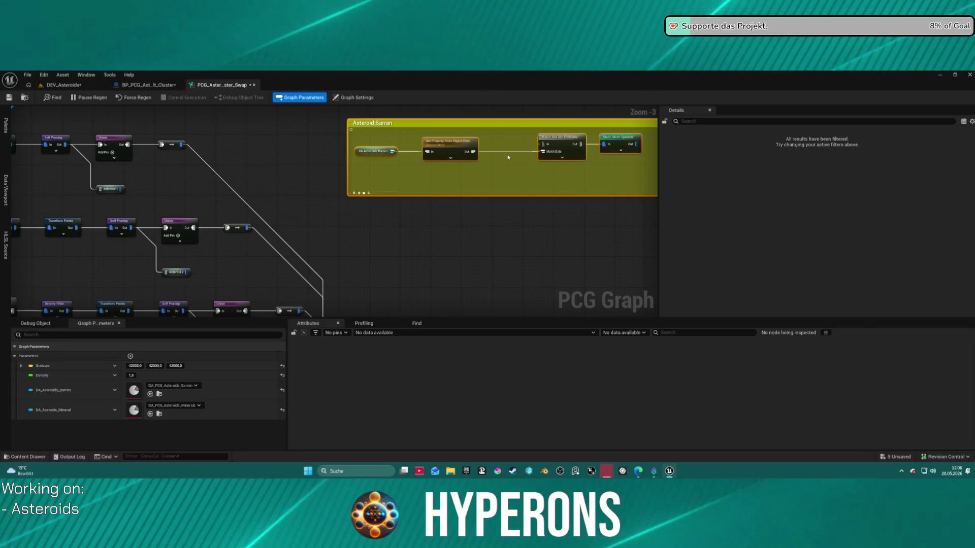
mouse_move(508, 158)
left_mouse_down()
mouse_move(536, 233)
mouse_move(441, 181)
left_mouse_up()
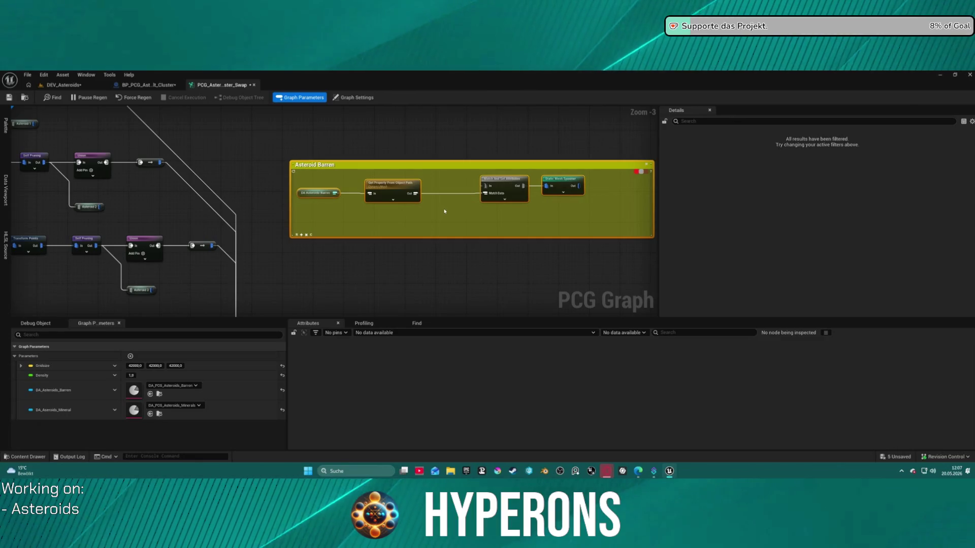
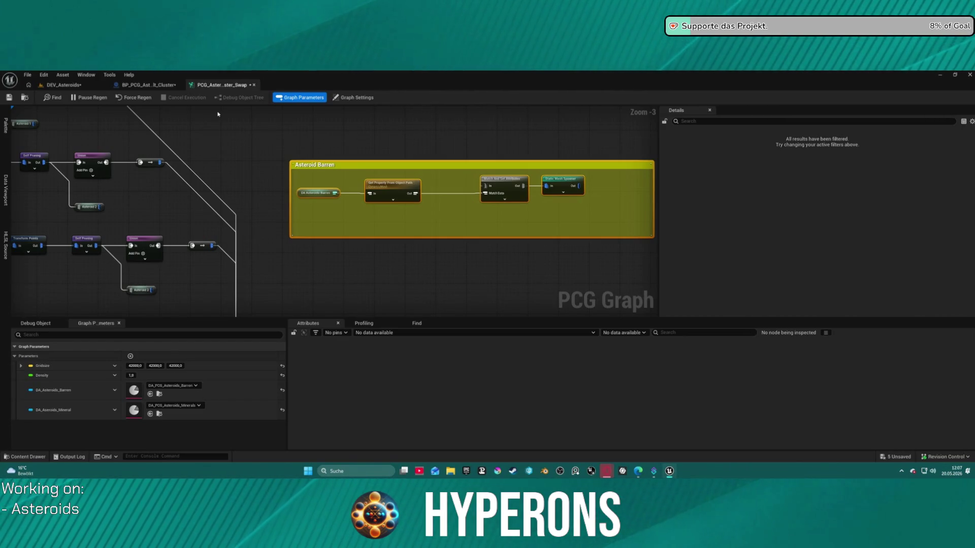
Browse the Content Drawer to AutoRockCliffs > AutoRockCliffs > PCG > Blueprints.
key("ctrl+space")
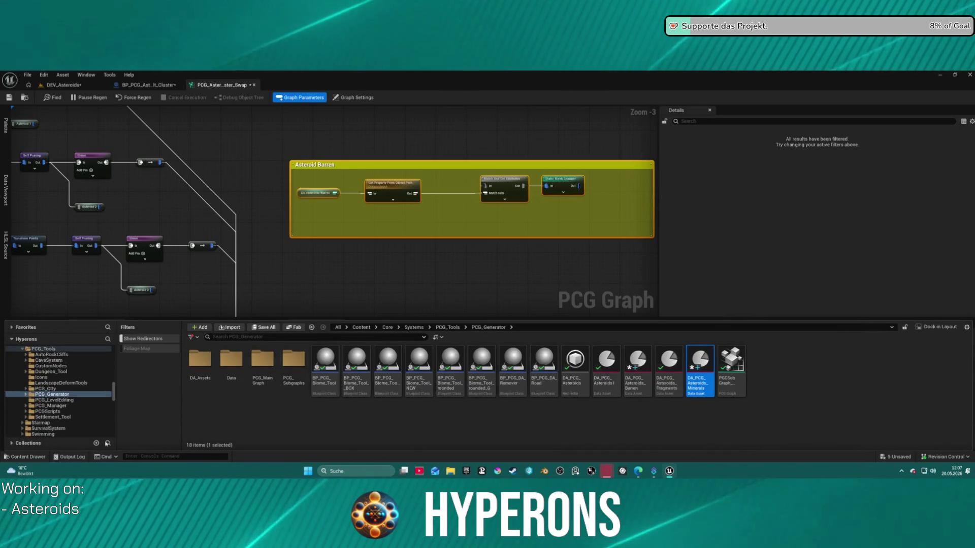
left_click(52, 354)
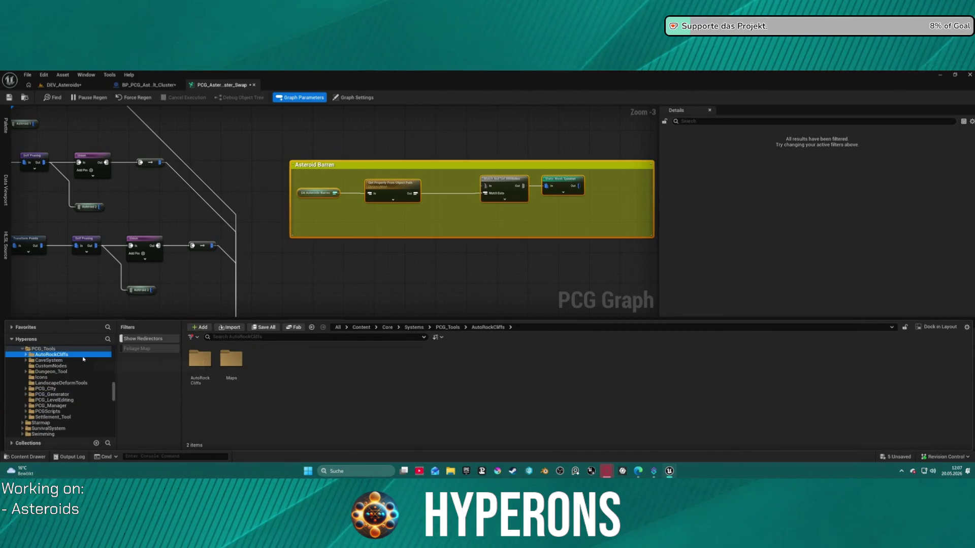
double_click(209, 356)
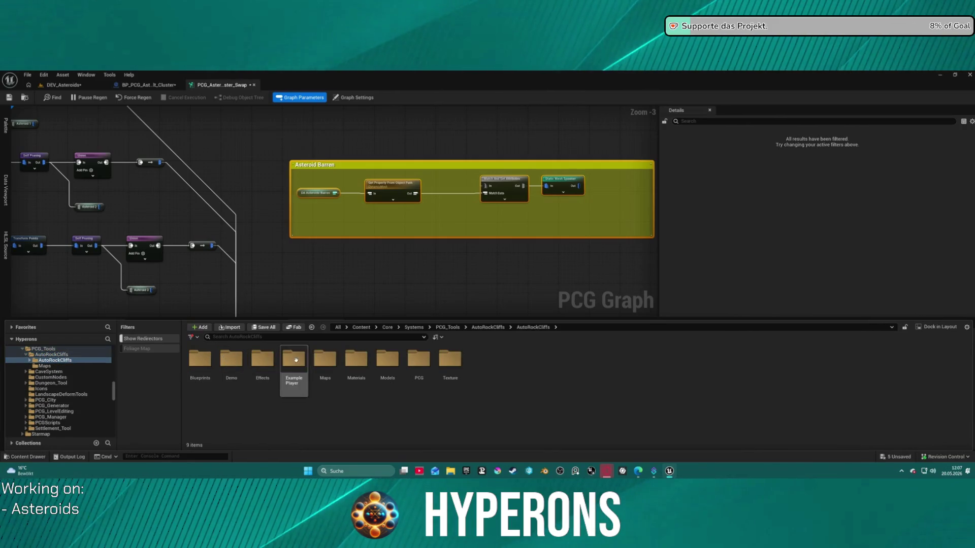
double_click(419, 358)
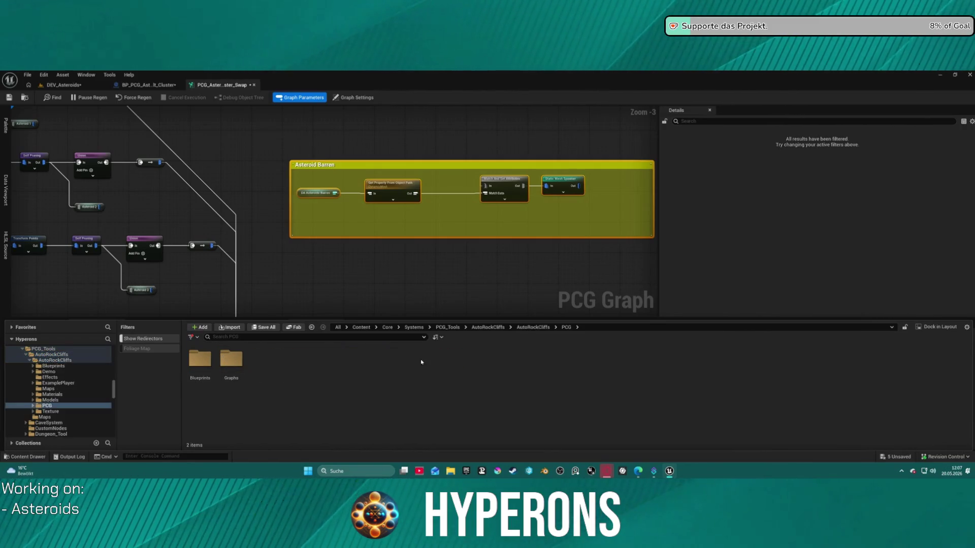
double_click(200, 362)
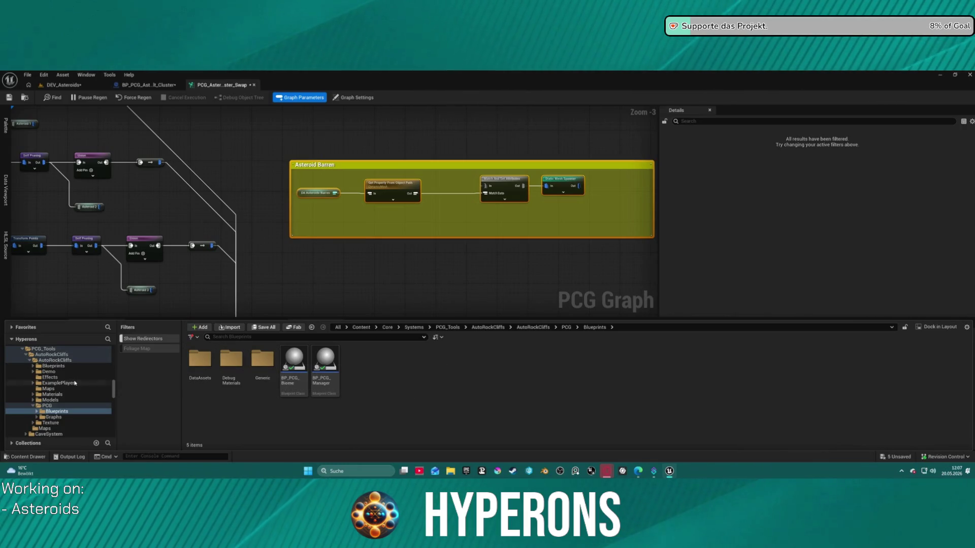
Glance into the Graphs > Biome folder, return to Blueprints, and select BP_PCG_Biome.
left_click(84, 416)
double_click(200, 360)
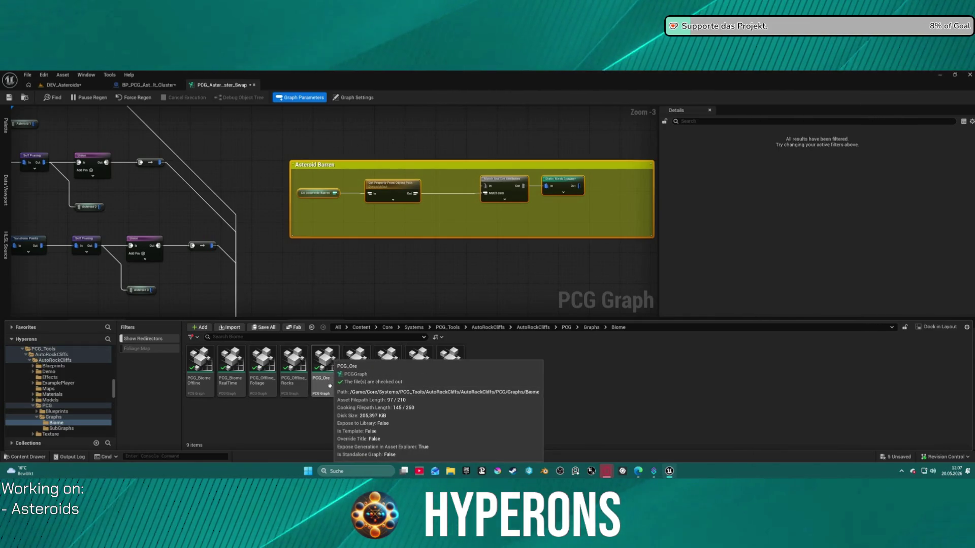
key("alt+Left")
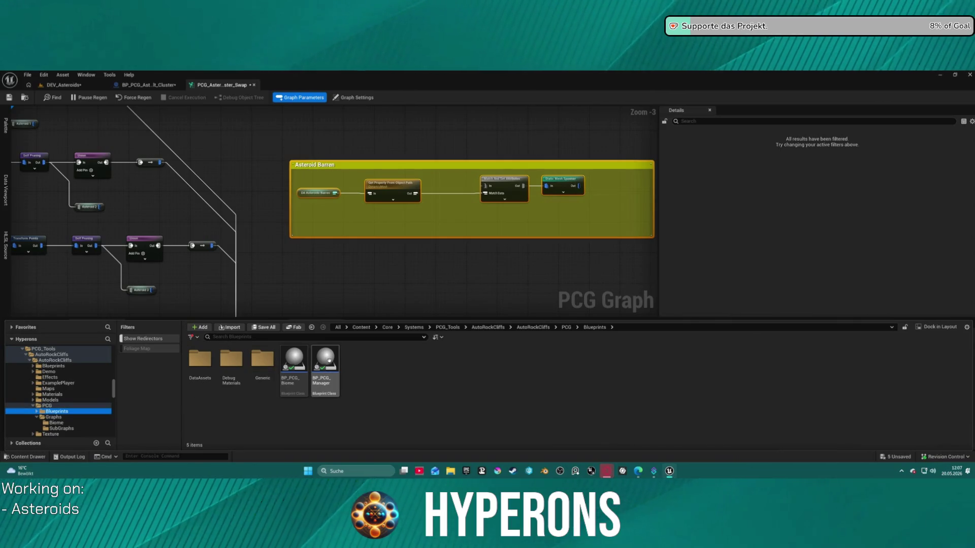
left_click(329, 361)
left_click(294, 362)
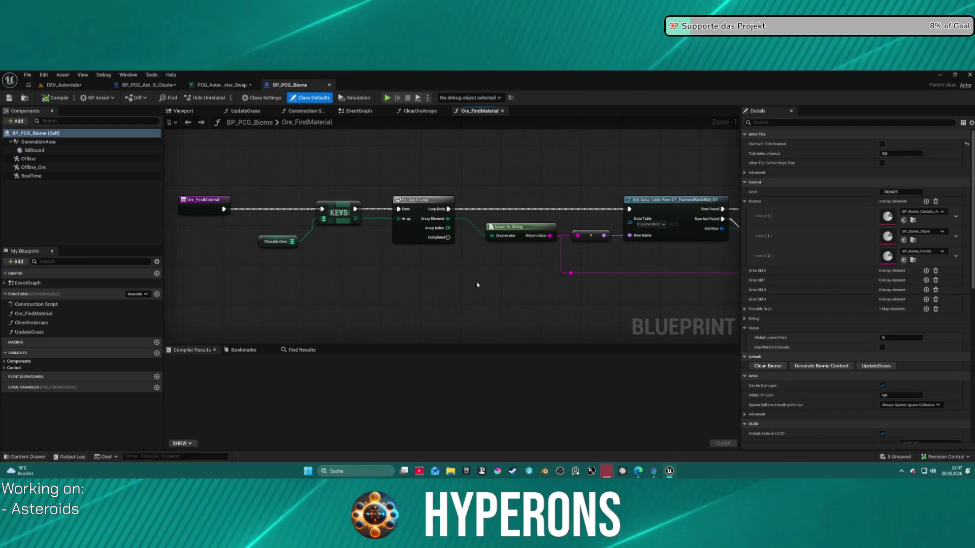
Pan through Ore_FindMaterial from the ADDUNIQUE nodes to the DT_HarvestRockMat_02 section.
scroll(488, 283, "down", 2)
mouse_move(505, 285)
left_mouse_down()
mouse_move(168, 264)
mouse_move(313, 221)
left_mouse_up()
scroll(347, 213, "up", 3)
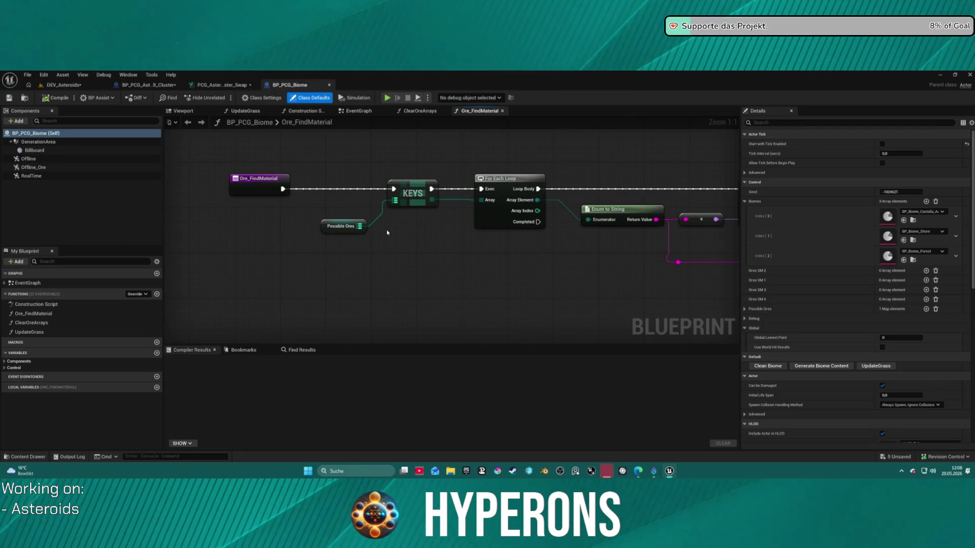
scroll(538, 189, "down", 2)
mouse_move(539, 189)
left_mouse_down()
mouse_move(352, 197)
mouse_move(313, 213)
left_mouse_up()
left_click_drag(576, 251, 153, 244)
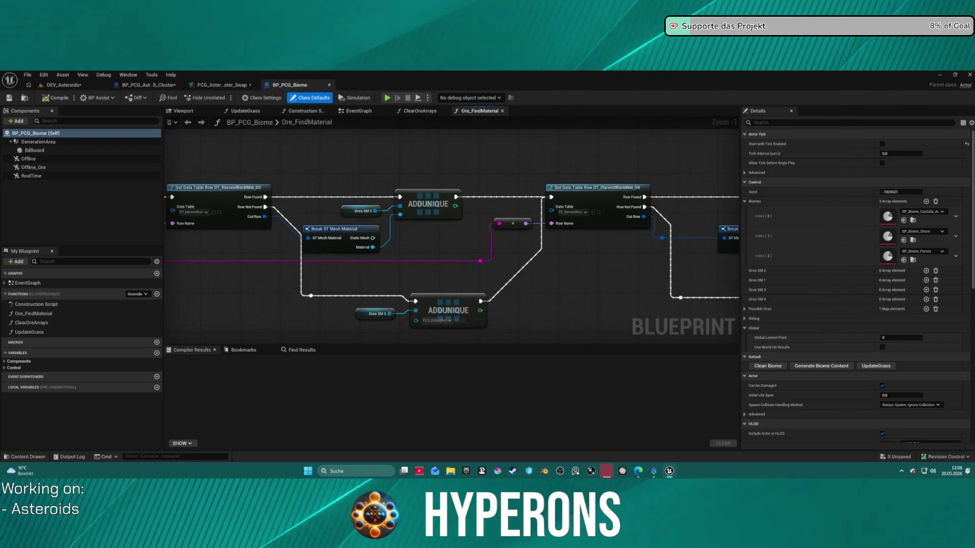
Return to the ore loop start and inspect the Possible Ores variable and Ore_FindMaterial function properties.
mouse_move(203, 245)
left_mouse_down()
mouse_move(738, 236)
mouse_move(816, 226)
left_mouse_up()
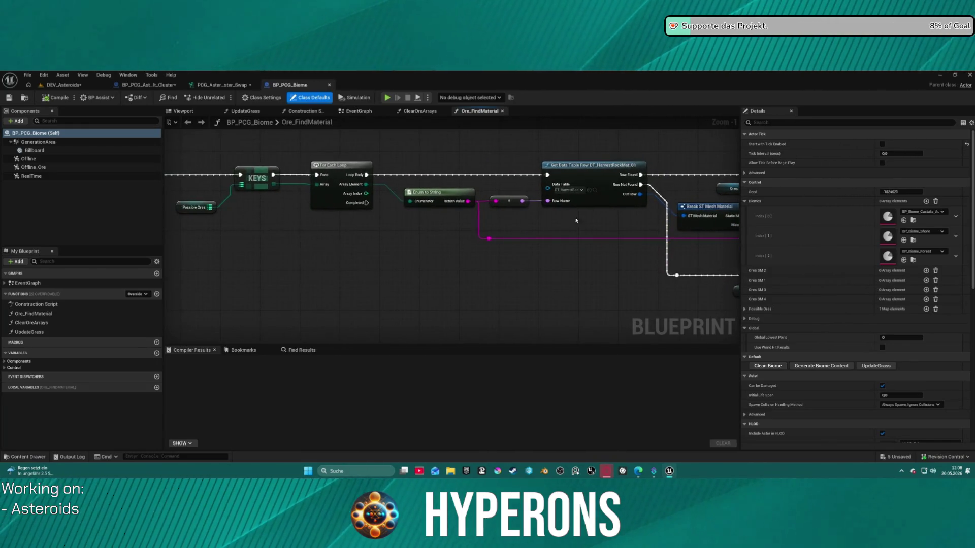
left_click(181, 205)
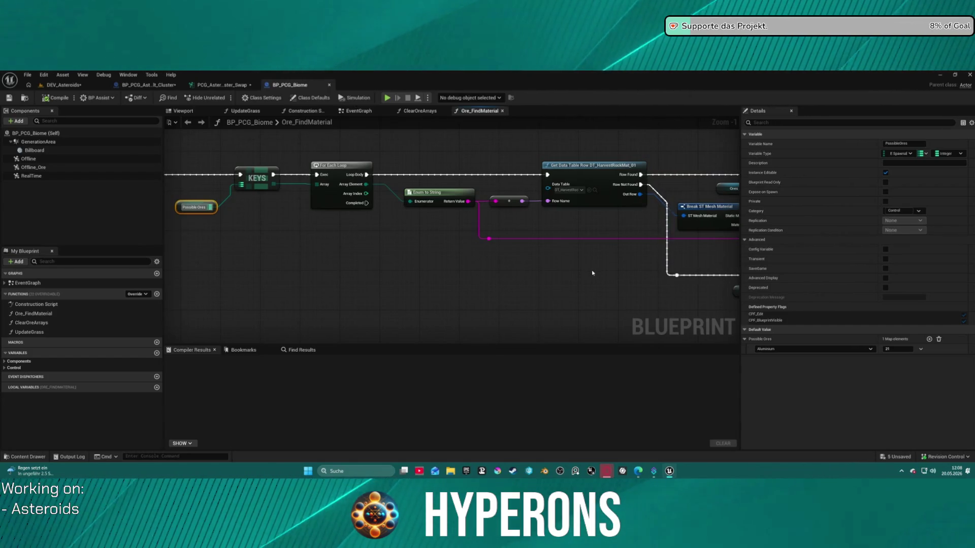
left_click(36, 314)
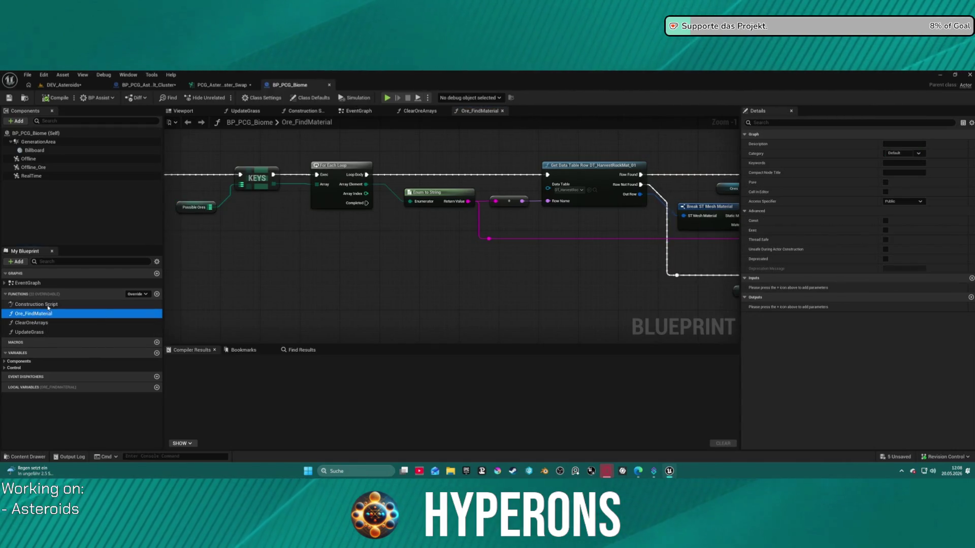
Open the ClearOreArrays function graph, then the Ore_FindMaterial graph.
double_click(40, 323)
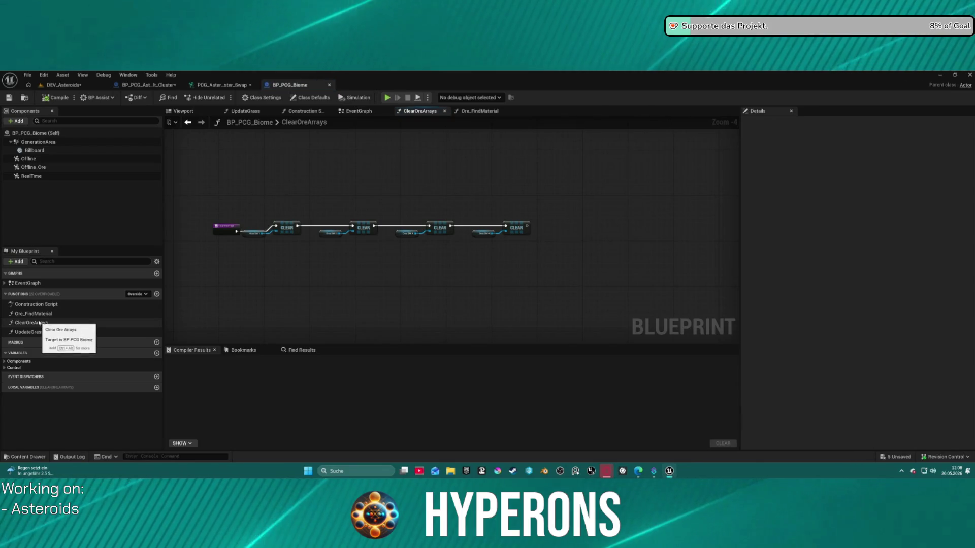
left_click(39, 315)
double_click(39, 315)
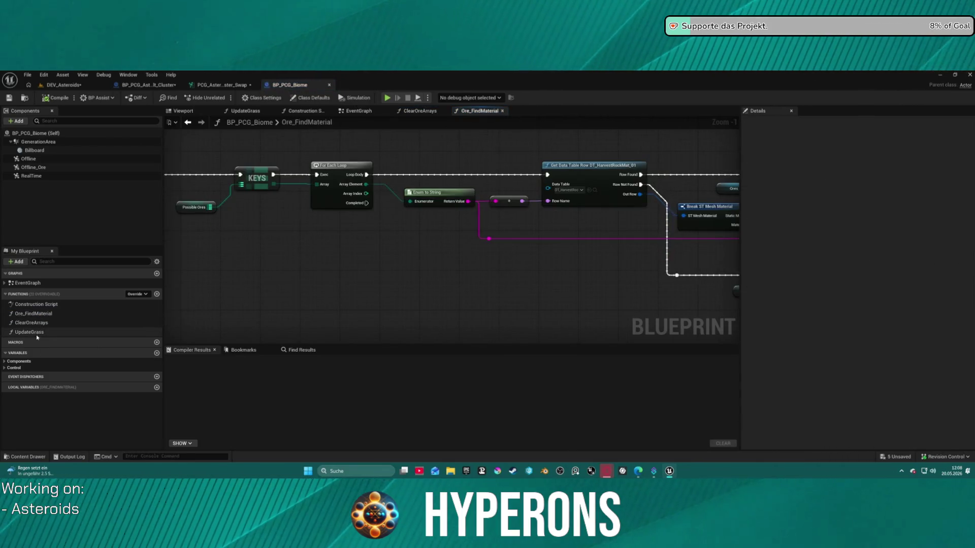
Review the EventGraph and Construction Script, ending on the EventGraph's Generate/Clean Biome logic.
left_click(362, 112)
scroll(379, 286, "up", 5)
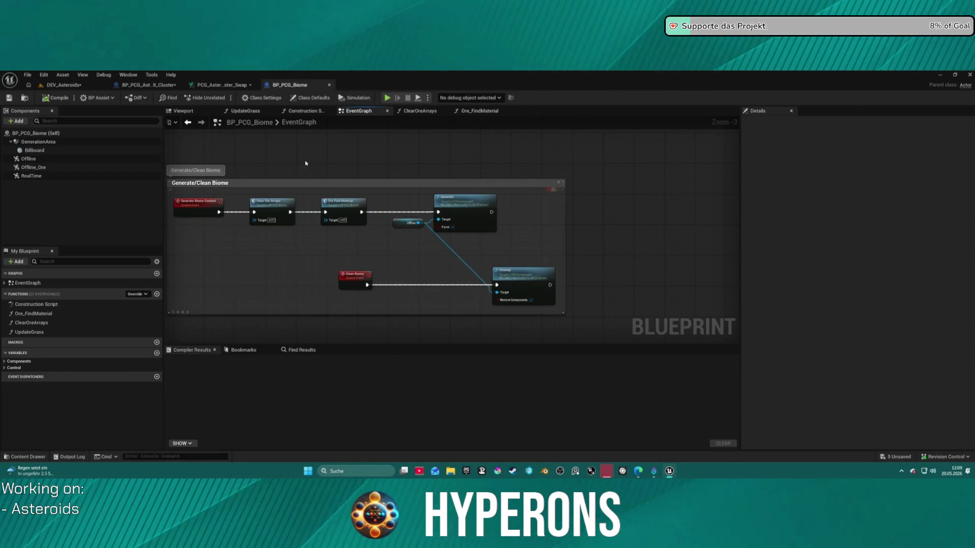
left_click(303, 111)
mouse_move(277, 193)
left_mouse_down()
mouse_move(426, 198)
mouse_move(377, 215)
left_mouse_up()
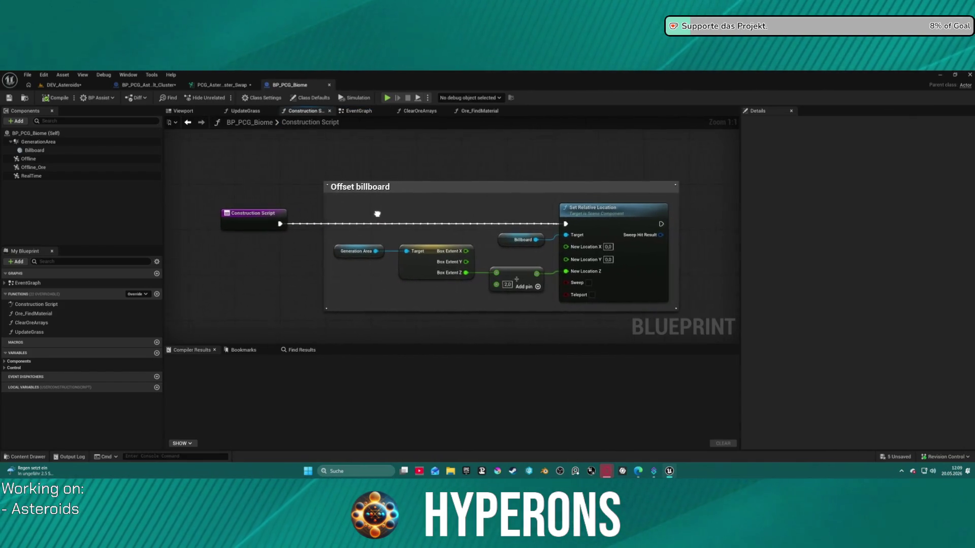
left_click(358, 111)
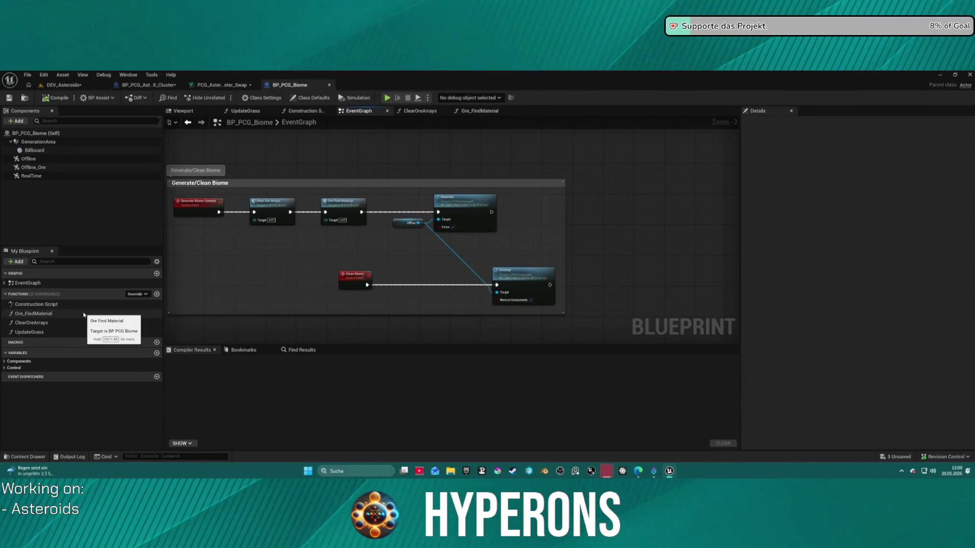
Inspect the Offline component's PCG settings and expand the Control variable category.
left_click(90, 158)
scroll(843, 345, "down", 5)
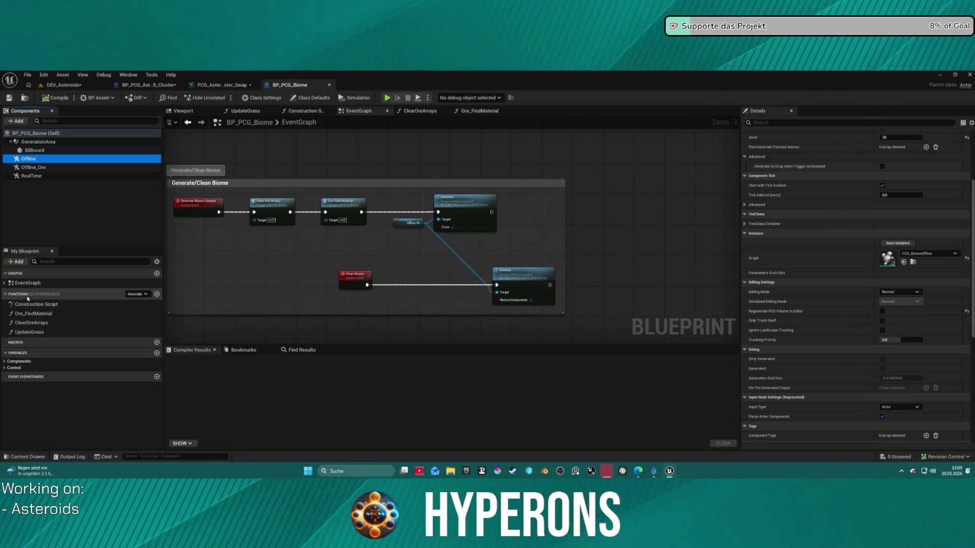
left_click(5, 369)
scroll(21, 375, "down", 1)
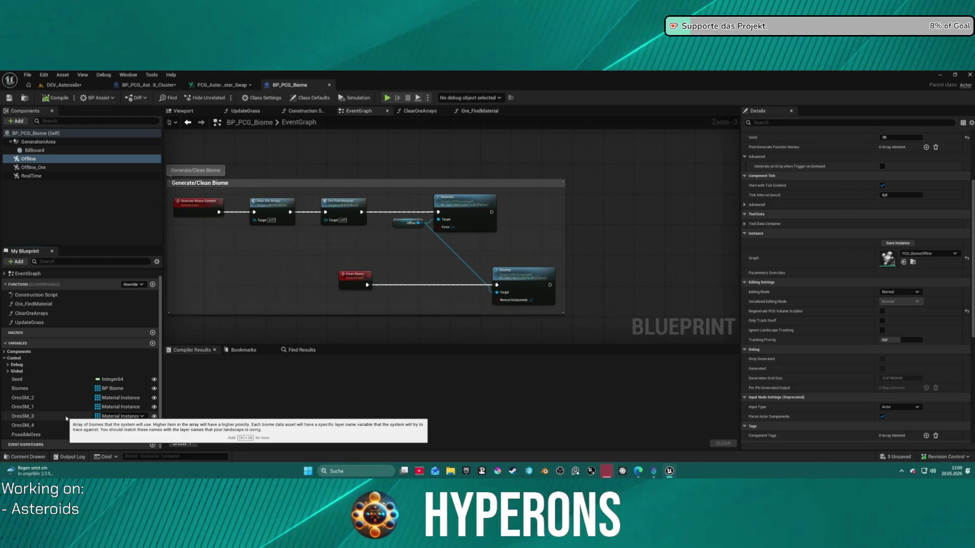
Expand the Biomes default array and open the BP_Biome_Castalia_Auto data asset.
left_click(43, 389)
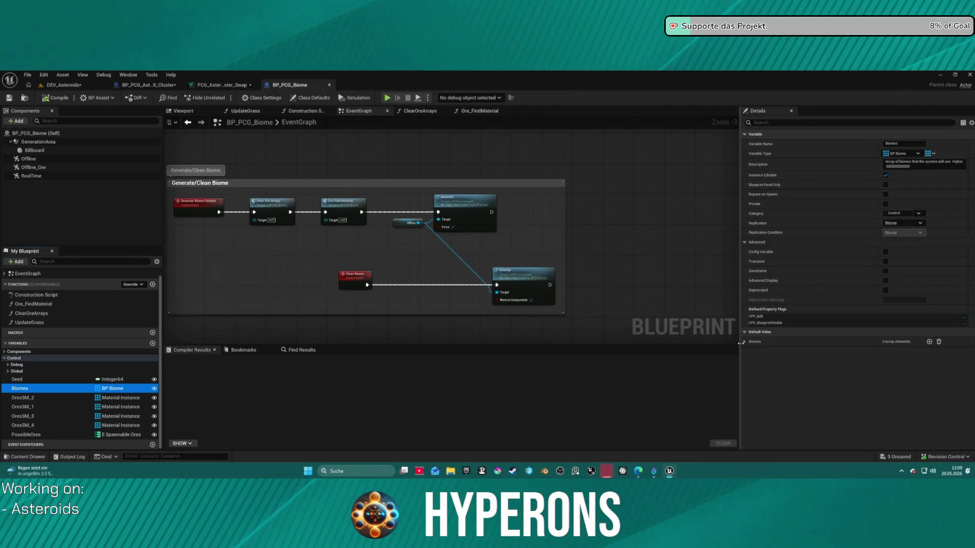
left_click(745, 342)
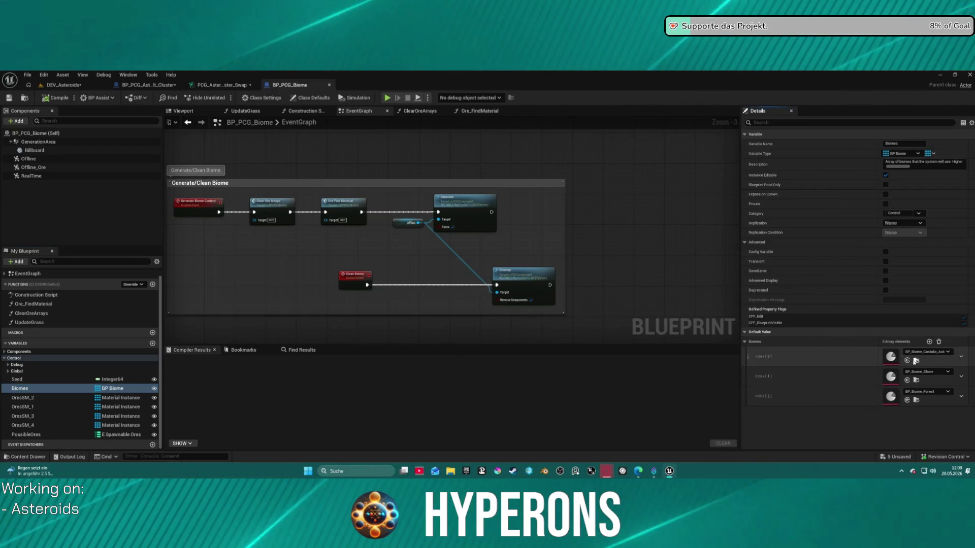
left_click(908, 360)
double_click(200, 285)
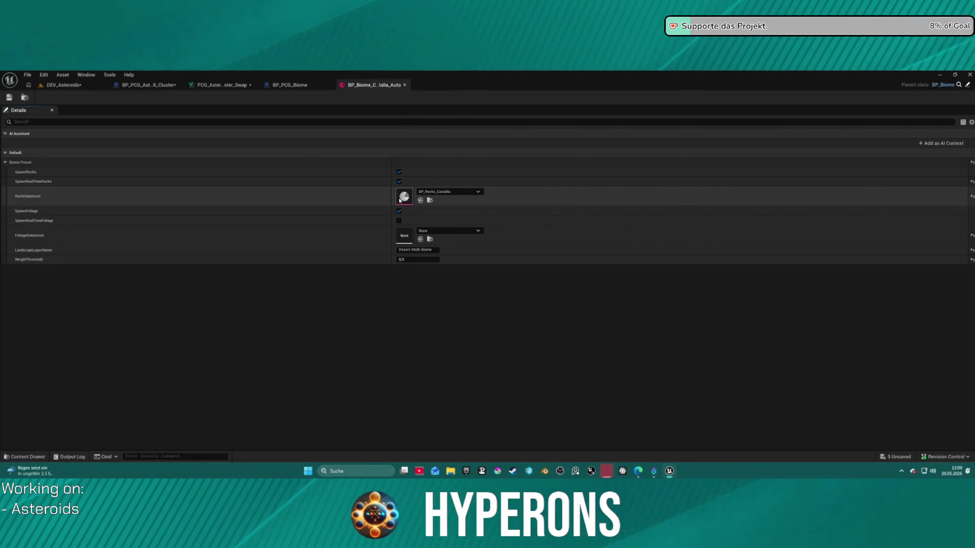
Open BP_Rocks_Castalia and review its Terrace Meshes and Rock Material Control settings.
double_click(400, 199)
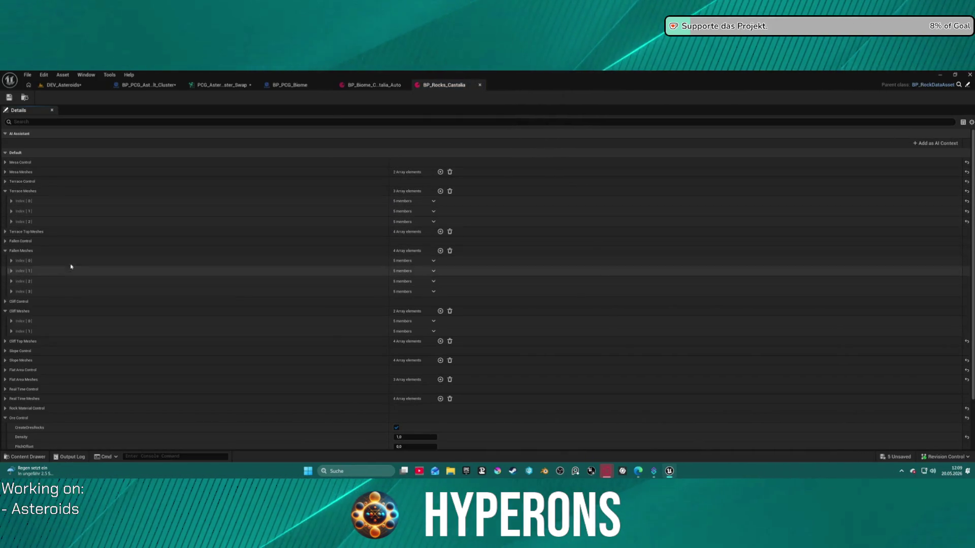
left_click(9, 222)
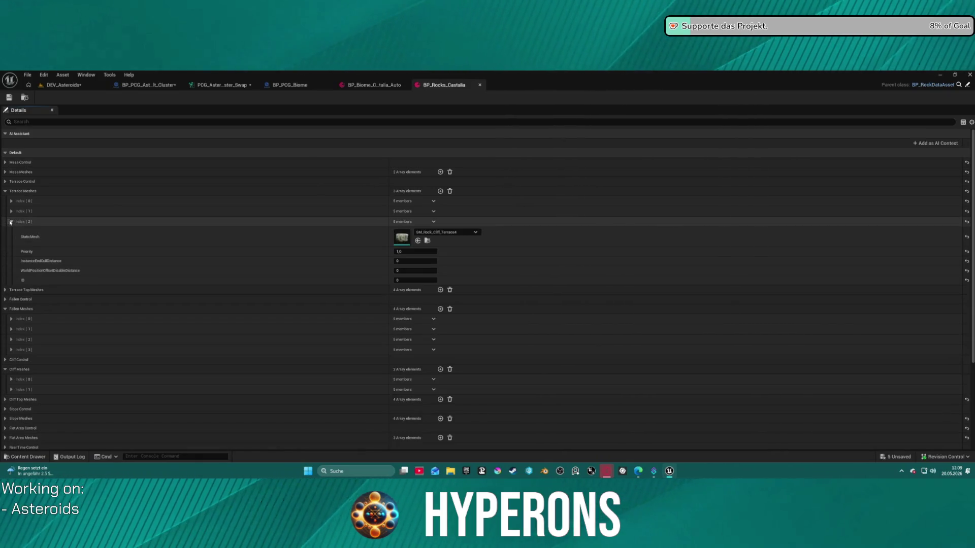
left_click(12, 222)
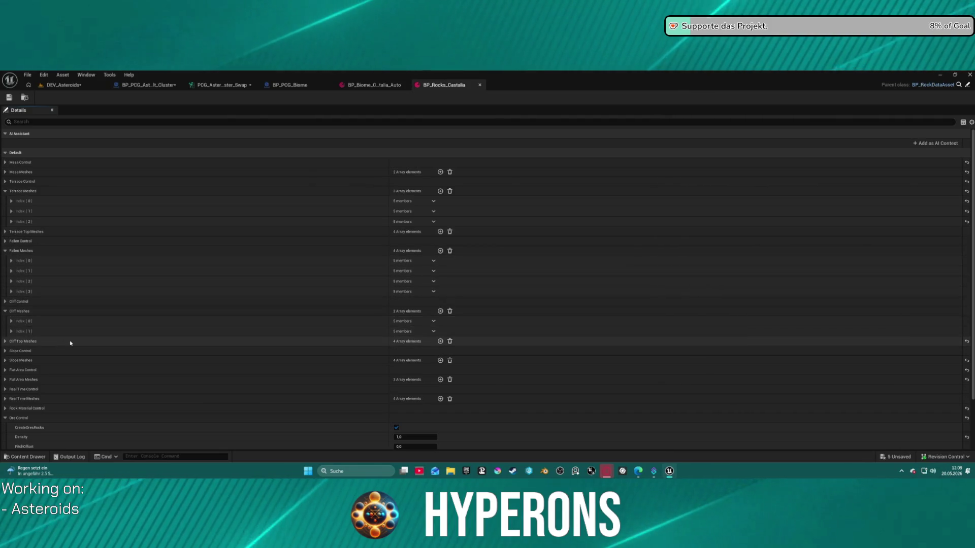
scroll(61, 404, "down", 2)
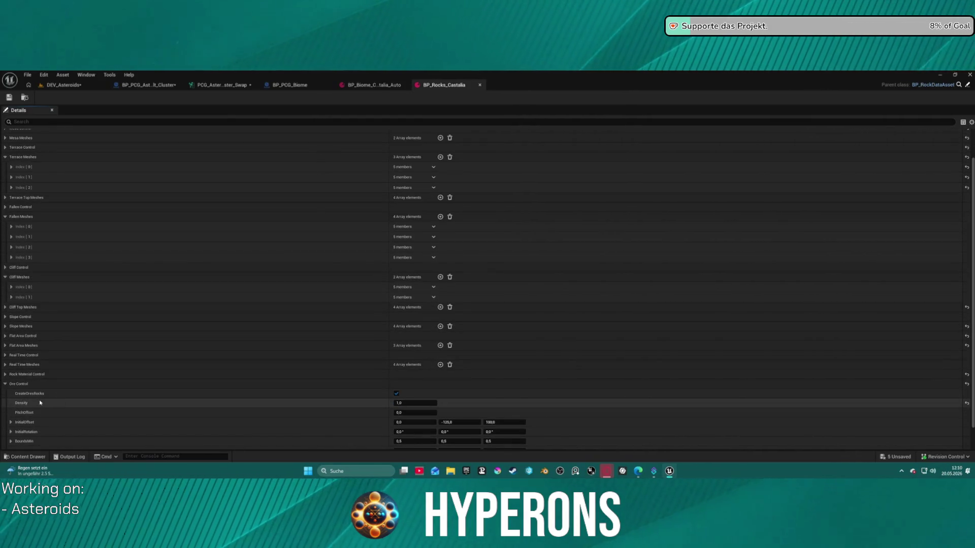
scroll(59, 355, "down", 2)
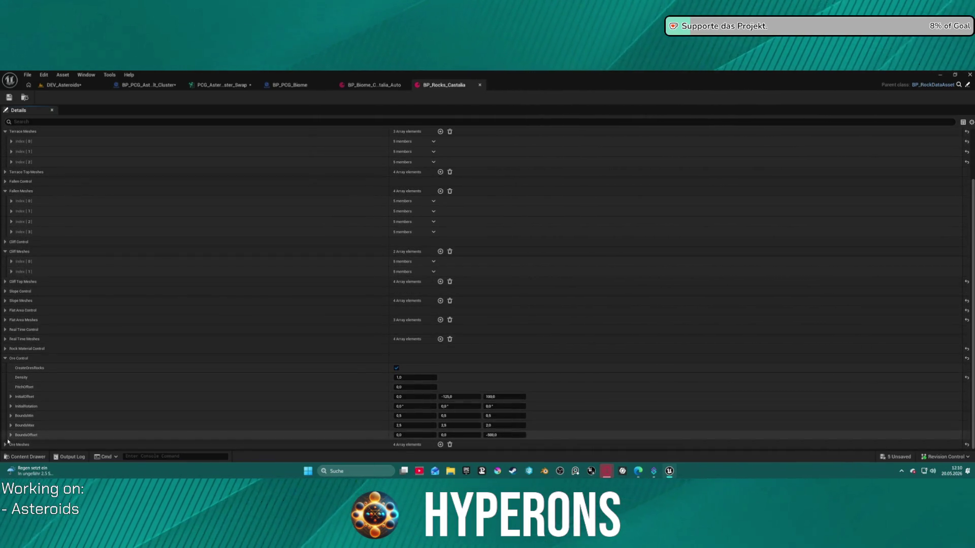
left_click(6, 350)
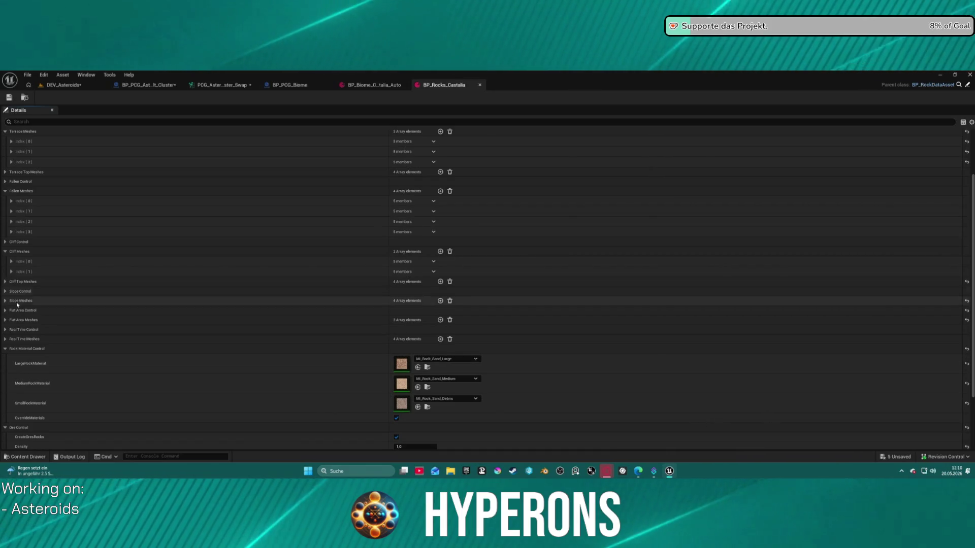
scroll(36, 338, "down", 3)
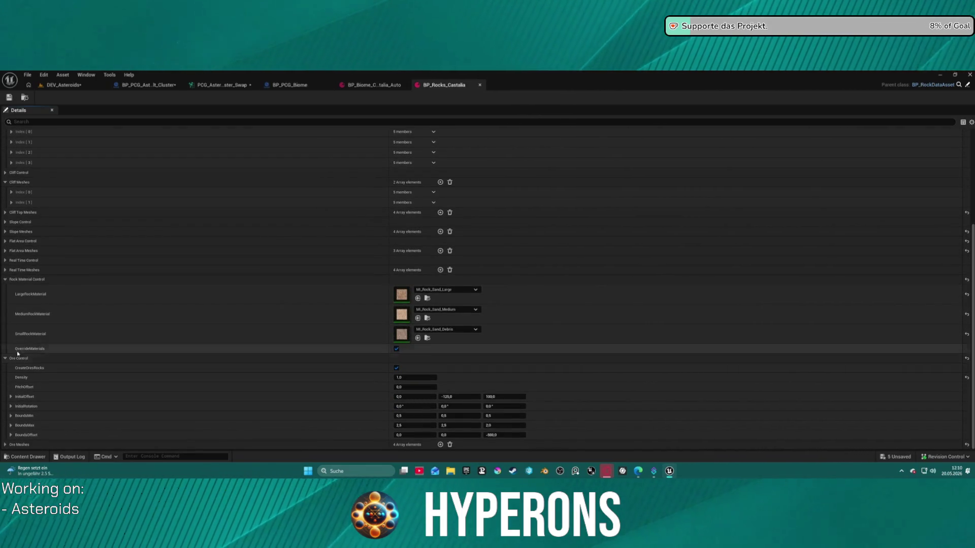
left_click(20, 279)
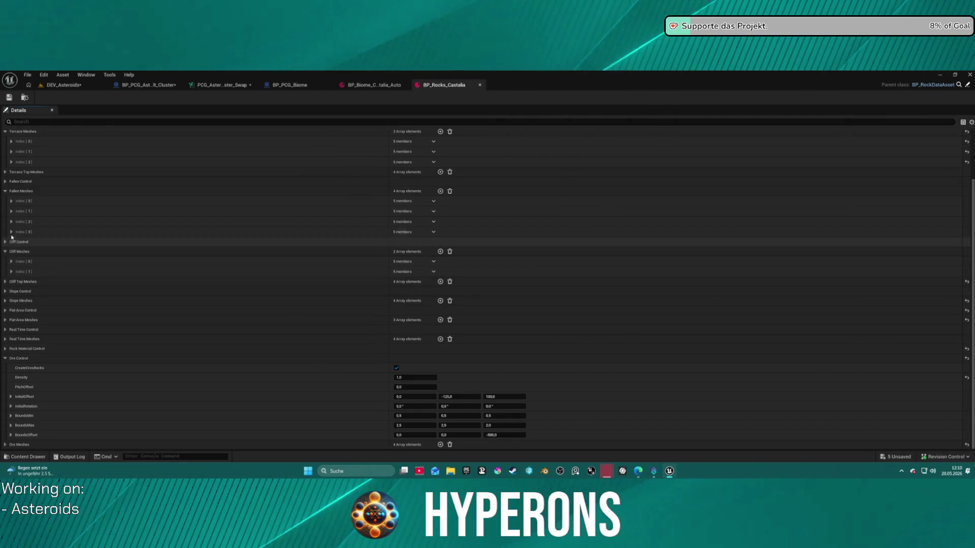
Collapse Fallen and Terrace Meshes and review the four Ore Meshes entries.
left_click(5, 191)
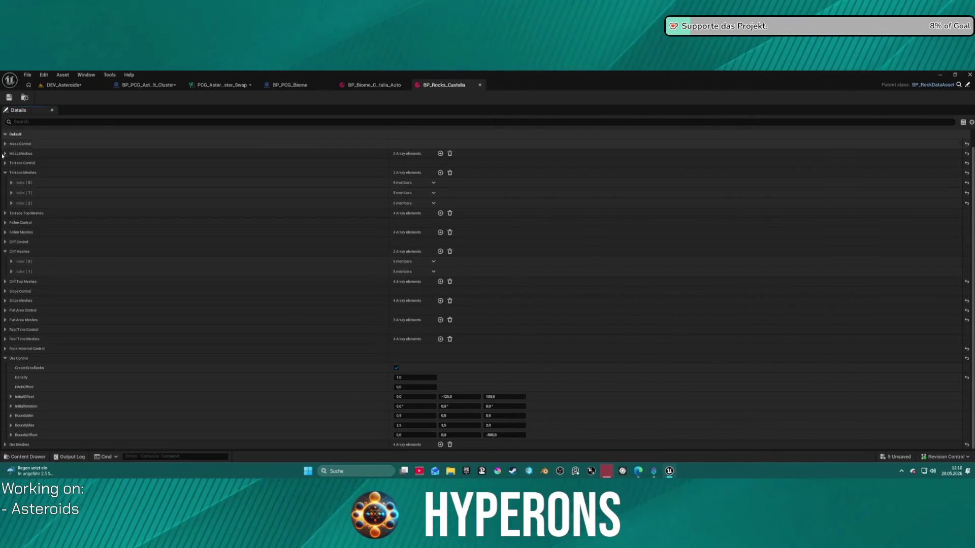
left_click(5, 173)
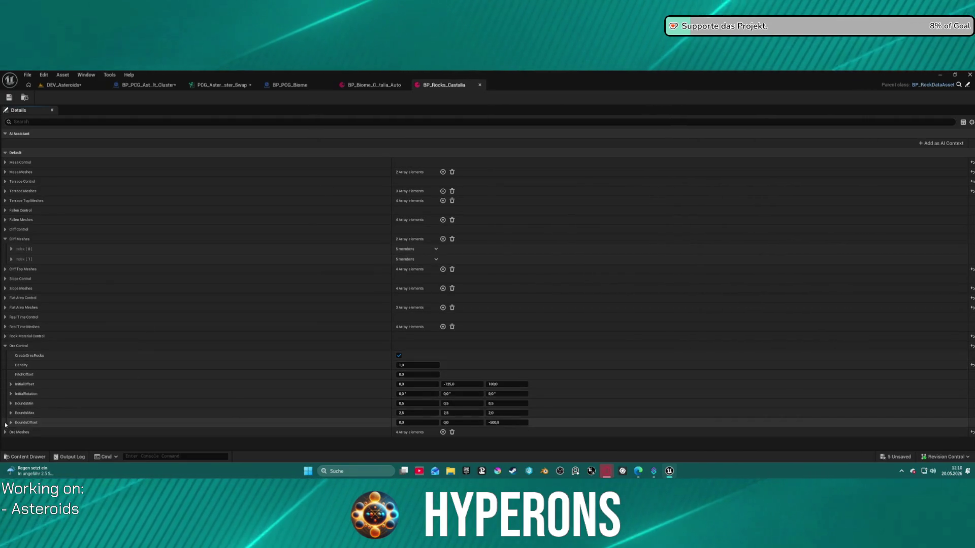
left_click(5, 432)
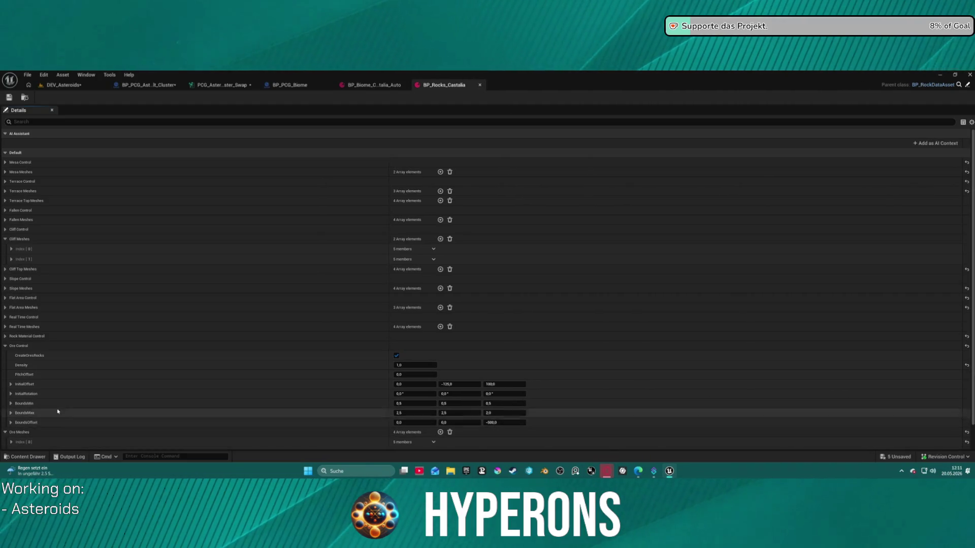
scroll(53, 412, "down", 1)
left_click(11, 413)
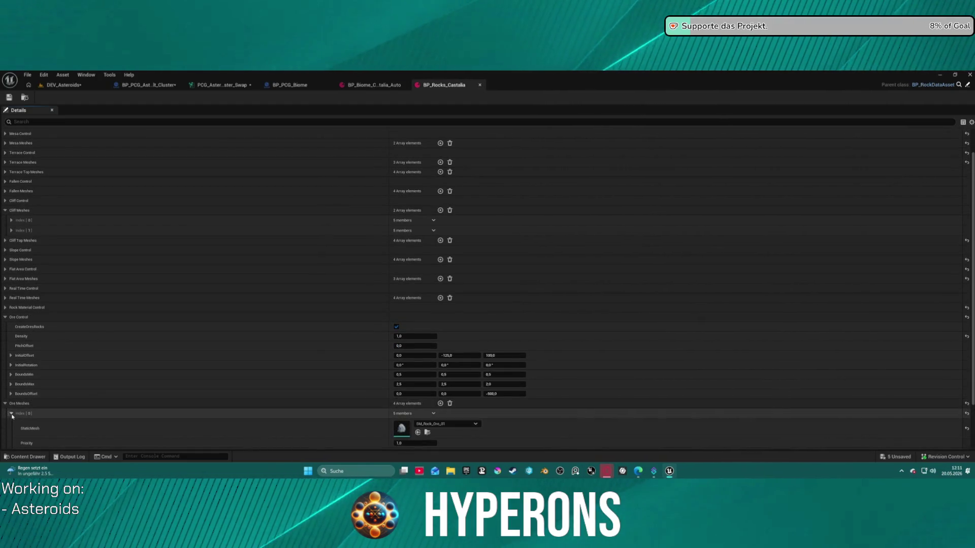
scroll(11, 416, "down", 2)
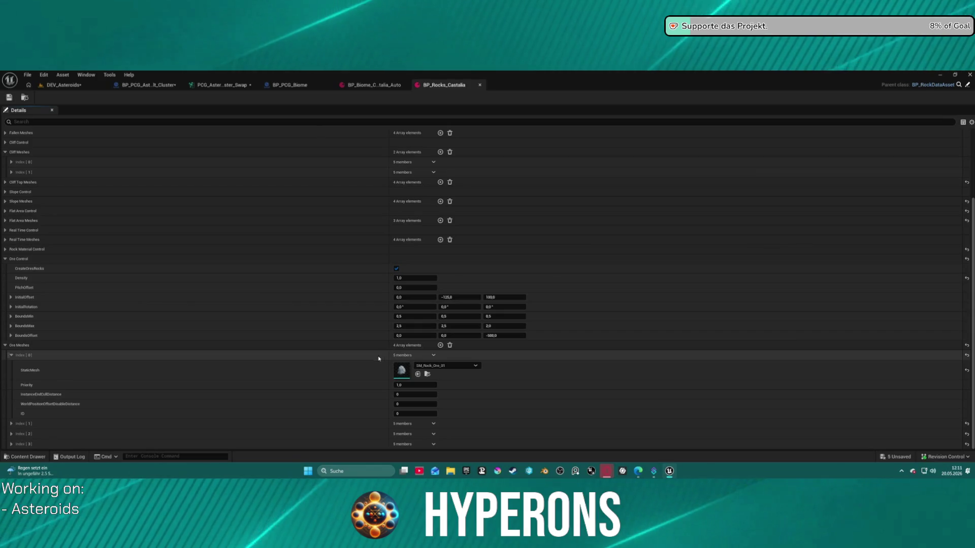
left_click(6, 346)
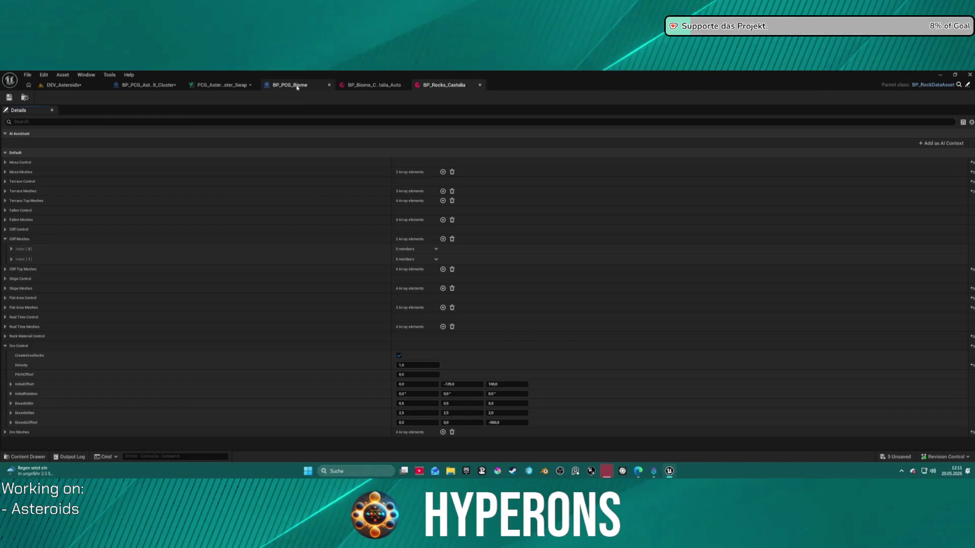
Back in BP_PCG_Biome, check the PossibleOres variable's default entries.
left_click(296, 86)
left_click_drag(327, 173, 425, 131)
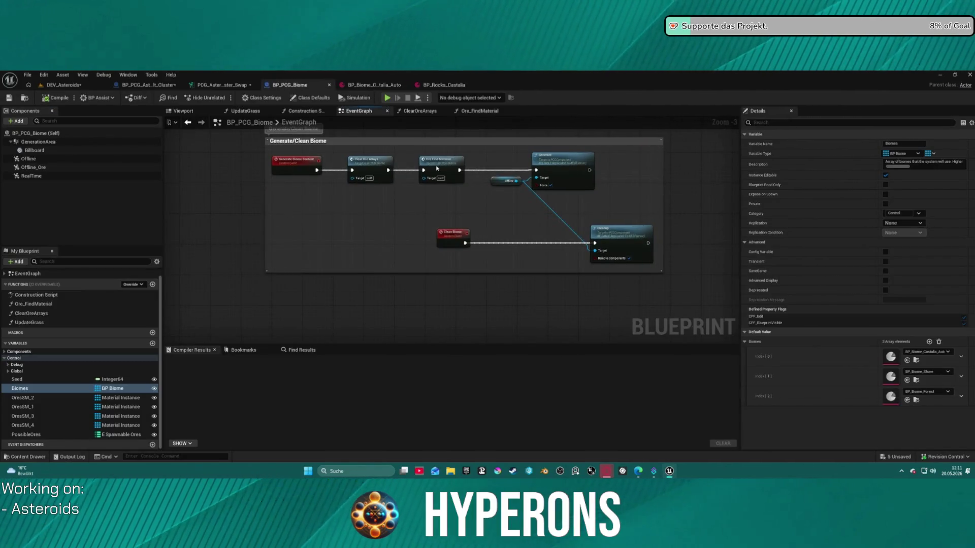
left_click(437, 168)
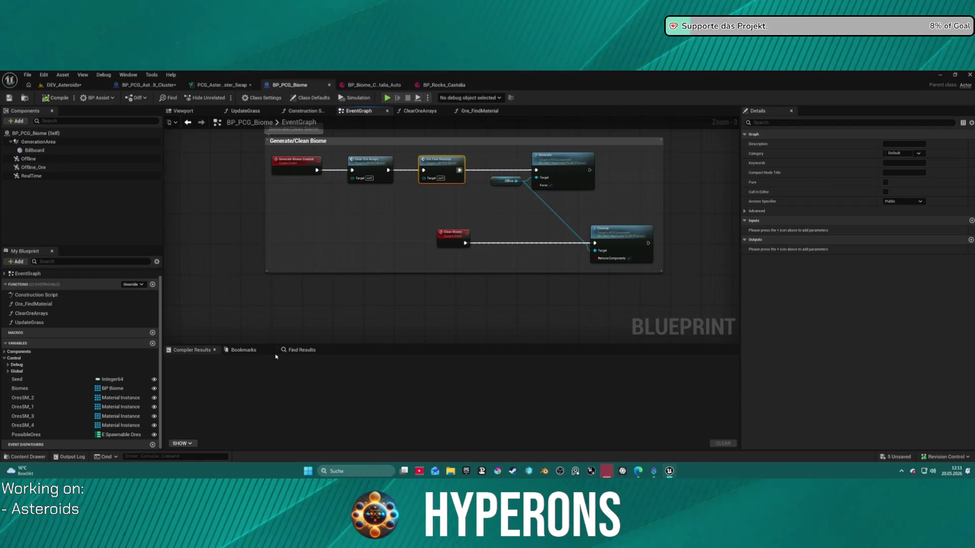
left_click(28, 434)
left_click(744, 339)
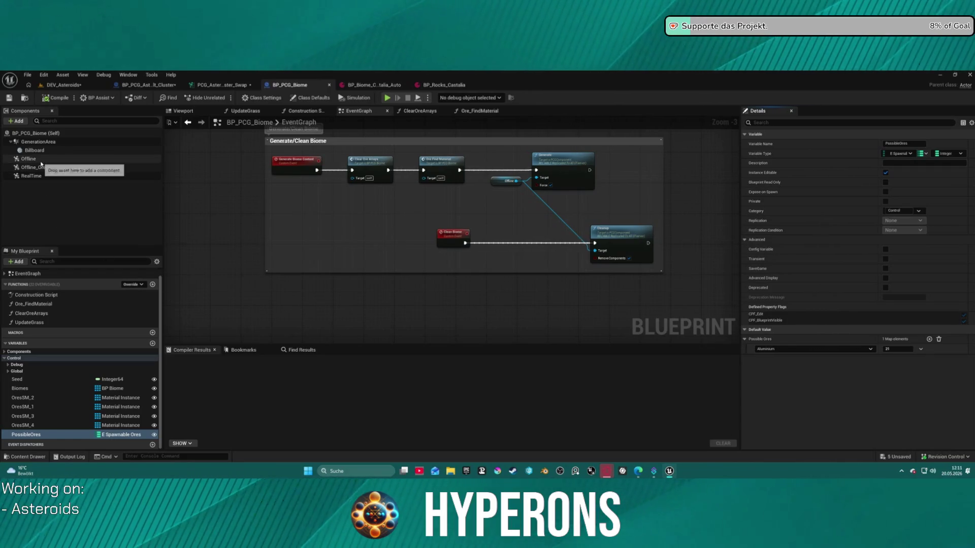
Select the Offline component and browse to its PCG graph asset.
left_click(56, 167)
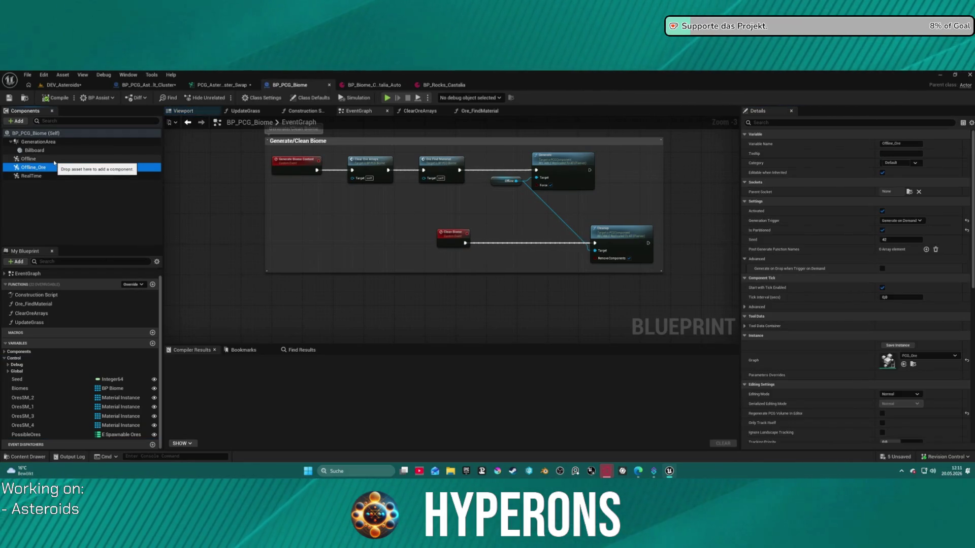
left_click(53, 160)
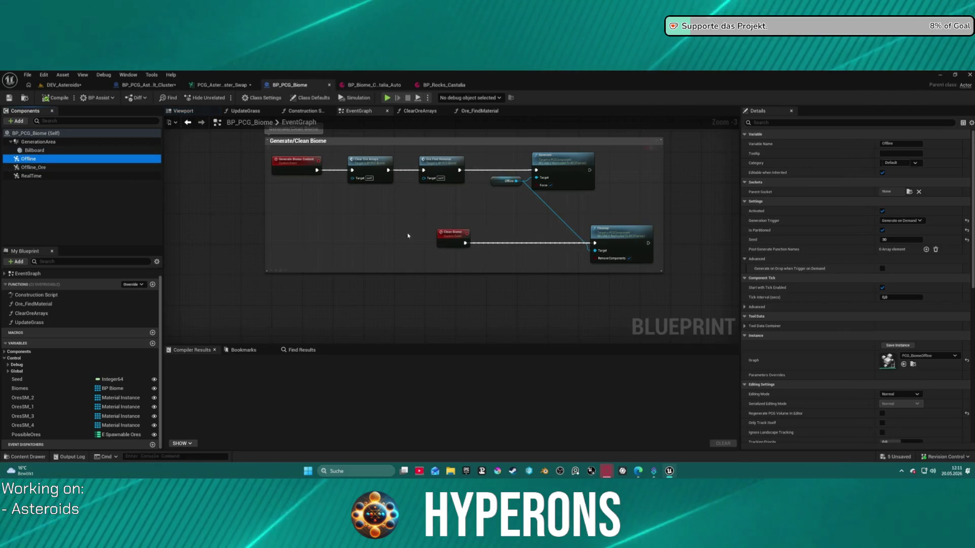
left_click(912, 366)
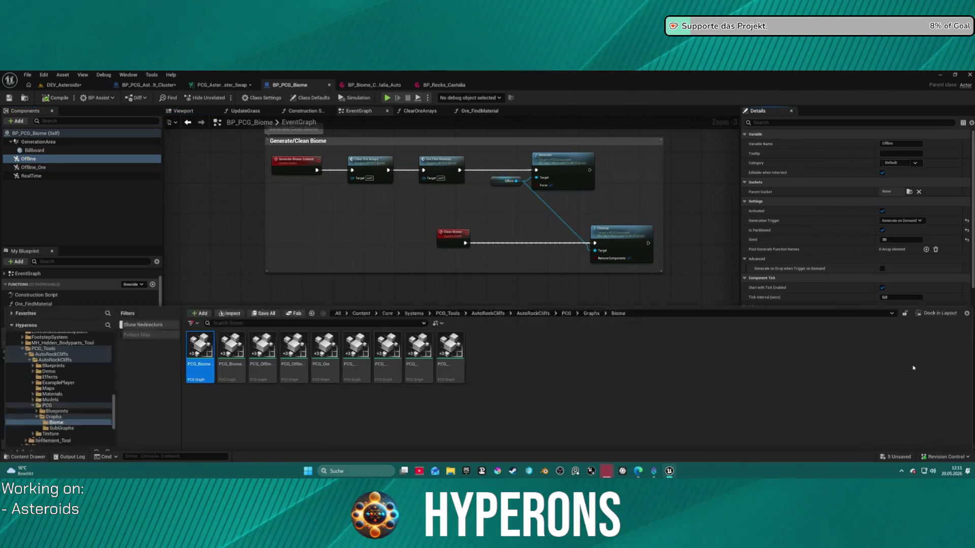
Open PCG_Offline_Rocks and pan to the third Random Choice ore chain.
left_click(299, 304)
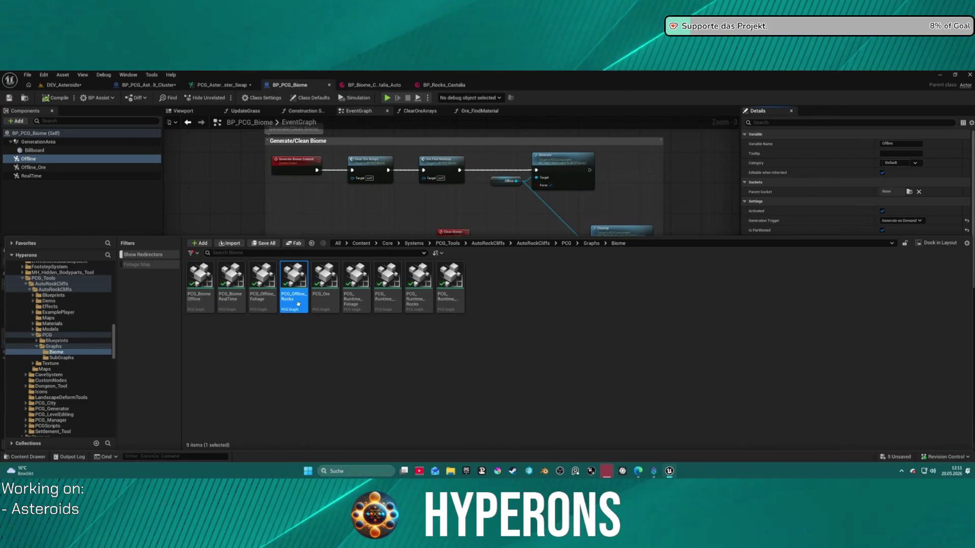
double_click(300, 304)
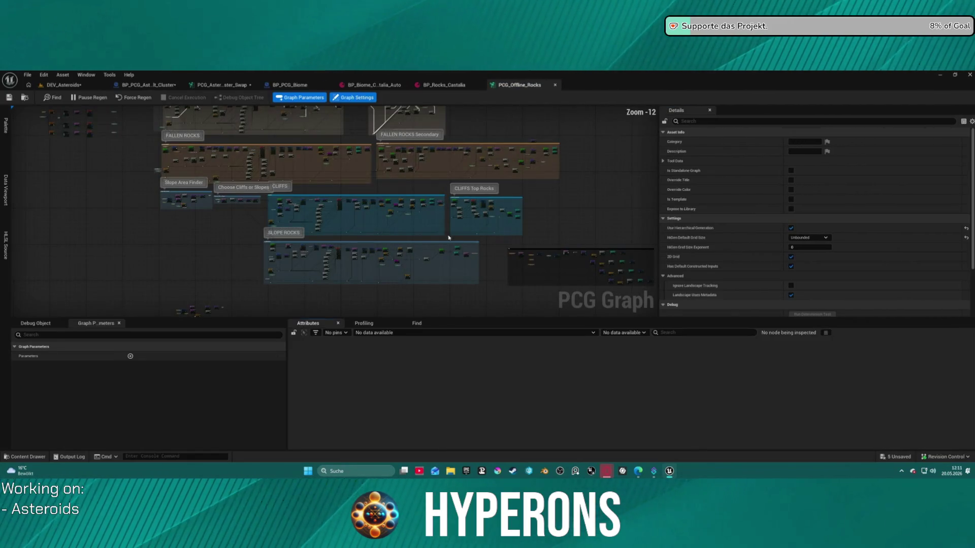
scroll(438, 237, "up", 8)
scroll(320, 174, "up", 2)
scroll(256, 181, "up", 2)
mouse_move(380, 213)
left_mouse_down()
mouse_move(341, 233)
mouse_move(207, 235)
mouse_move(137, 211)
mouse_move(21, 203)
left_mouse_up()
mouse_move(305, 229)
left_mouse_down()
mouse_move(252, 179)
mouse_move(156, 151)
mouse_move(127, 115)
mouse_move(169, 129)
left_mouse_up()
Pan past the Slope, Terrace, Mesa and Cliff outputs back to the Random Choice spawner chains.
scroll(127, 116, "down", 2)
left_click_drag(80, 144, 89, 148)
mouse_move(260, 267)
left_mouse_down()
mouse_move(359, 244)
mouse_move(589, 263)
left_mouse_up()
left_click_drag(257, 188, 474, 203)
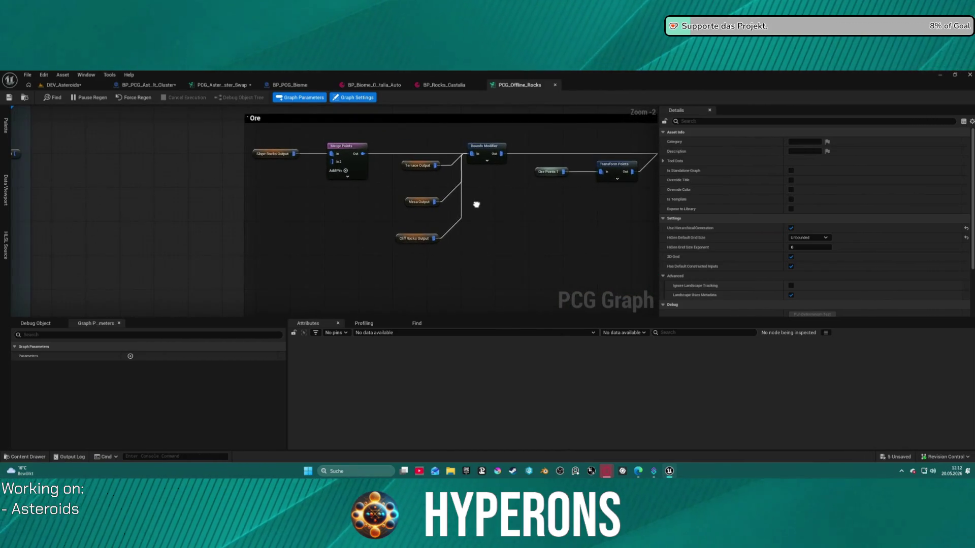
scroll(355, 198, "down", 1)
scroll(350, 168, "up", 1)
left_click_drag(350, 168, 615, 190)
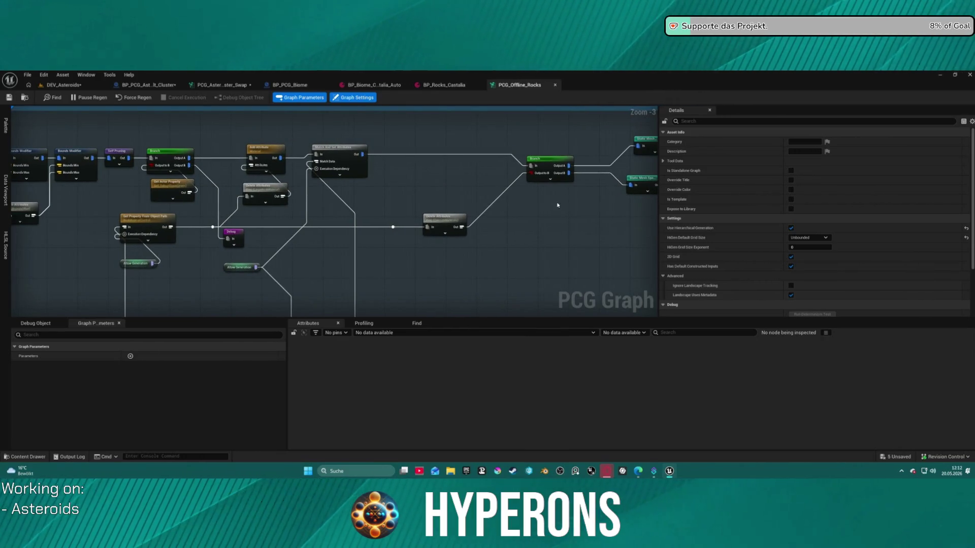
left_click_drag(546, 239, 34, 216)
scroll(204, 229, "down", 1)
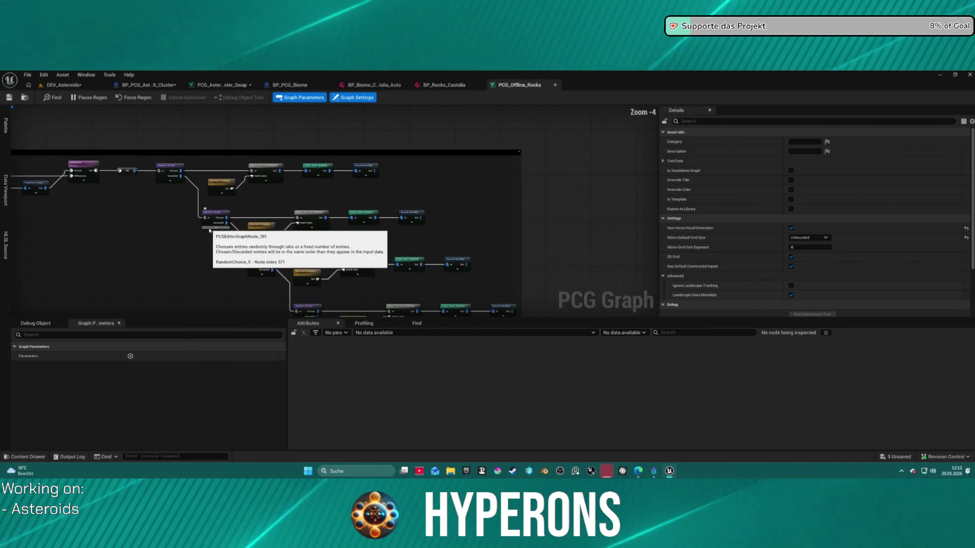
scroll(204, 229, "up", 2)
mouse_move(418, 191)
left_mouse_down()
mouse_move(408, 157)
mouse_move(323, 202)
left_mouse_up()
Inspect the first Static Mesh Spawner's By Attribute Material Overrides entries.
left_click(281, 151)
scroll(736, 243, "down", 5)
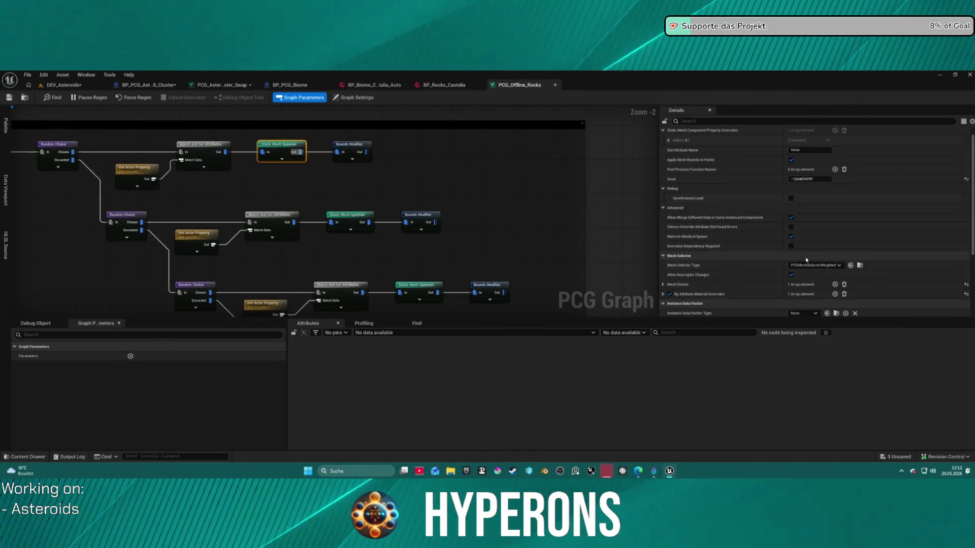
left_click(663, 283)
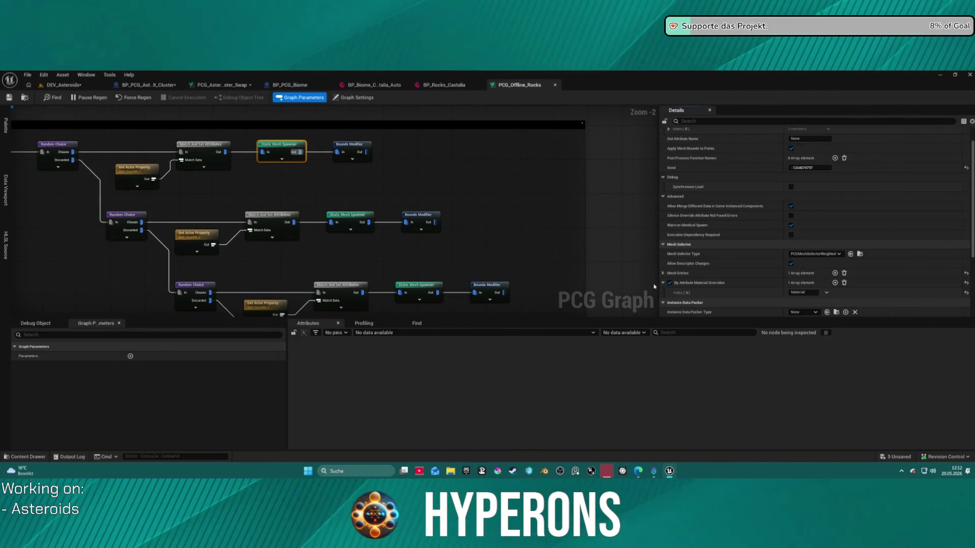
left_click_drag(226, 201, 312, 168)
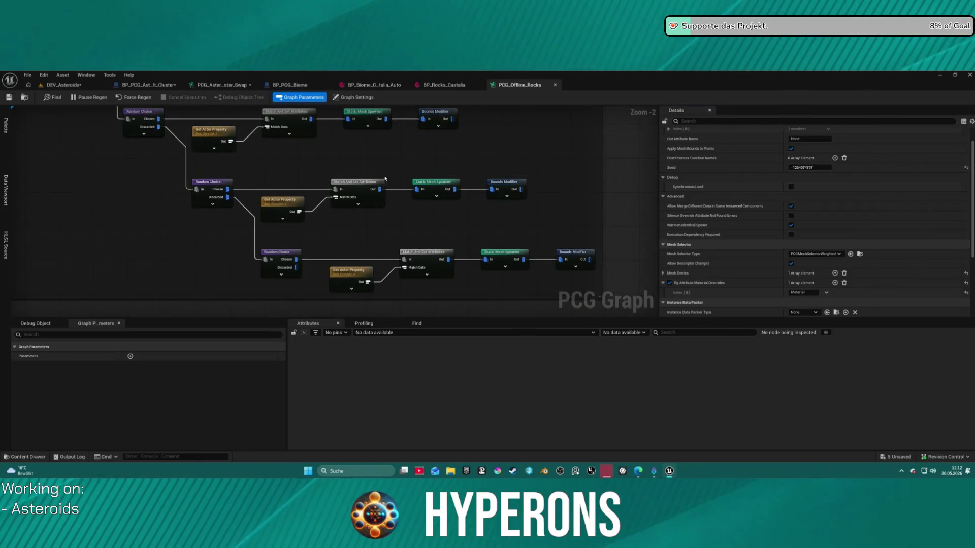
Survey the rocks graph layout, including the Height Based Control and FLAT AREA groups.
scroll(581, 272, "down", 3)
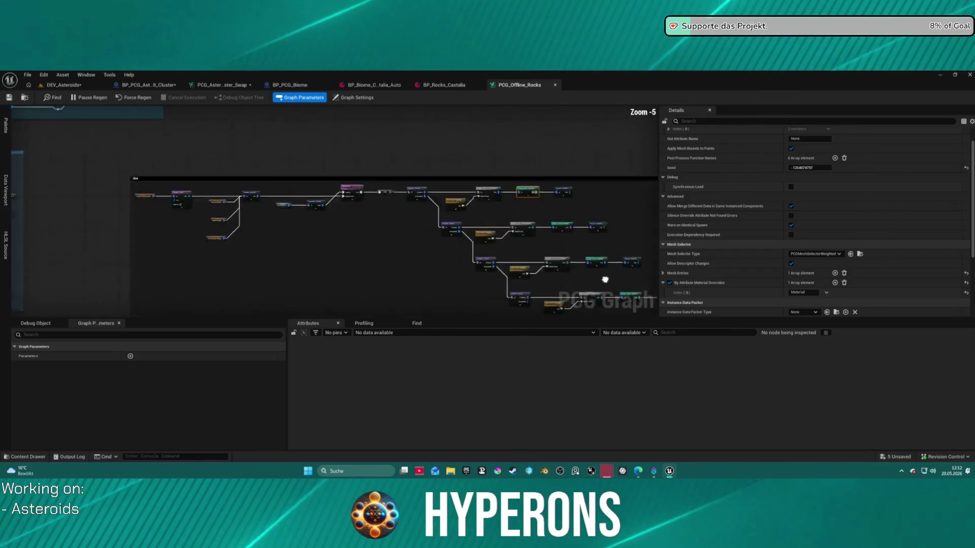
left_click_drag(303, 214, 696, 222)
scroll(450, 213, "up", 4)
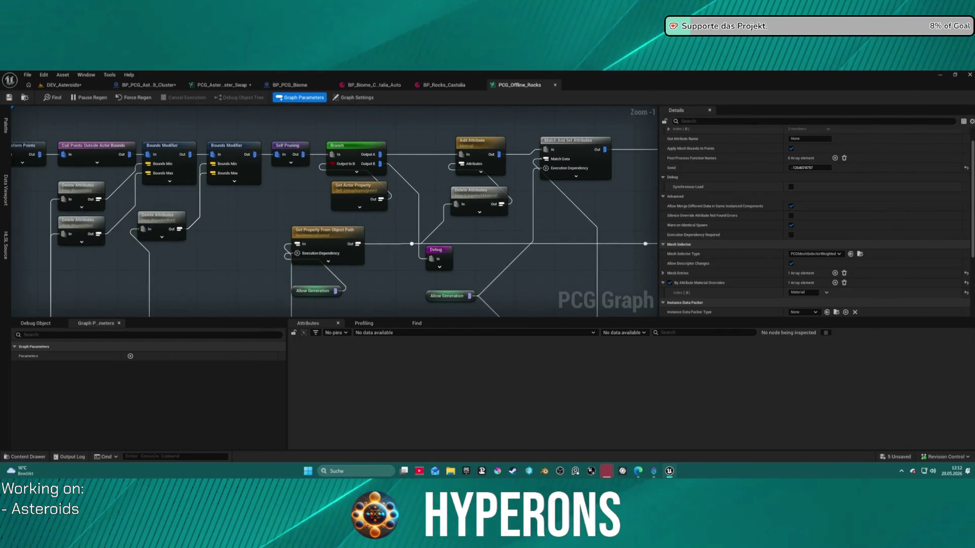
left_click_drag(203, 218, 652, 229)
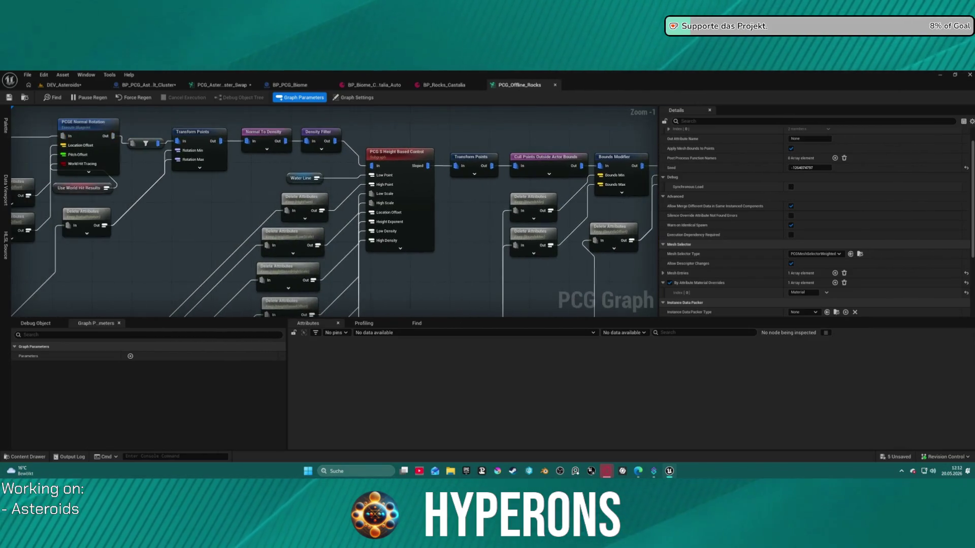
left_click_drag(335, 213, 457, 198)
scroll(457, 198, "down", 6)
scroll(332, 181, "down", 1)
scroll(332, 181, "down", 4)
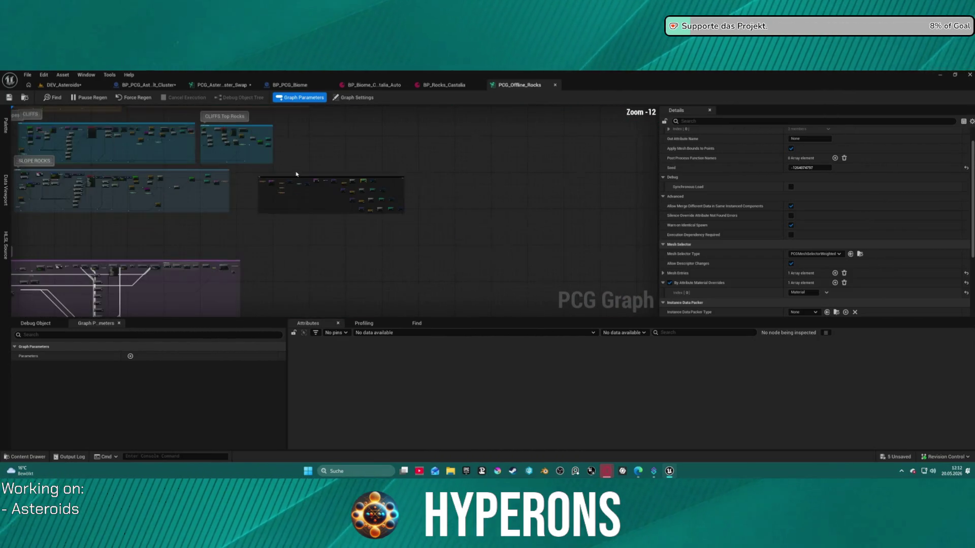
mouse_move(332, 181)
left_mouse_down()
mouse_move(487, 204)
mouse_move(539, 112)
left_mouse_up()
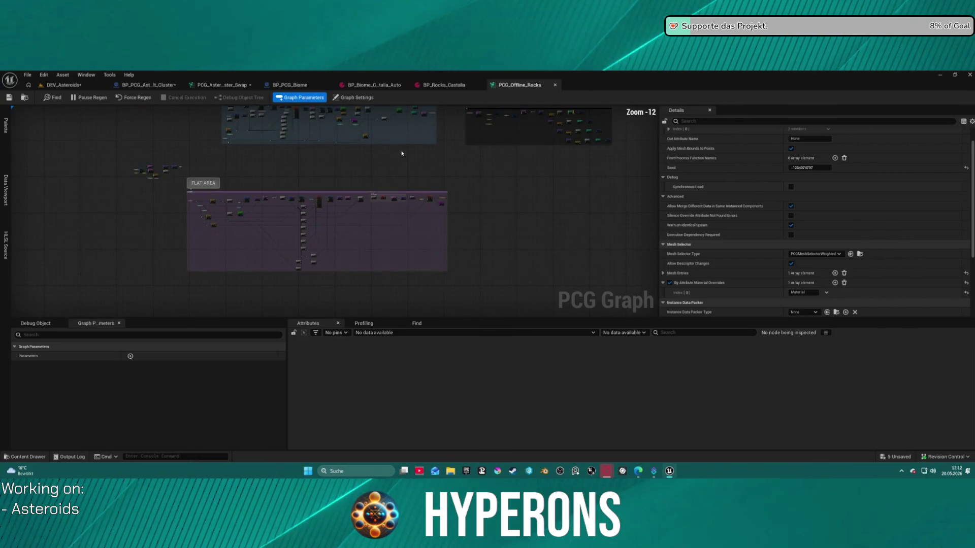
scroll(378, 198, "up", 10)
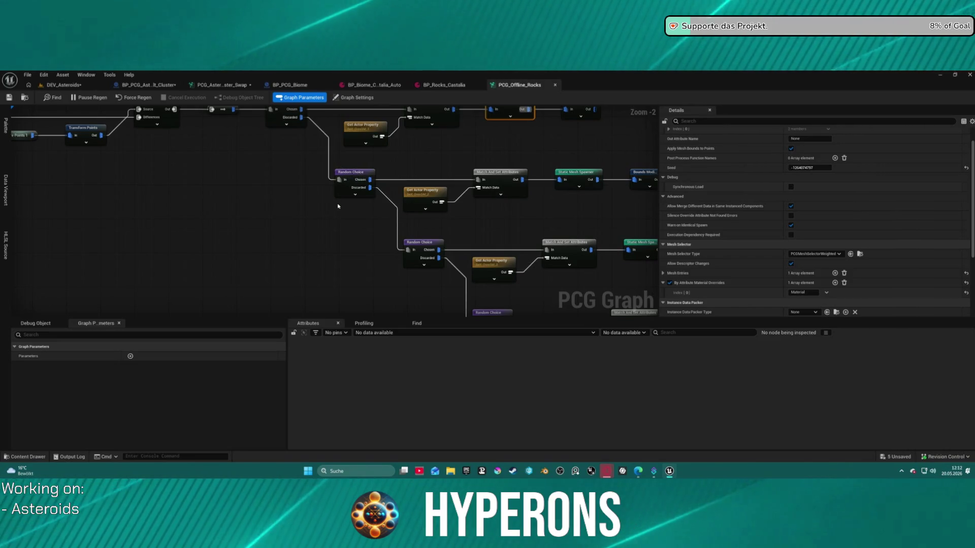
mouse_move(338, 211)
left_mouse_down()
mouse_move(483, 267)
mouse_move(473, 265)
mouse_move(568, 266)
mouse_move(346, 264)
left_mouse_up()
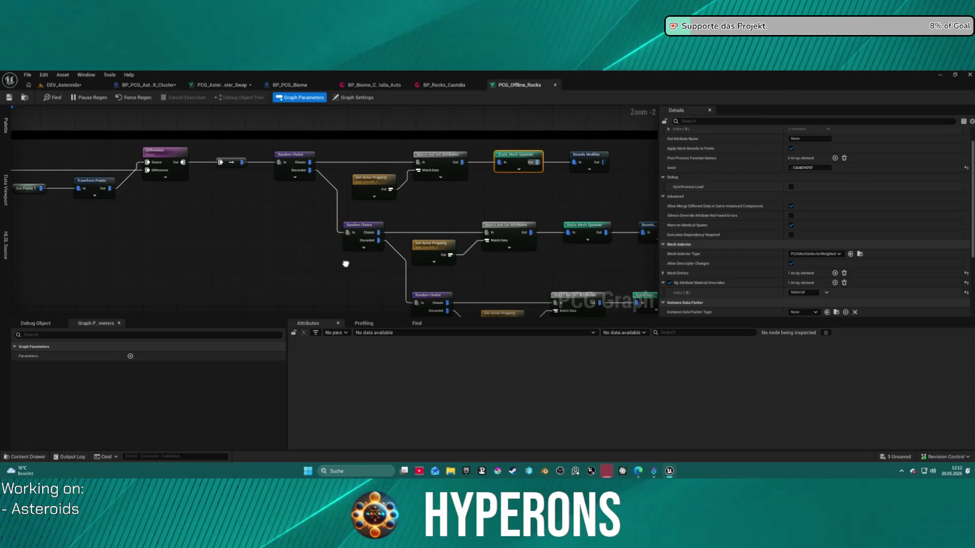
left_click_drag(346, 264, 342, 263)
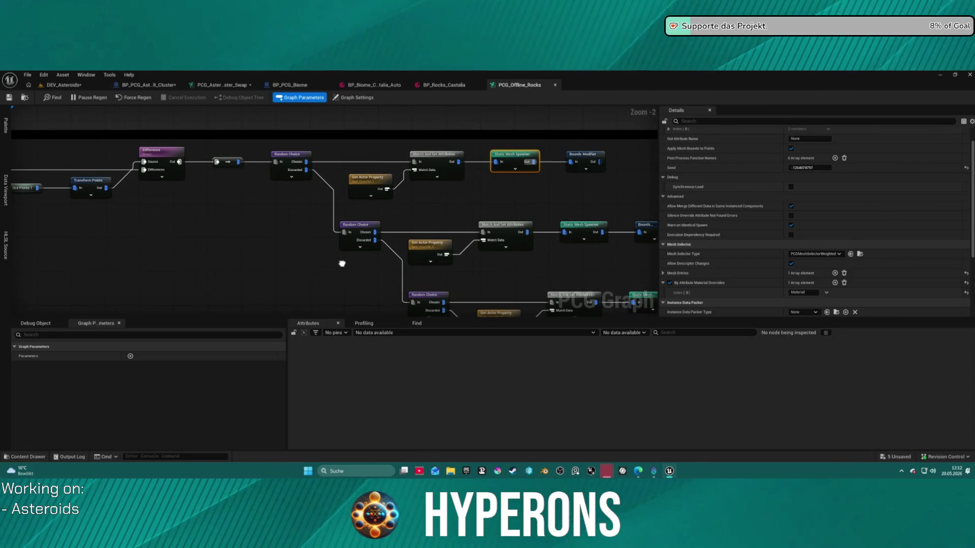
left_click_drag(342, 263, 303, 252)
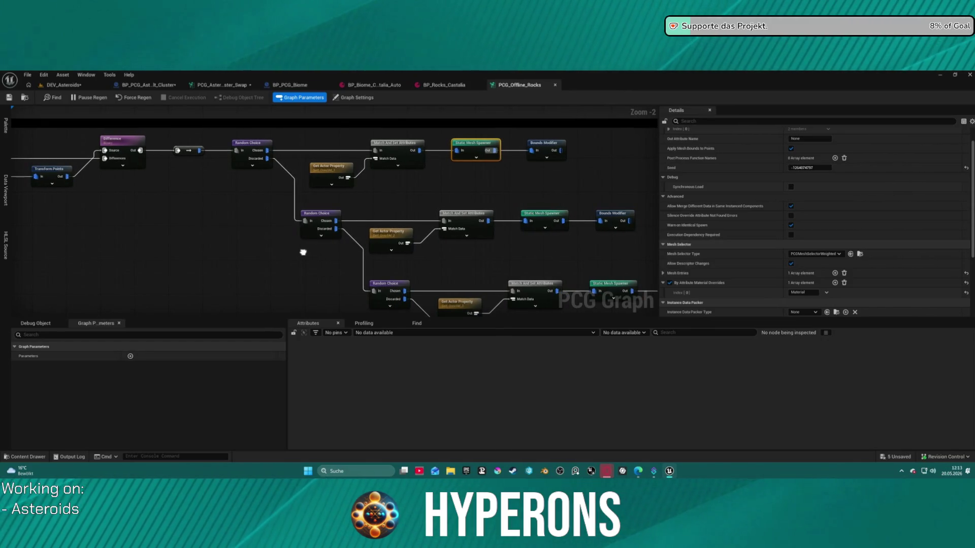
left_click_drag(304, 252, 305, 253)
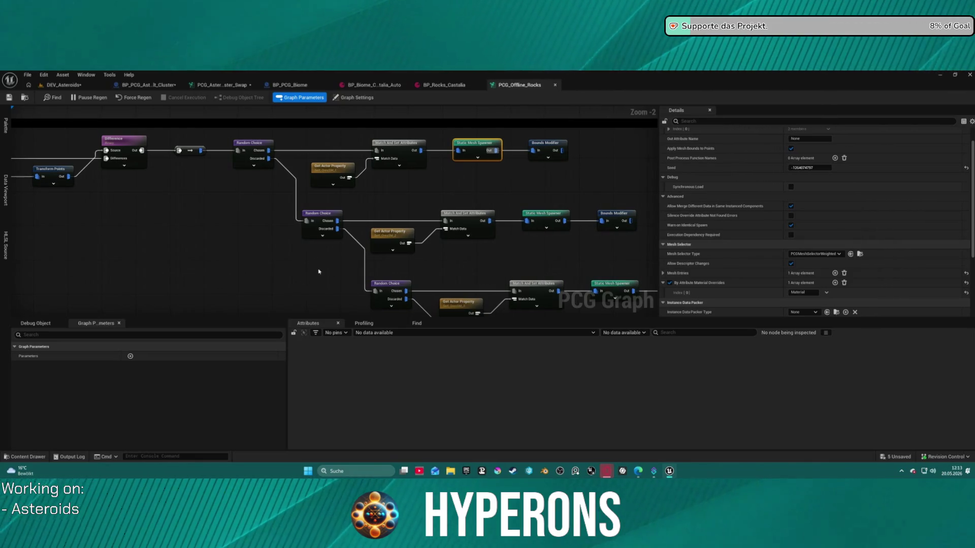
Check the biome preset tab, then show the asteroid swap PCG graph beside the Asteroids folder.
left_click(386, 85)
key("ctrl+space")
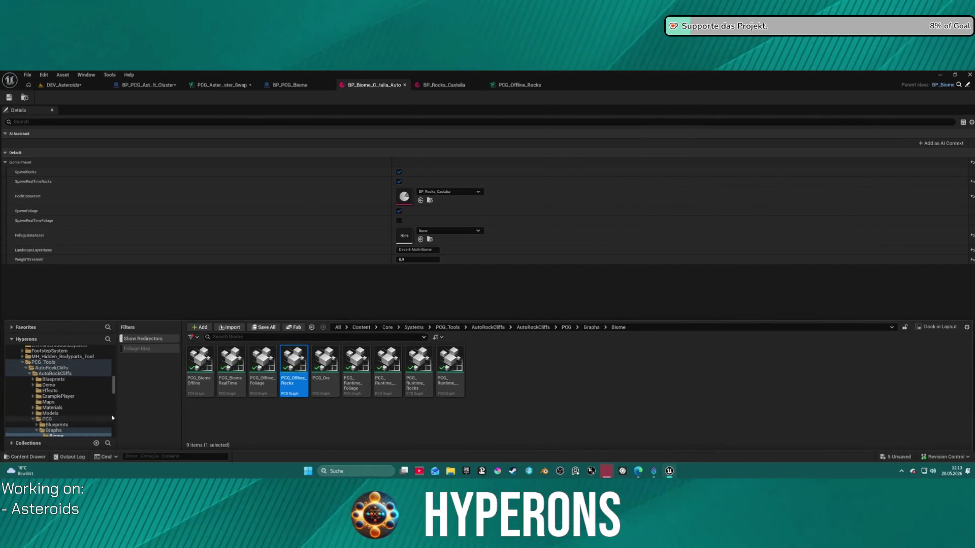
left_click(370, 90)
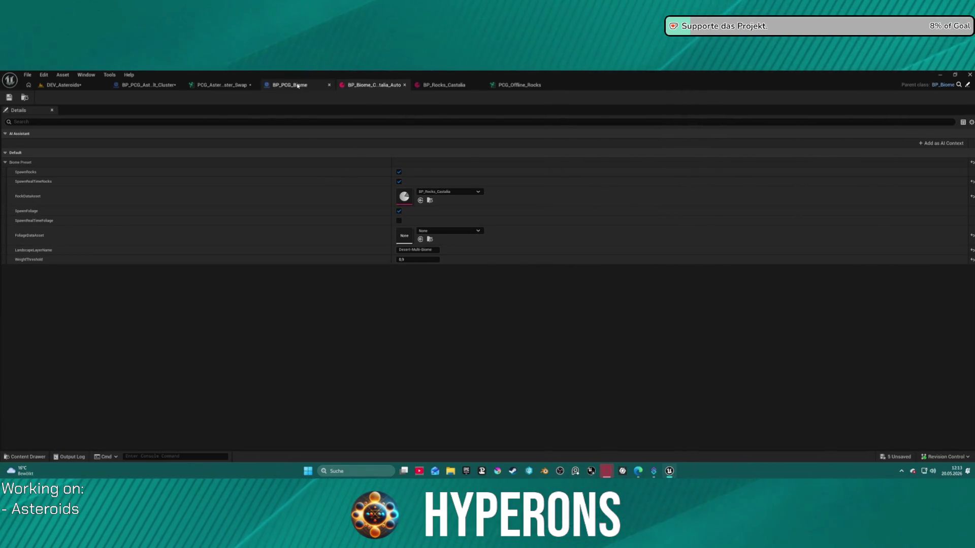
left_click(223, 86)
left_click(25, 98)
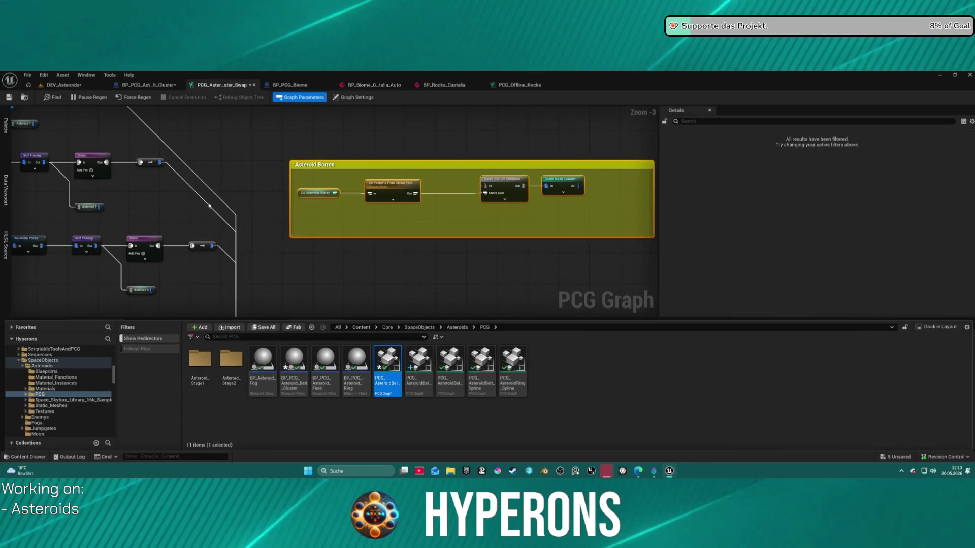
Explore the new-asset context menu in the Asteroids PCG folder, trying a type search.
right_click(583, 375)
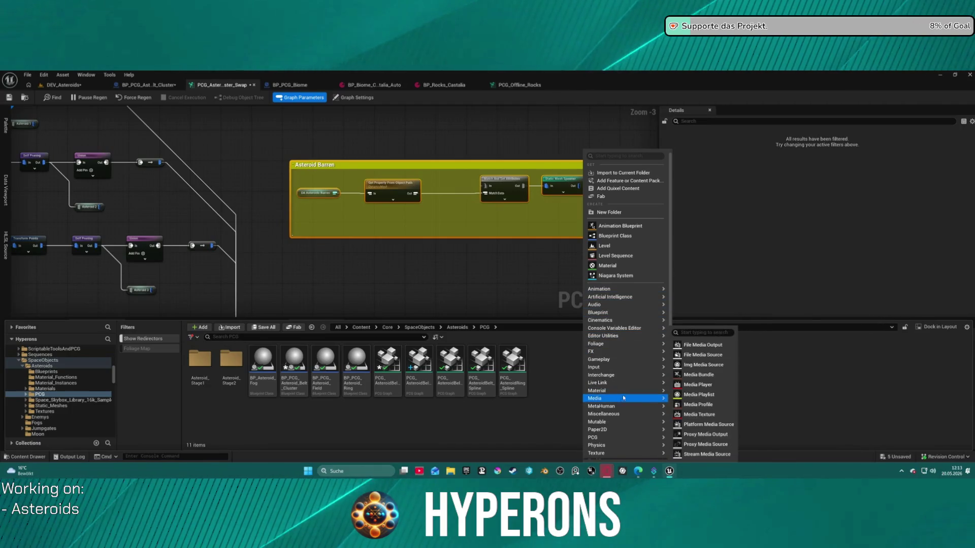
mouse_move(625, 437)
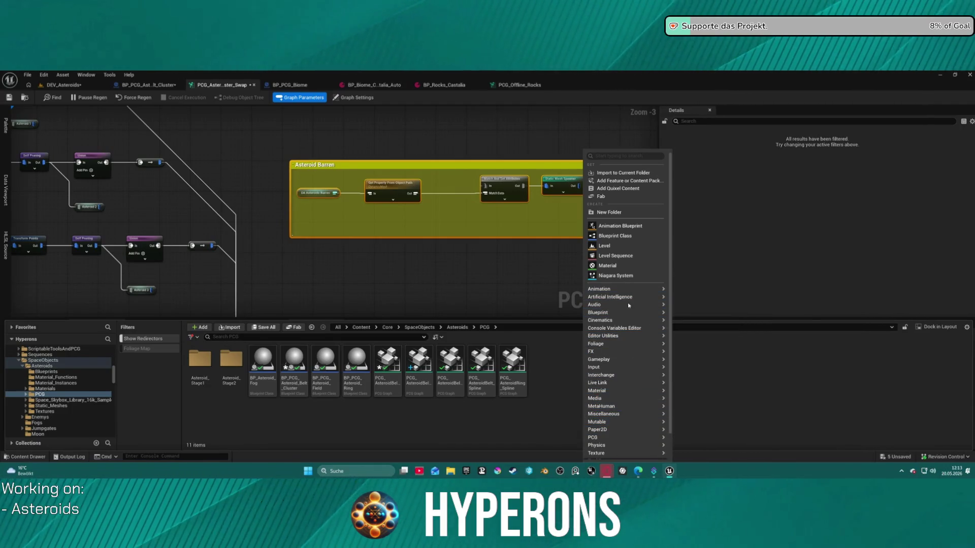
mouse_move(642, 314)
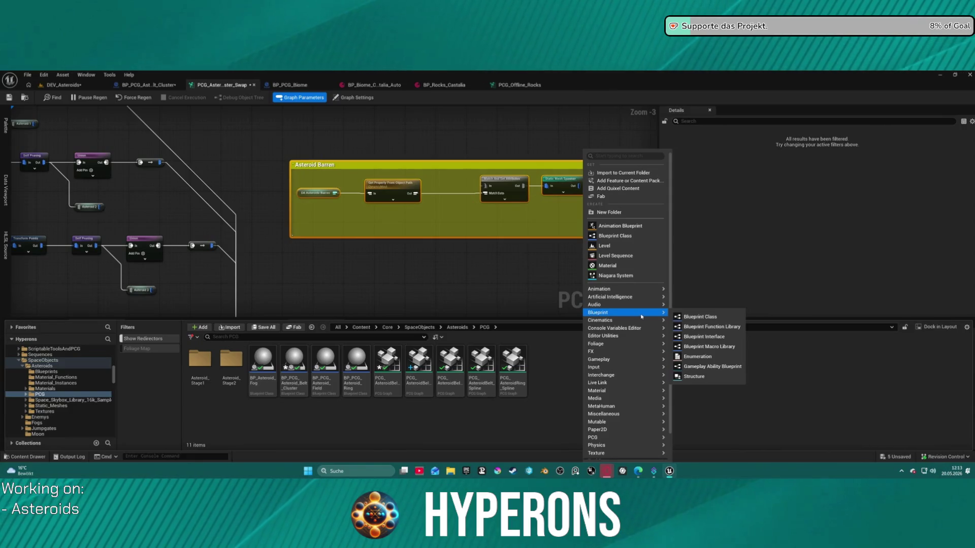
right_click(544, 366)
mouse_move(544, 366)
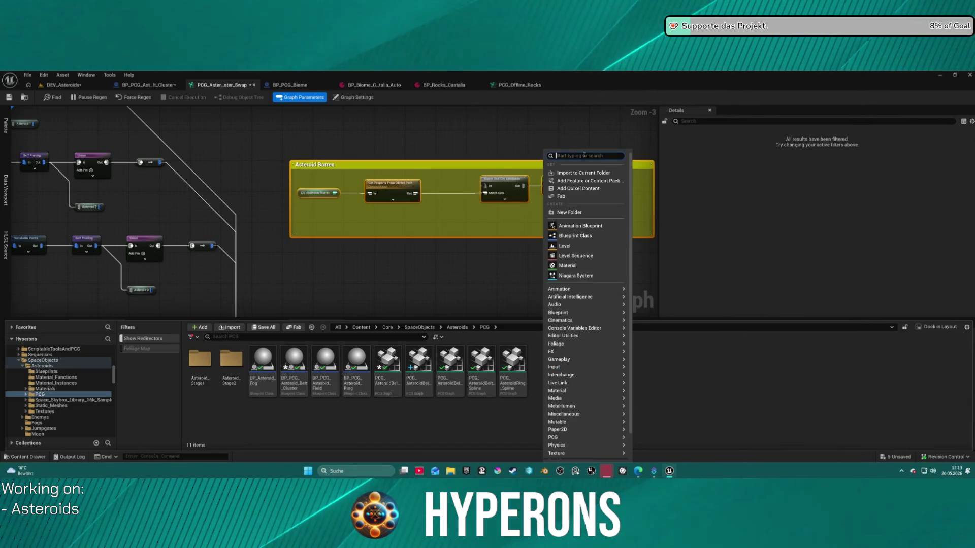
type("da")
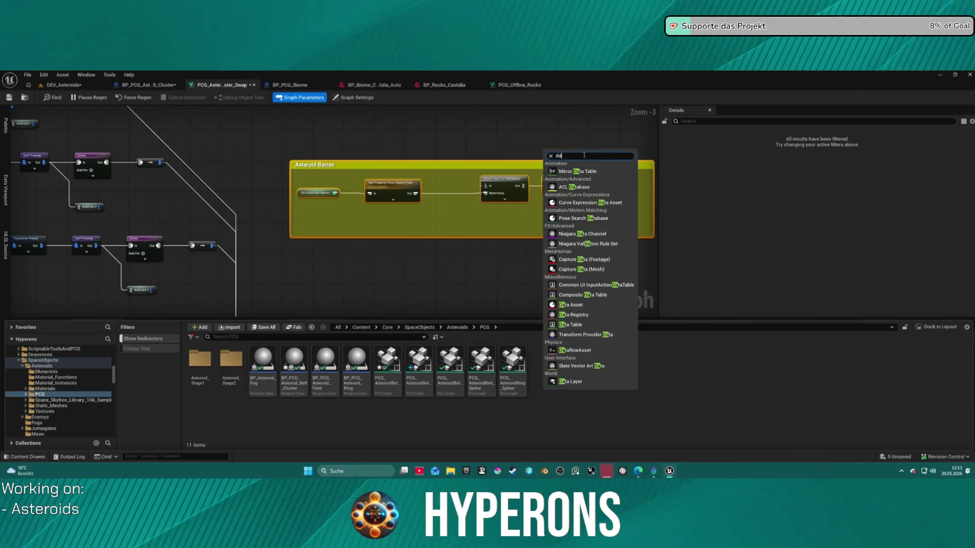
key("BackSpace")
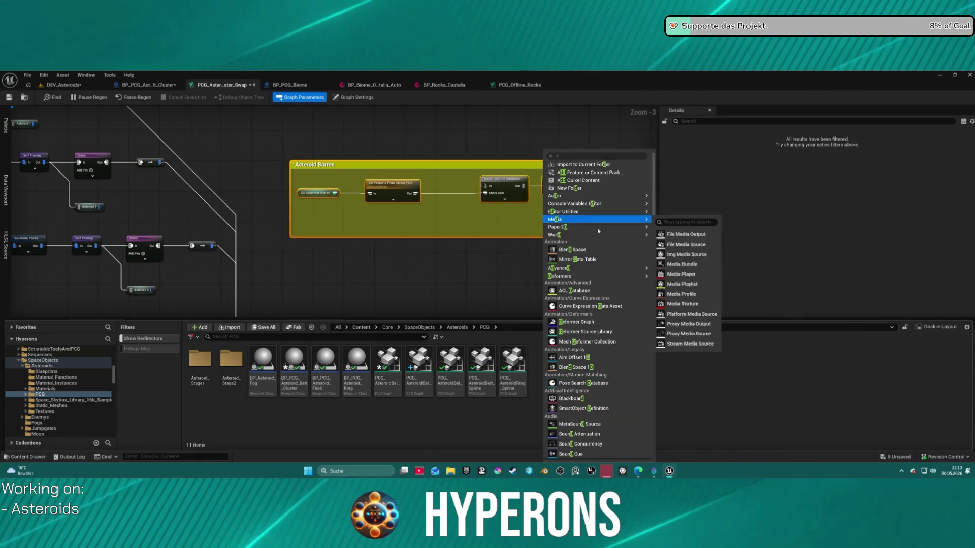
key("Escape")
Reopen the new-asset menu and start a new Blueprint Class.
right_click(570, 365)
mouse_move(570, 366)
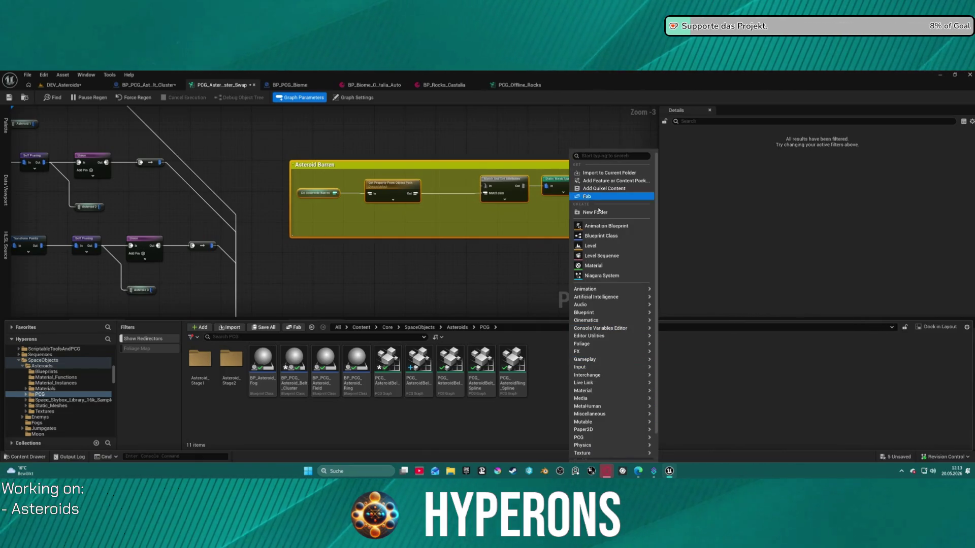
left_click(601, 235)
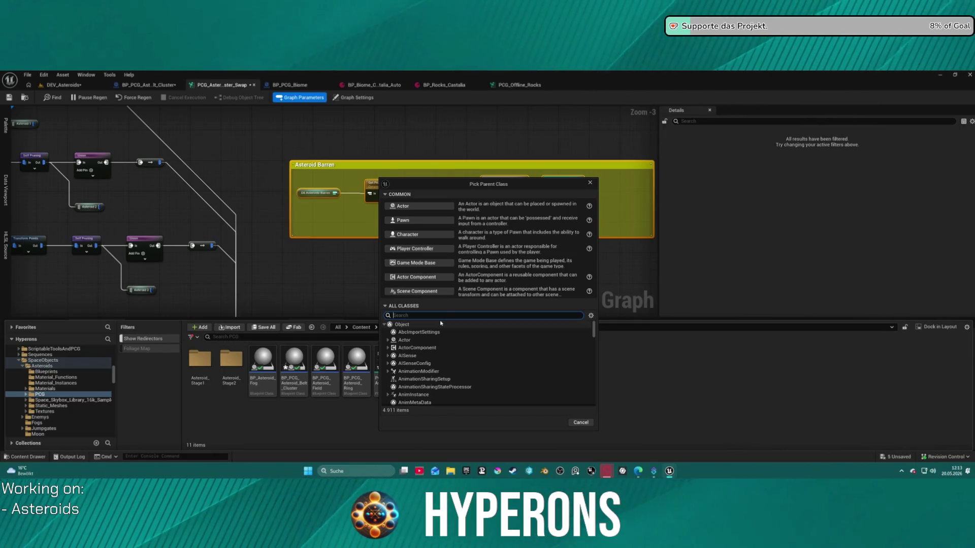
Filter parent classes by 'dataas' and create a Blueprint based on PrimaryDataAsset.
type("dataas")
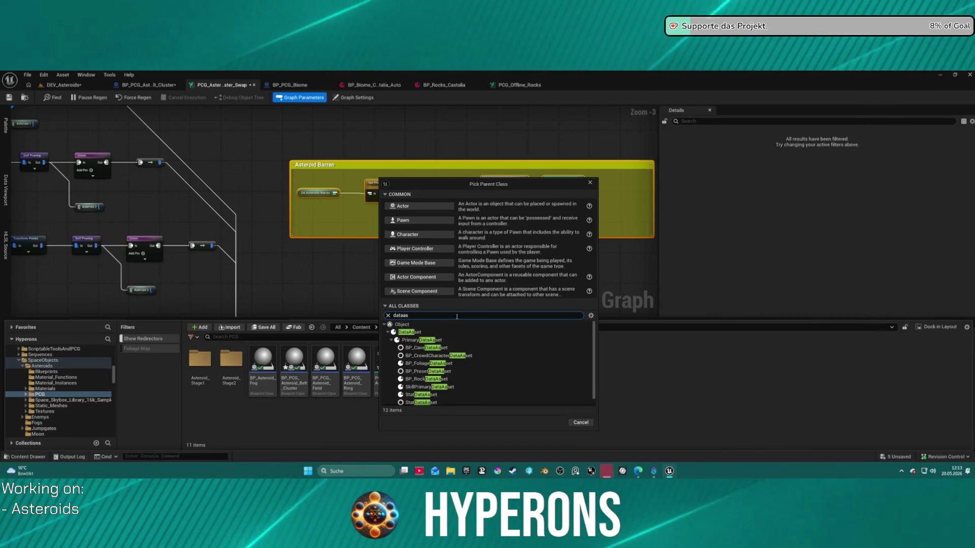
scroll(449, 337, "down", 1)
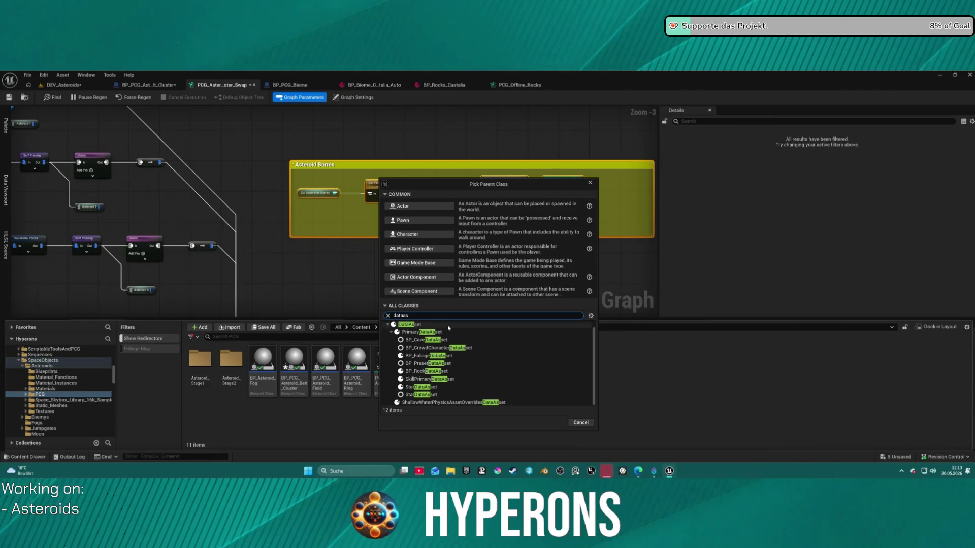
mouse_move(457, 335)
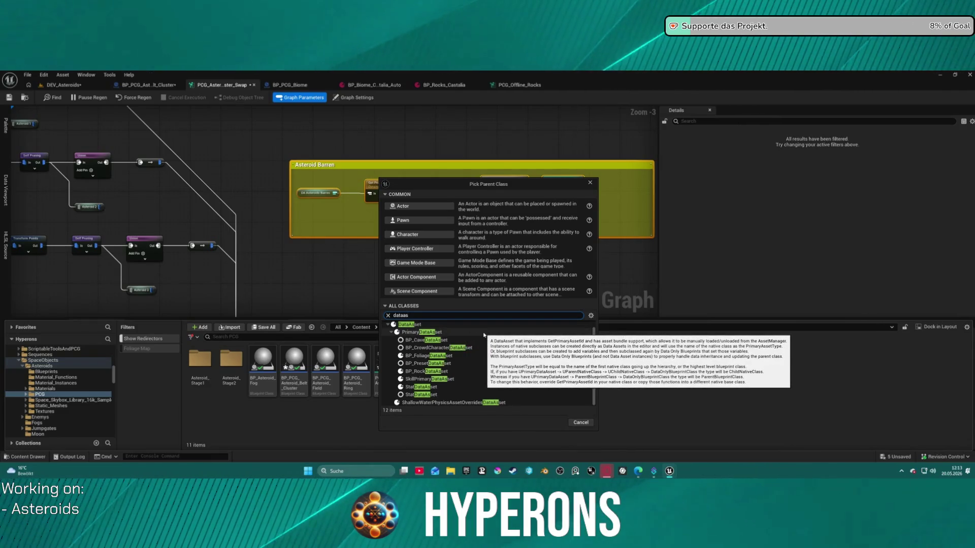
scroll(465, 336, "up", 1)
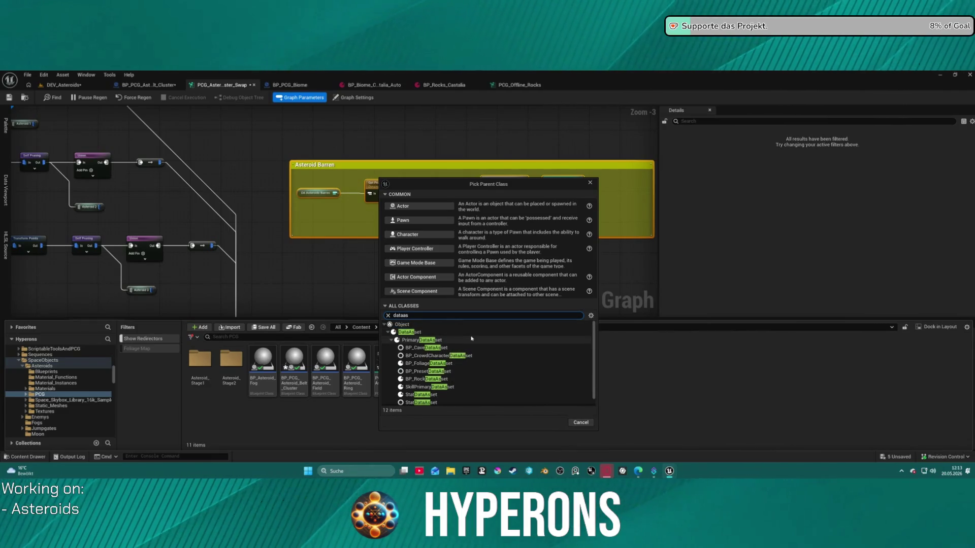
scroll(474, 339, "down", 1)
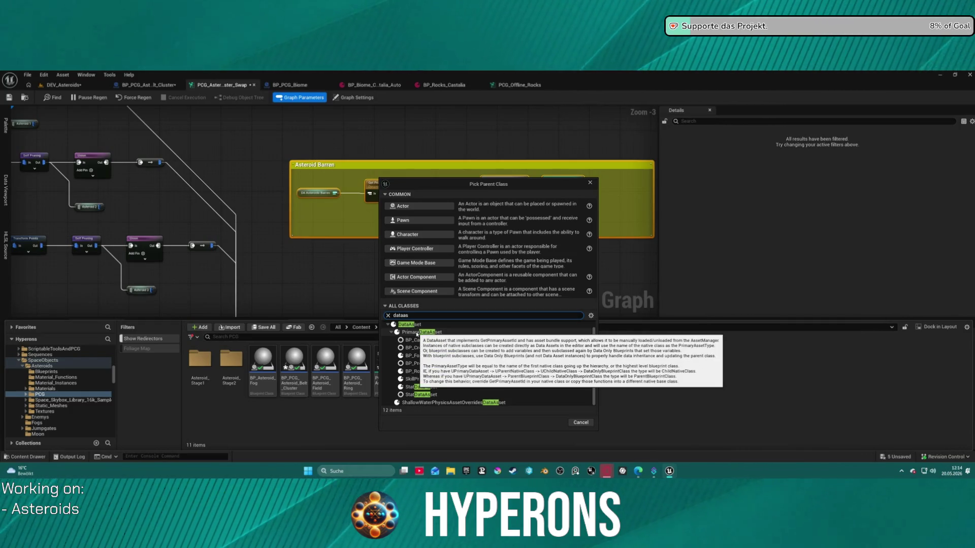
left_click(417, 333)
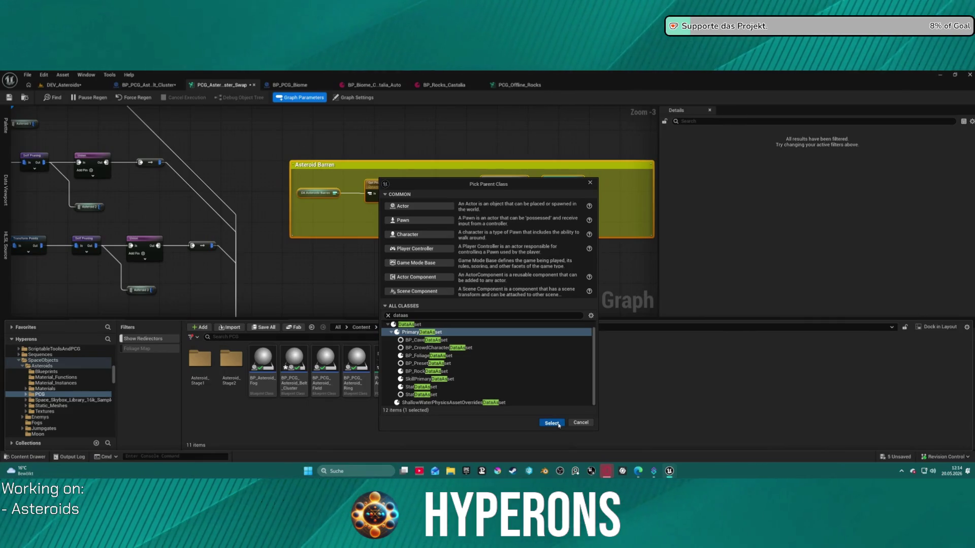
left_click(552, 424)
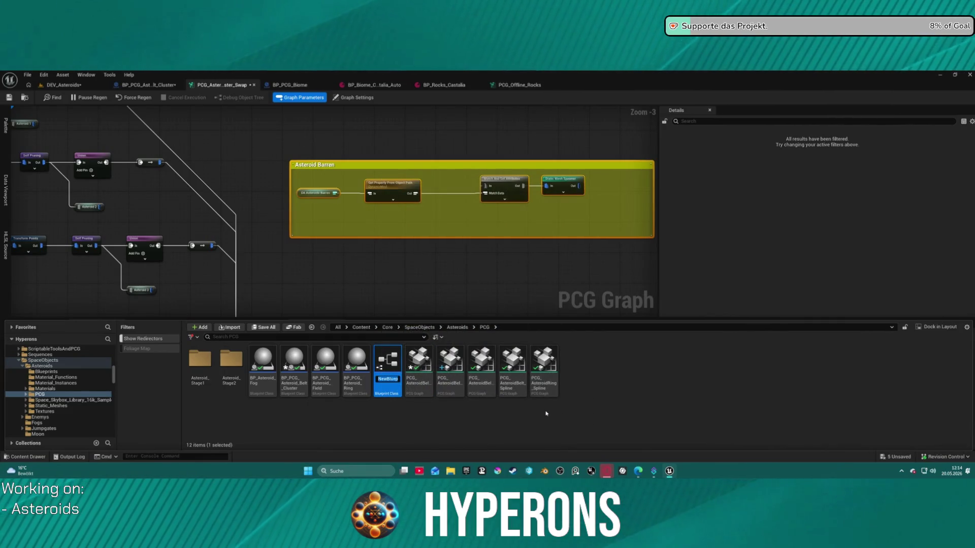
Name the new PrimaryDataAsset blueprint PDA_AsteroidBelt, correcting the mistyped letters.
key("Return")
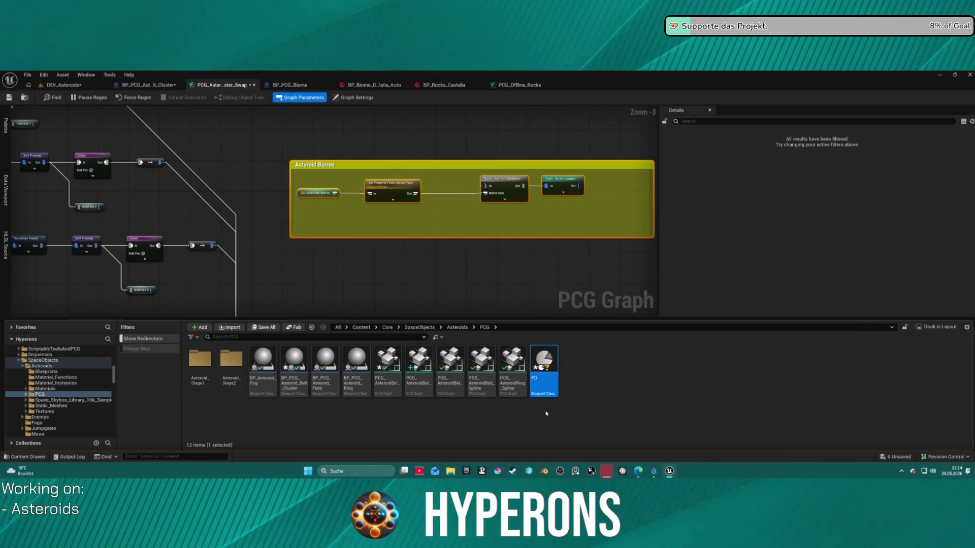
type("PDA")
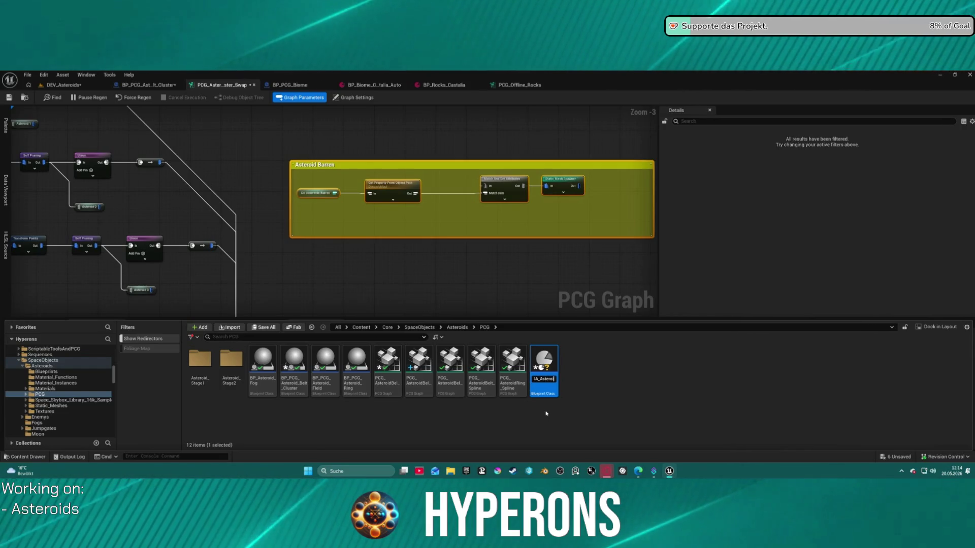
type("dBElt")
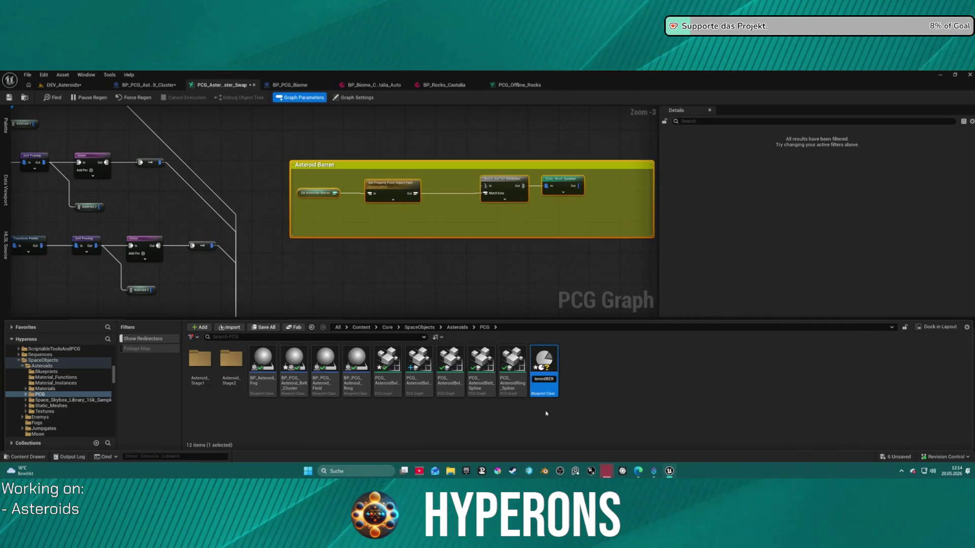
key("BackSpace")
key("BackSpace")
key("BackSpace")
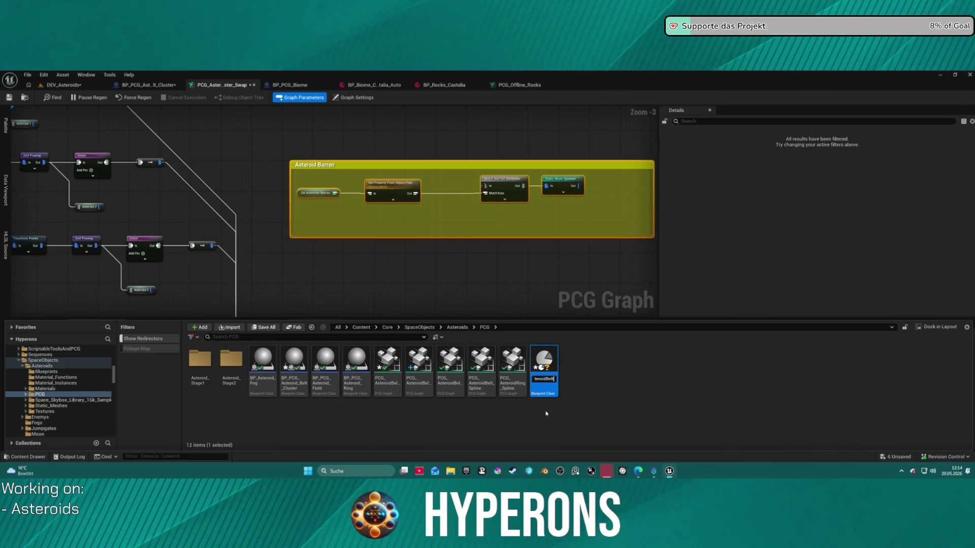
key("Return")
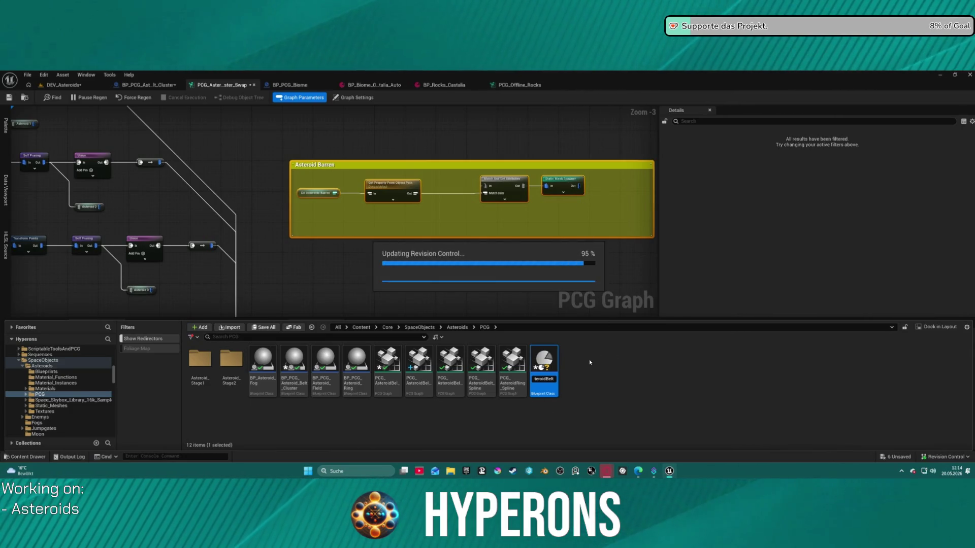
right_click(585, 369)
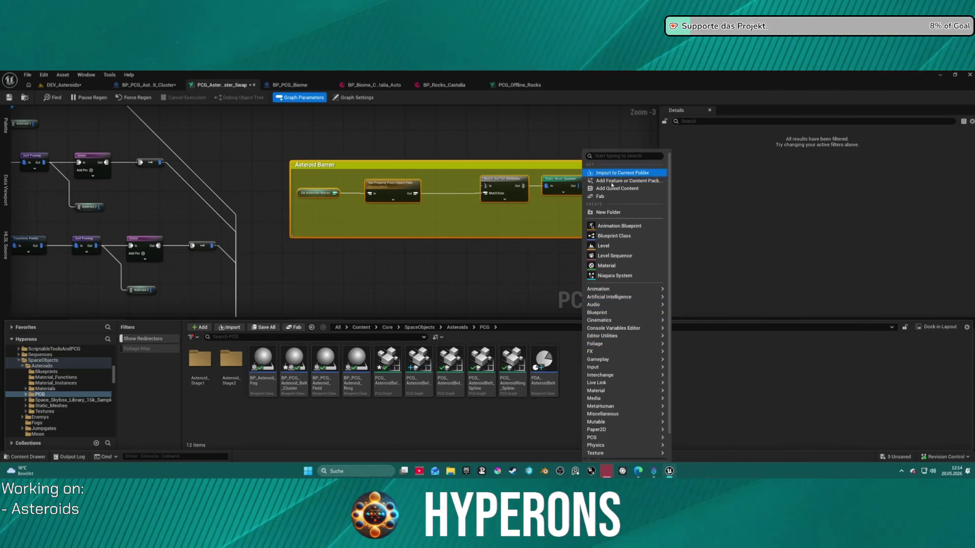
Create a Data Asset instance in the PCG folder using the PDA_AsteroidBelt class.
type("data")
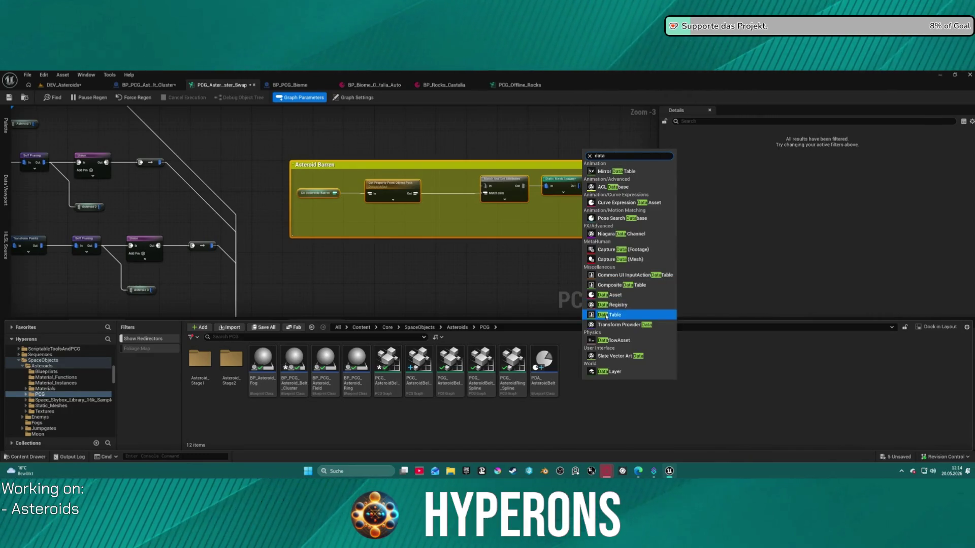
left_click(604, 295)
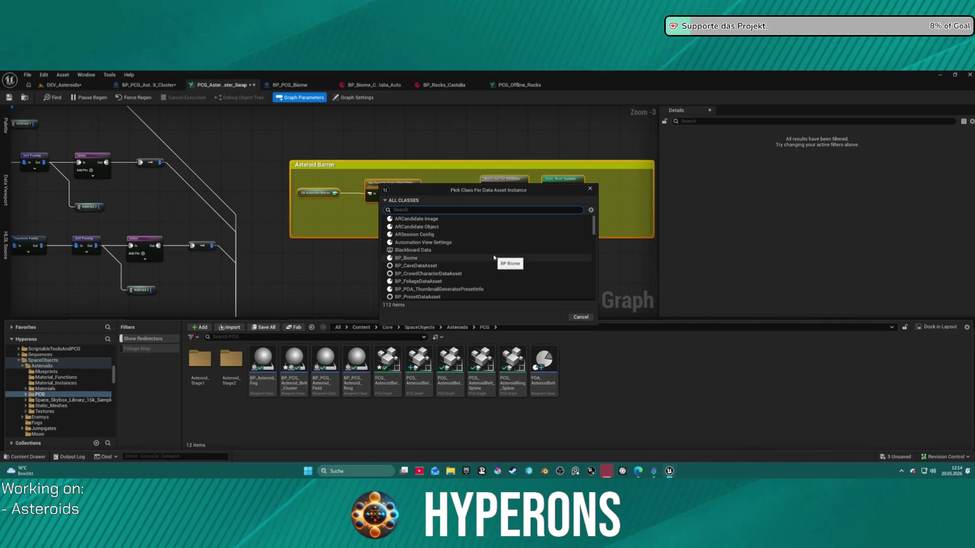
type("Pda as")
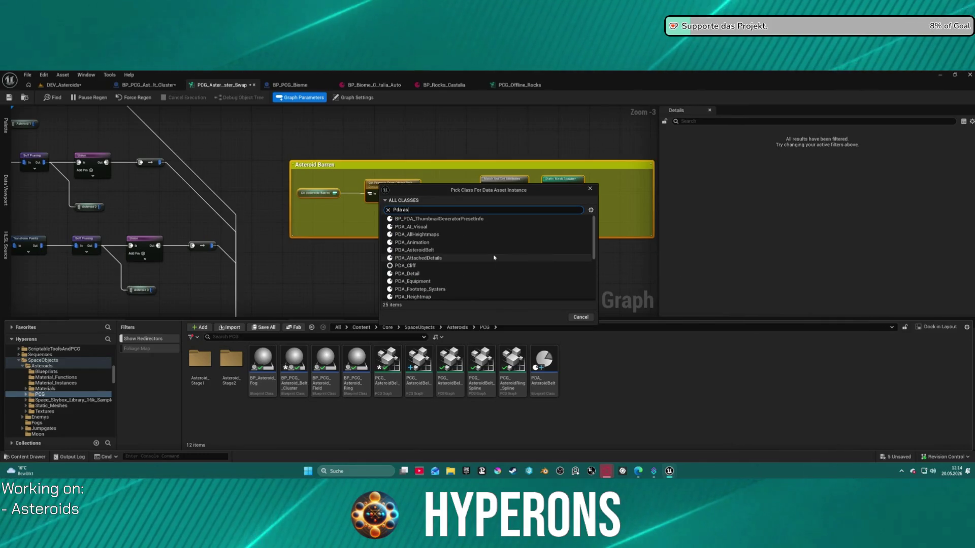
type("ter")
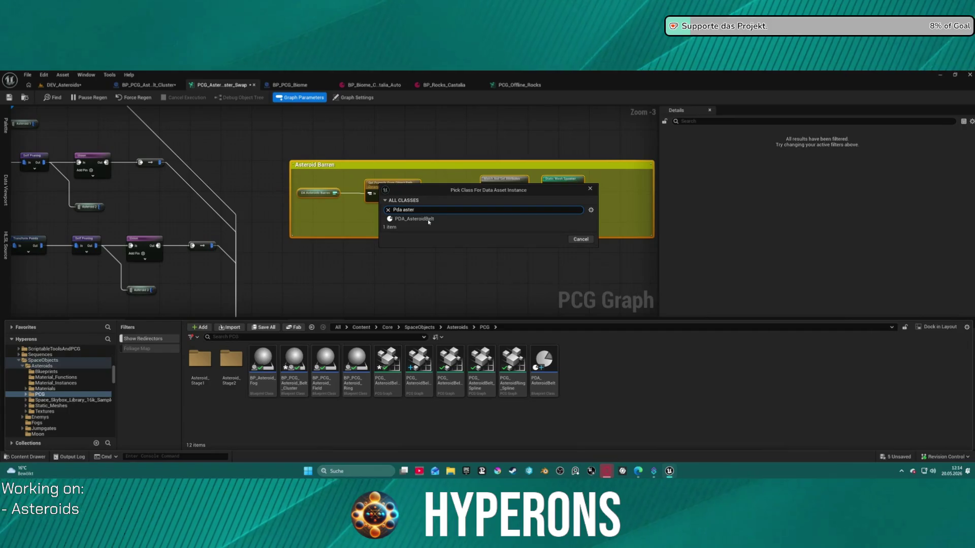
left_click(399, 219)
left_click(552, 240)
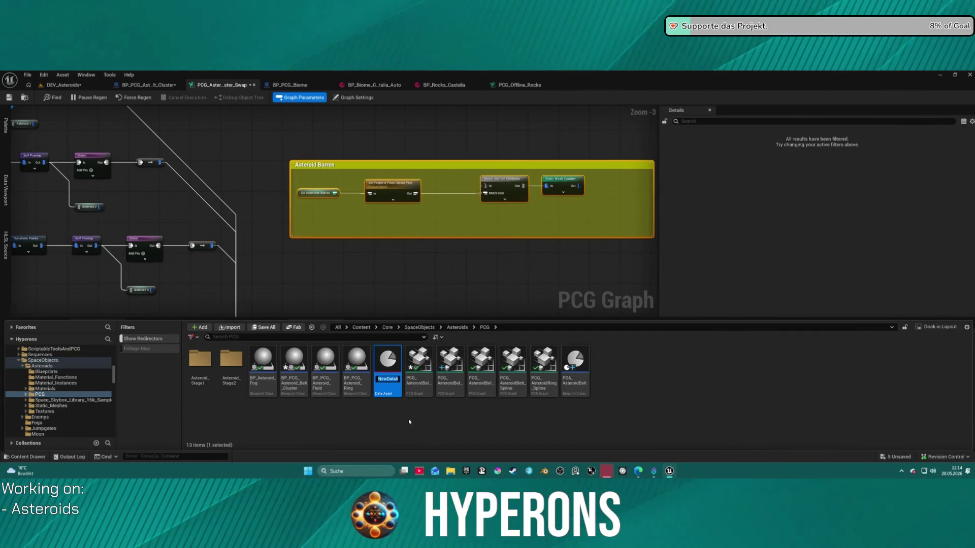
Rename the data asset DA_AsteroidCluster, then open PDA_AsteroidBelt in the blueprint editor.
type("DA_A")
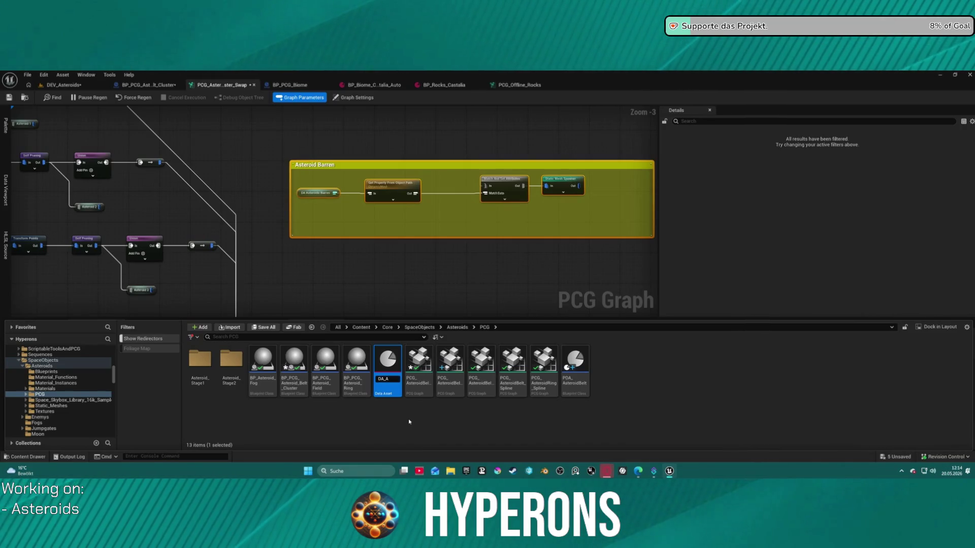
type("stero")
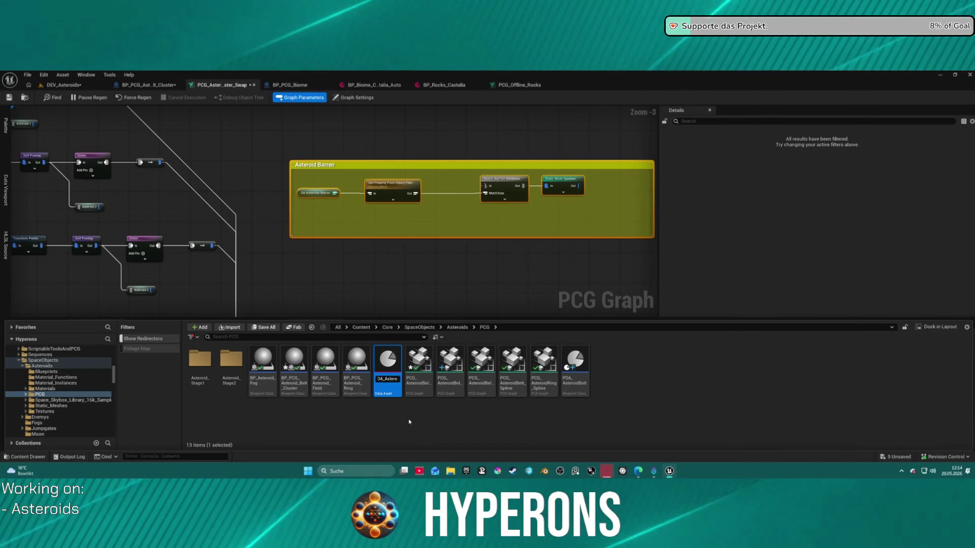
type("id")
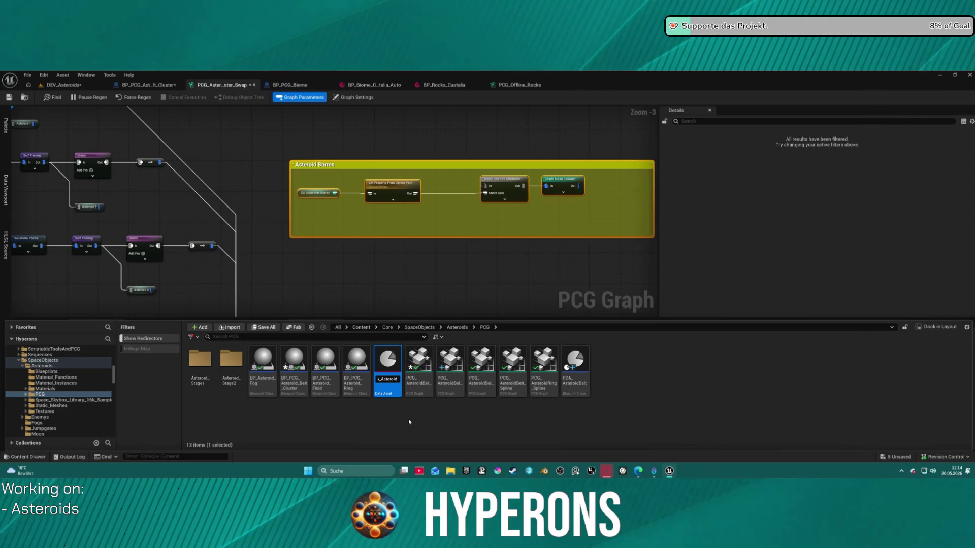
type("C")
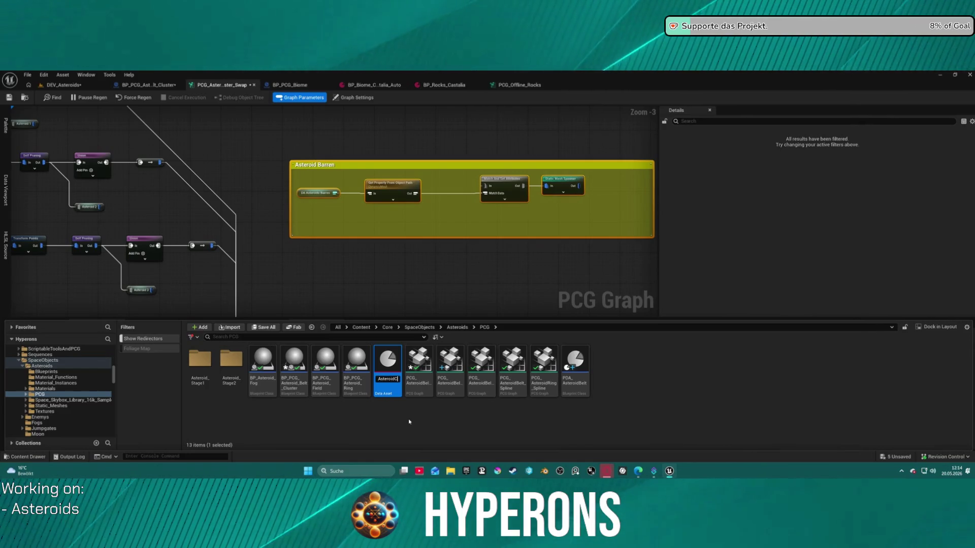
type("luster")
key("Return")
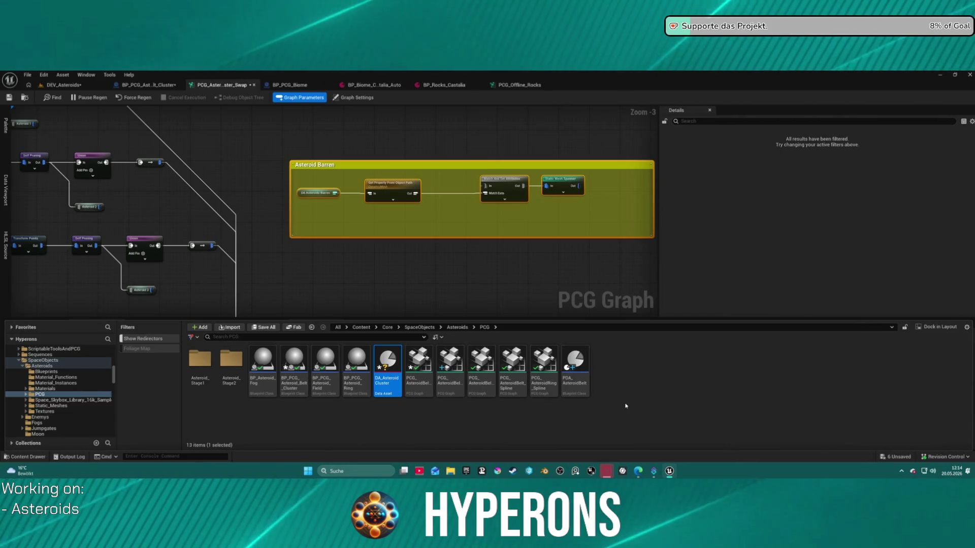
left_click(584, 381)
double_click(585, 383)
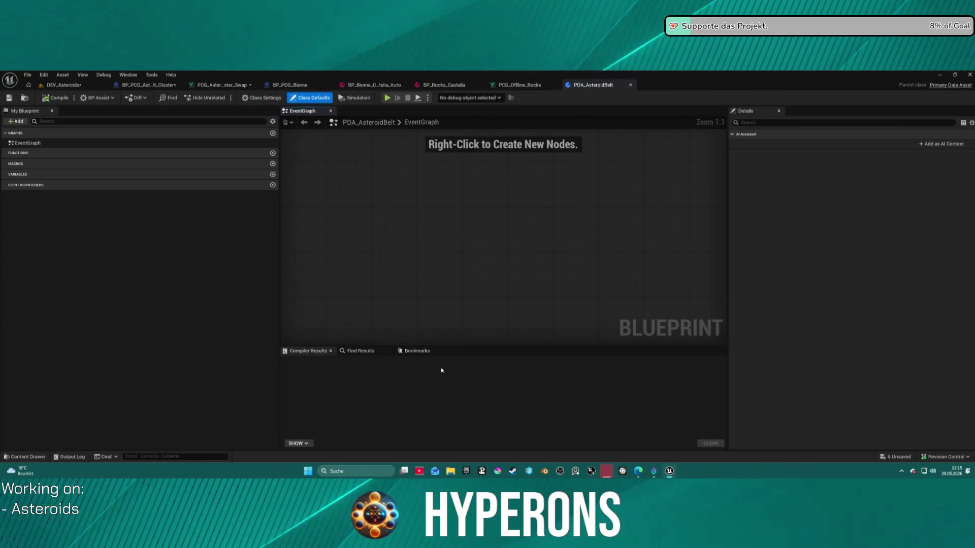
Open BP_RockDataAsset from the Content Drawer to view its OreControl and OreMeshes variables.
key("ctrl+space")
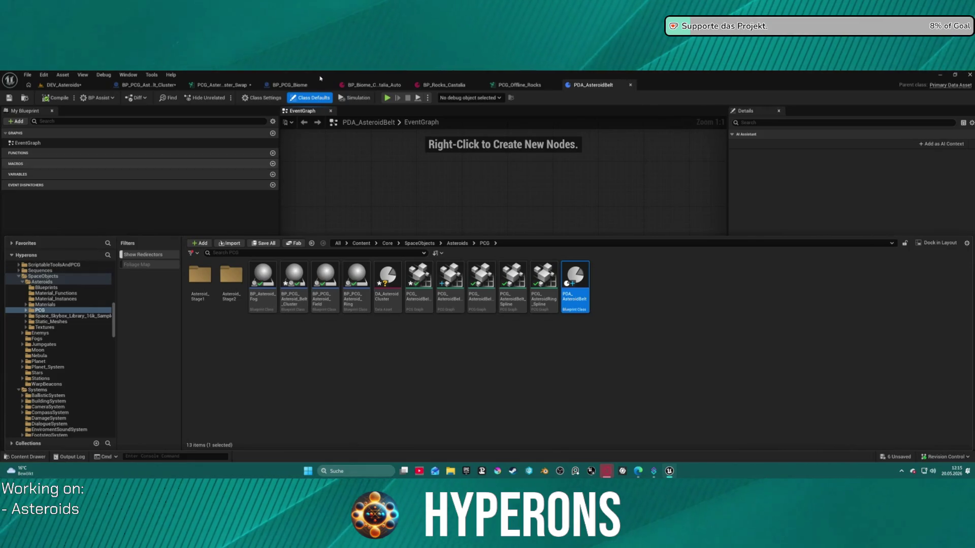
left_click(444, 85)
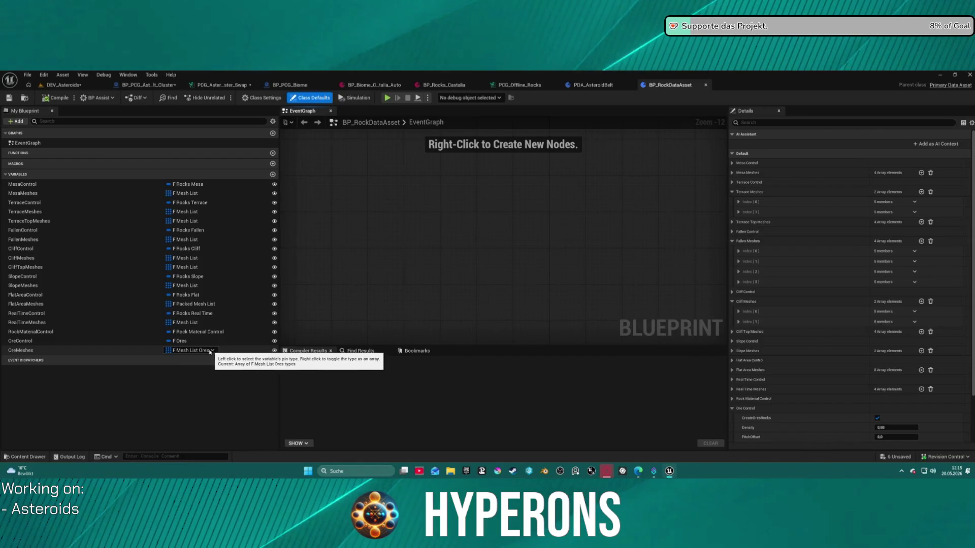
Copy the OreControl (F Ores) variable from BP_RockDataAsset into PDA_AsteroidBelt's variables.
left_click(25, 352)
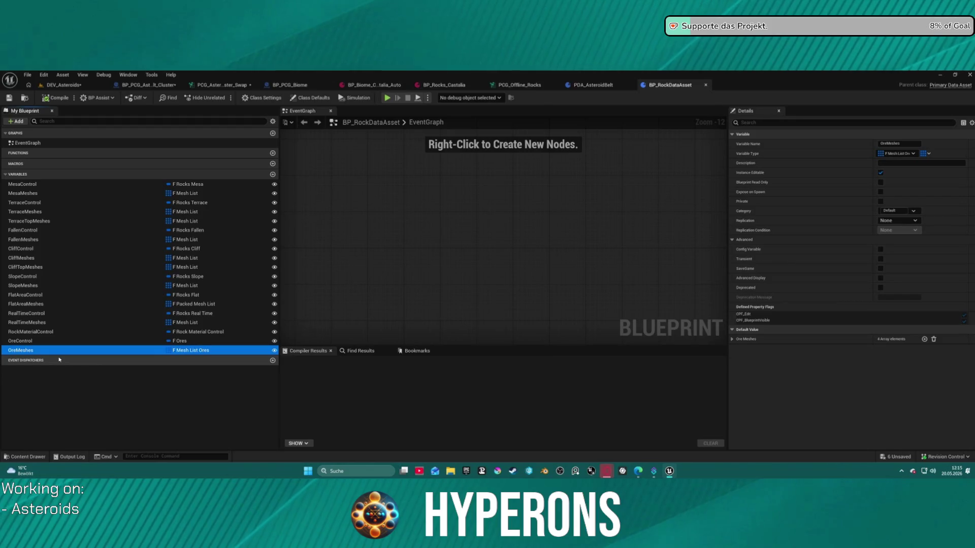
left_click(61, 342)
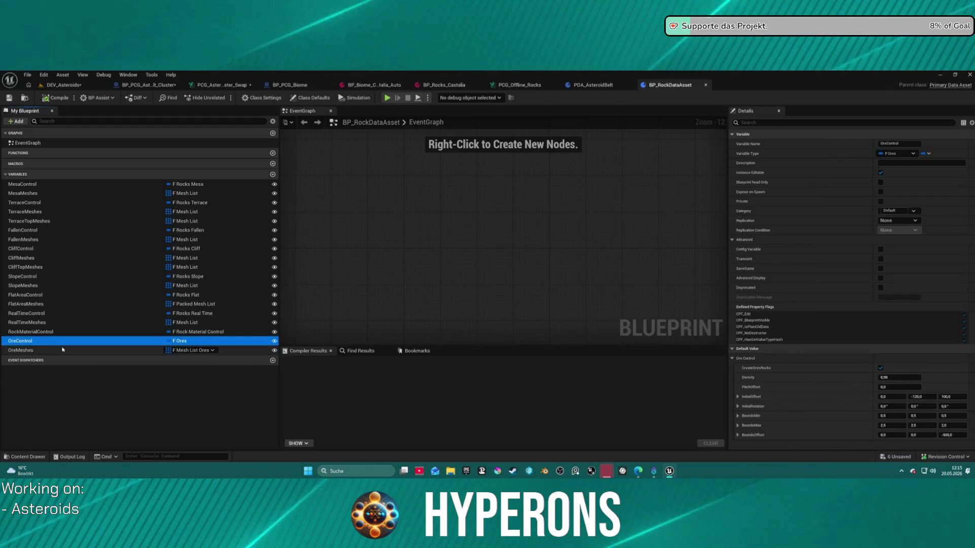
left_click(601, 85)
key("ctrl+v")
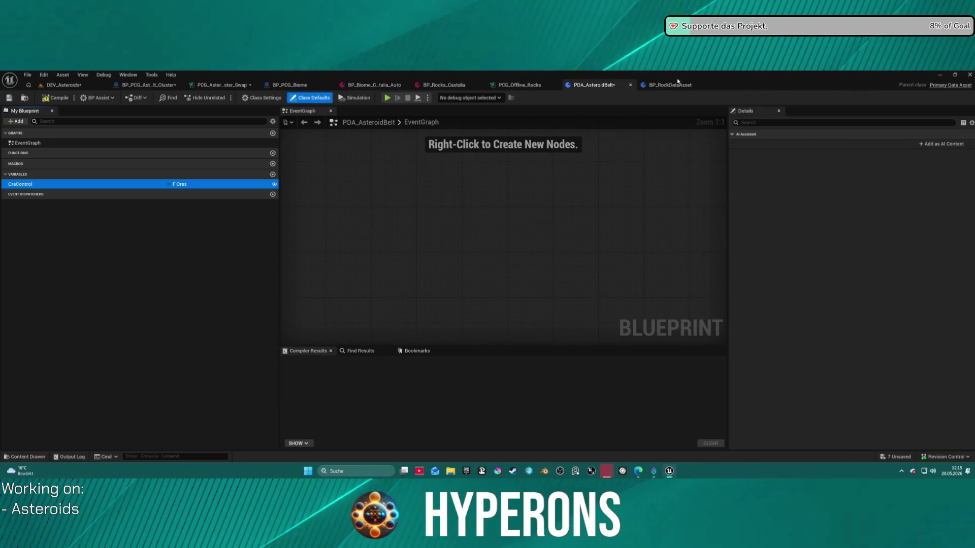